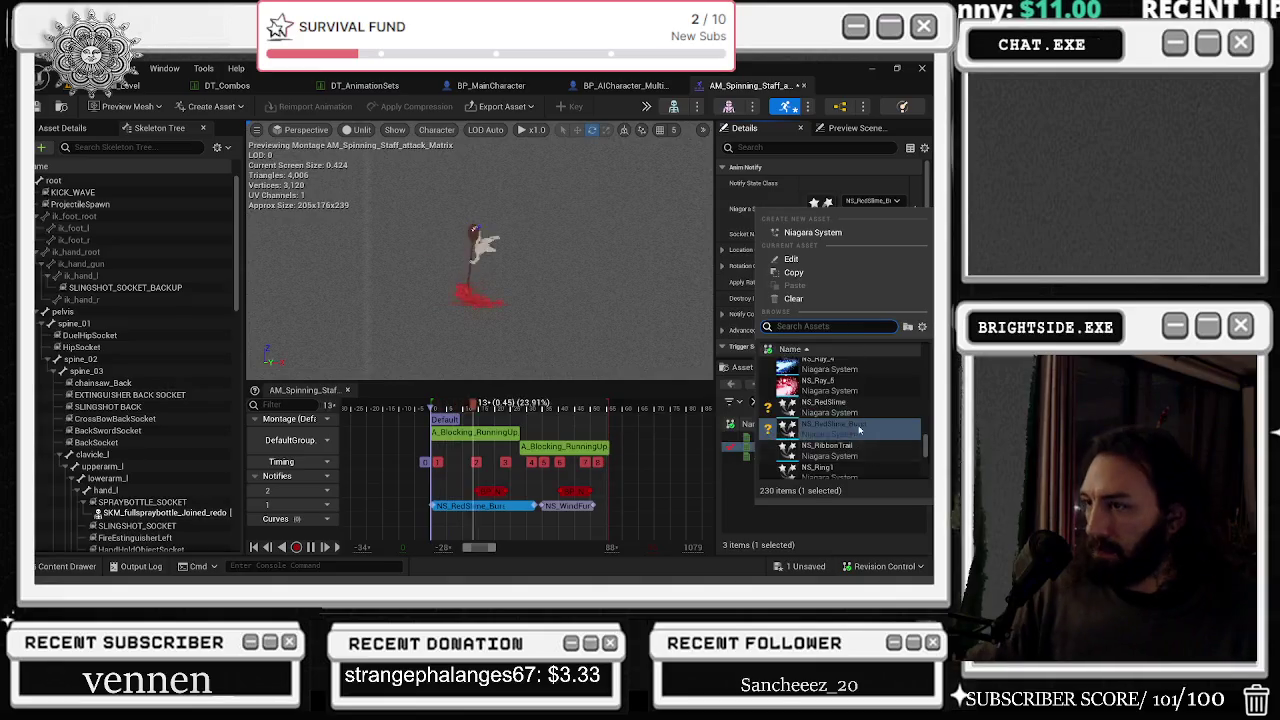
pyautogui.scroll(3, 855, 401)
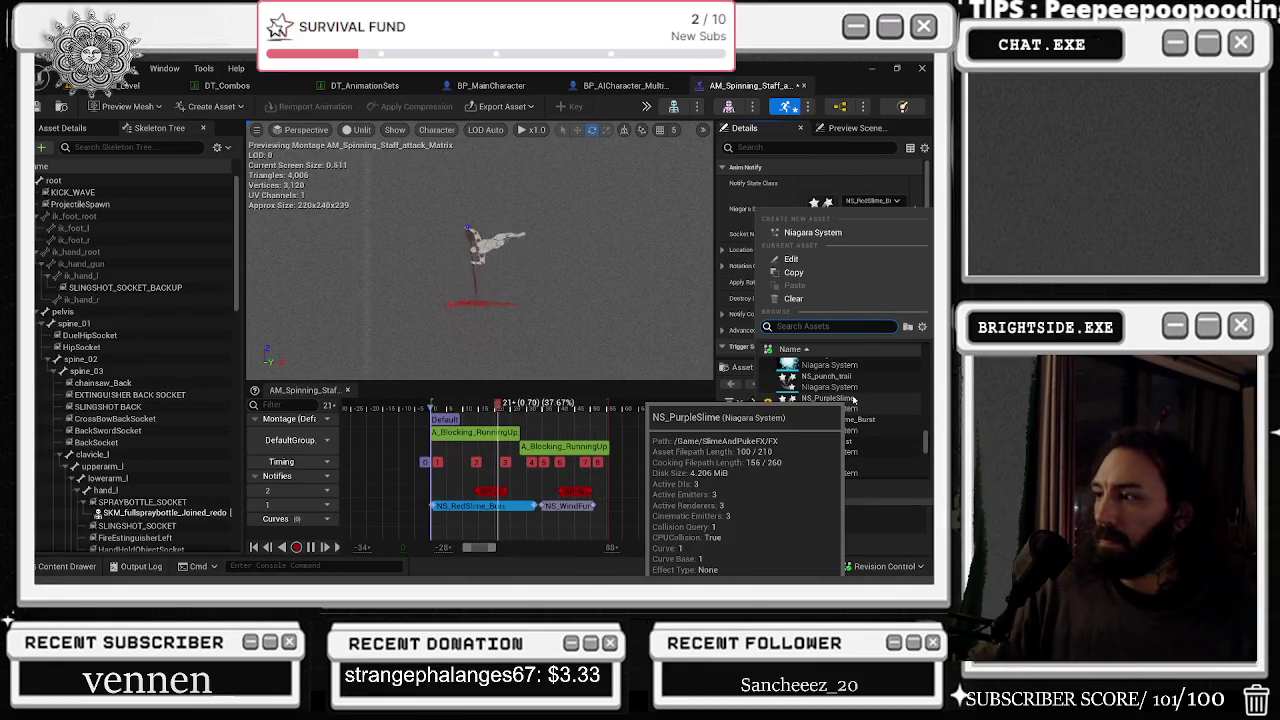
# - Set the notify's Niagara System to NS_punch_trail and its Socket Name to foot_l
pyautogui.click(845, 381)
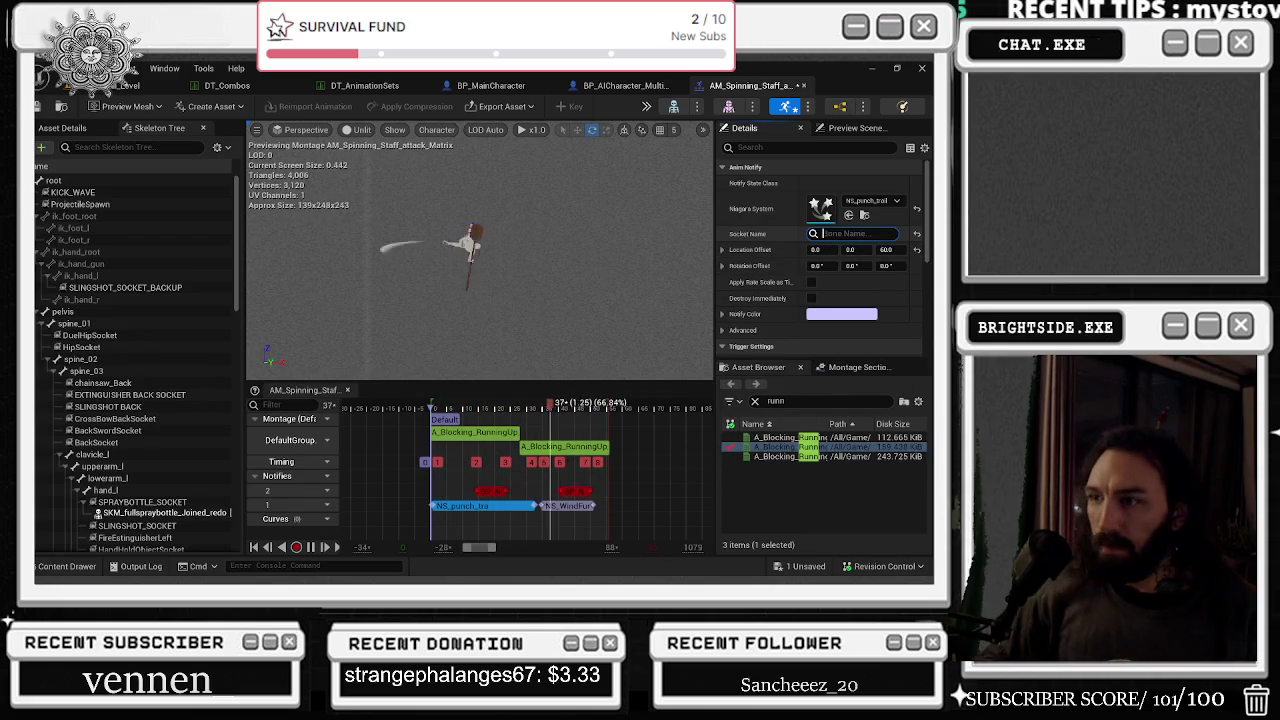
pyautogui.write('f')
pyautogui.press('Escape')
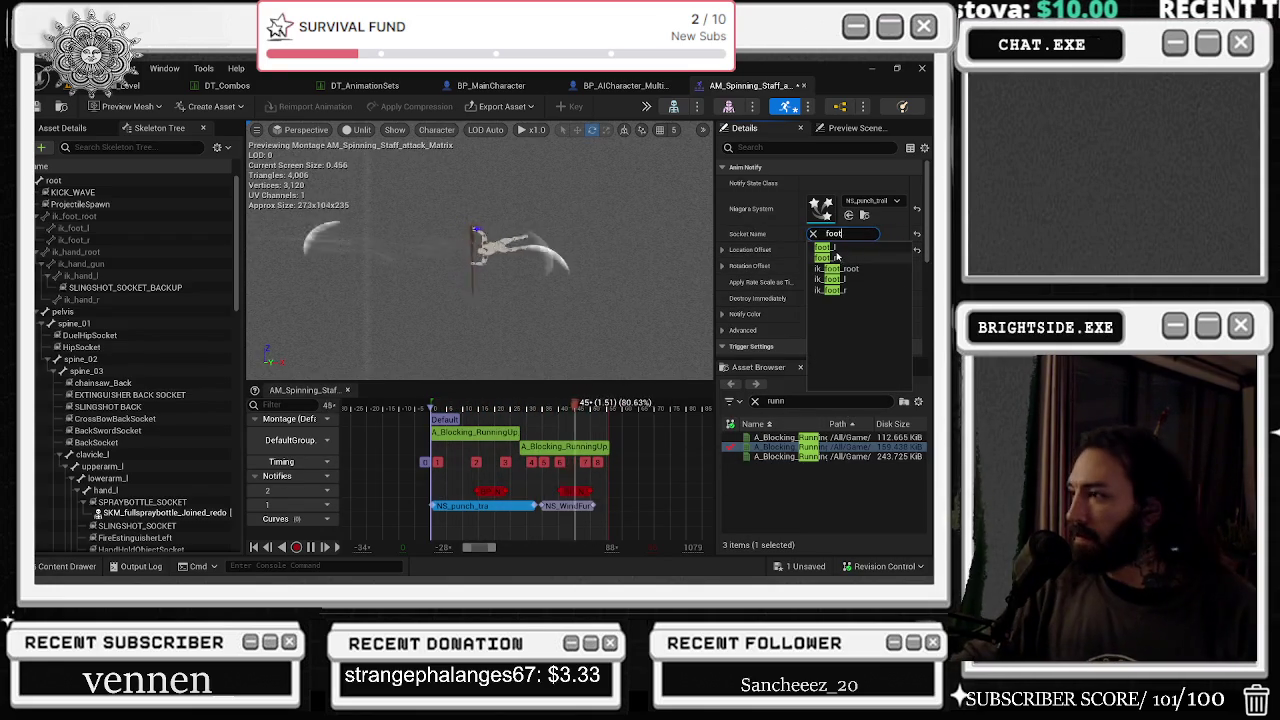
pyautogui.click(828, 247)
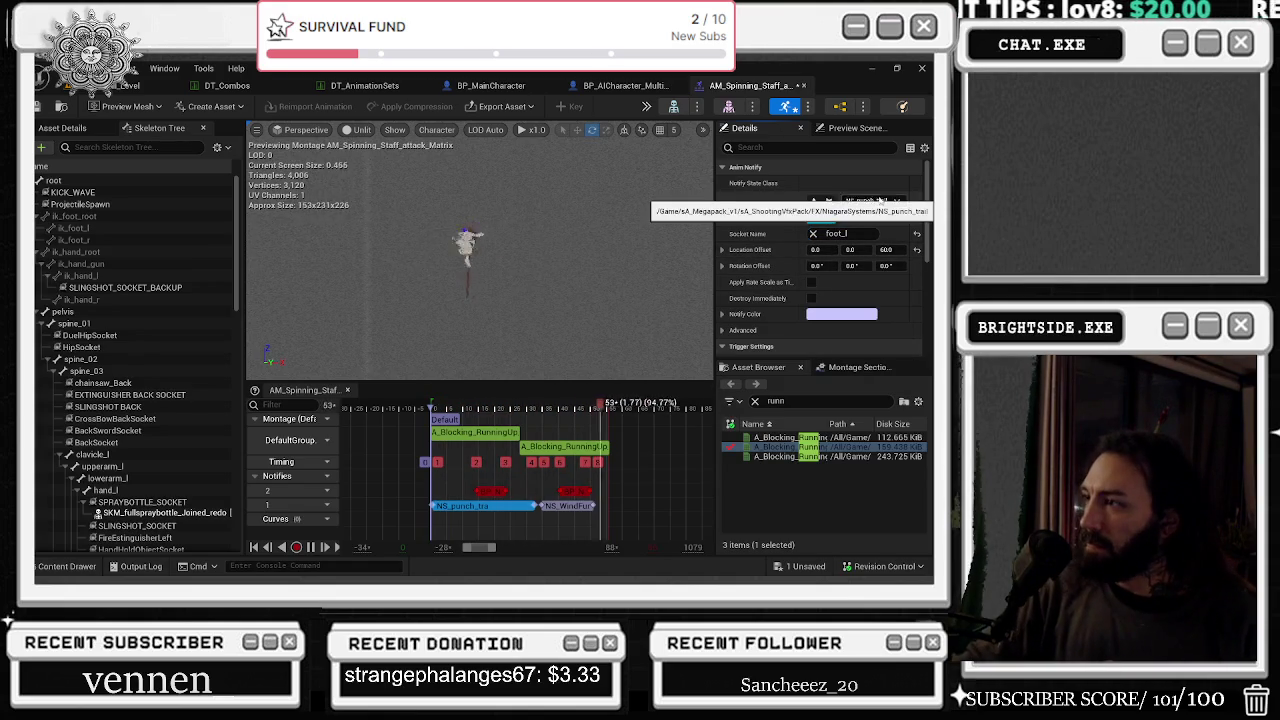
pyautogui.click(876, 202)
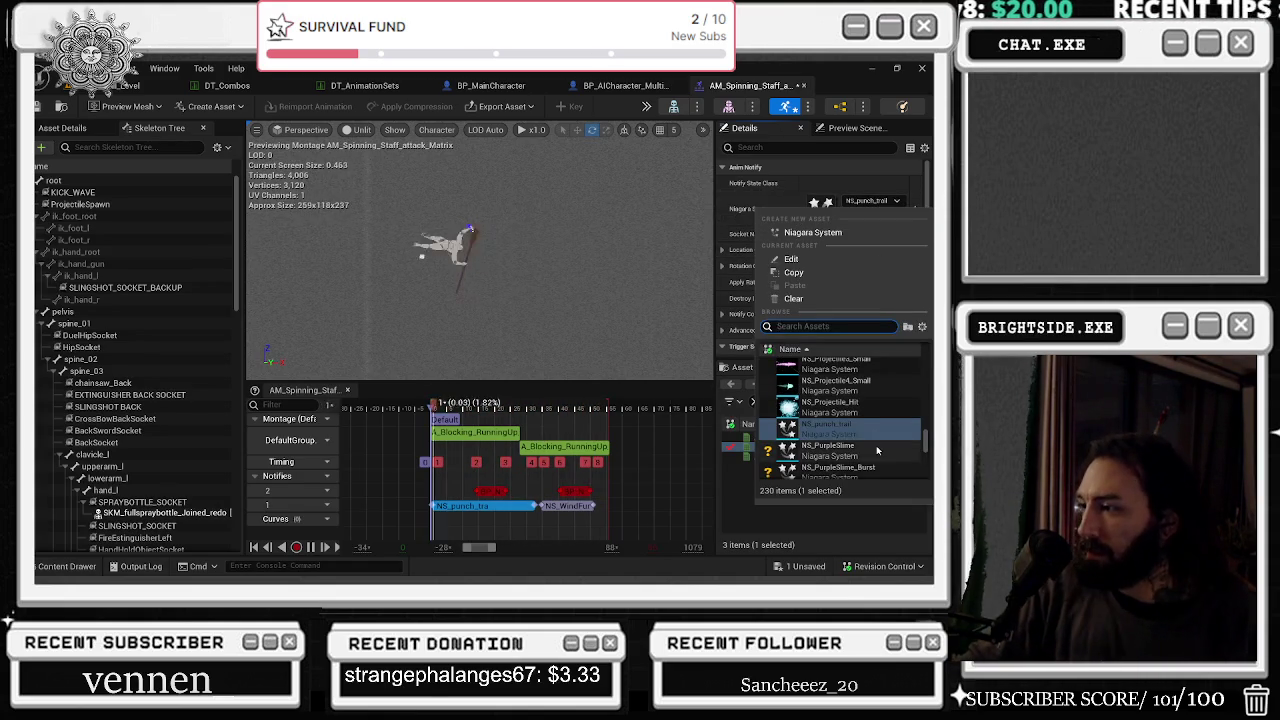
# - Try NS_OrangeSlime_Burst and then NS_Magic_1 as the notify's Niagara effect
pyautogui.scroll(2, 850, 440)
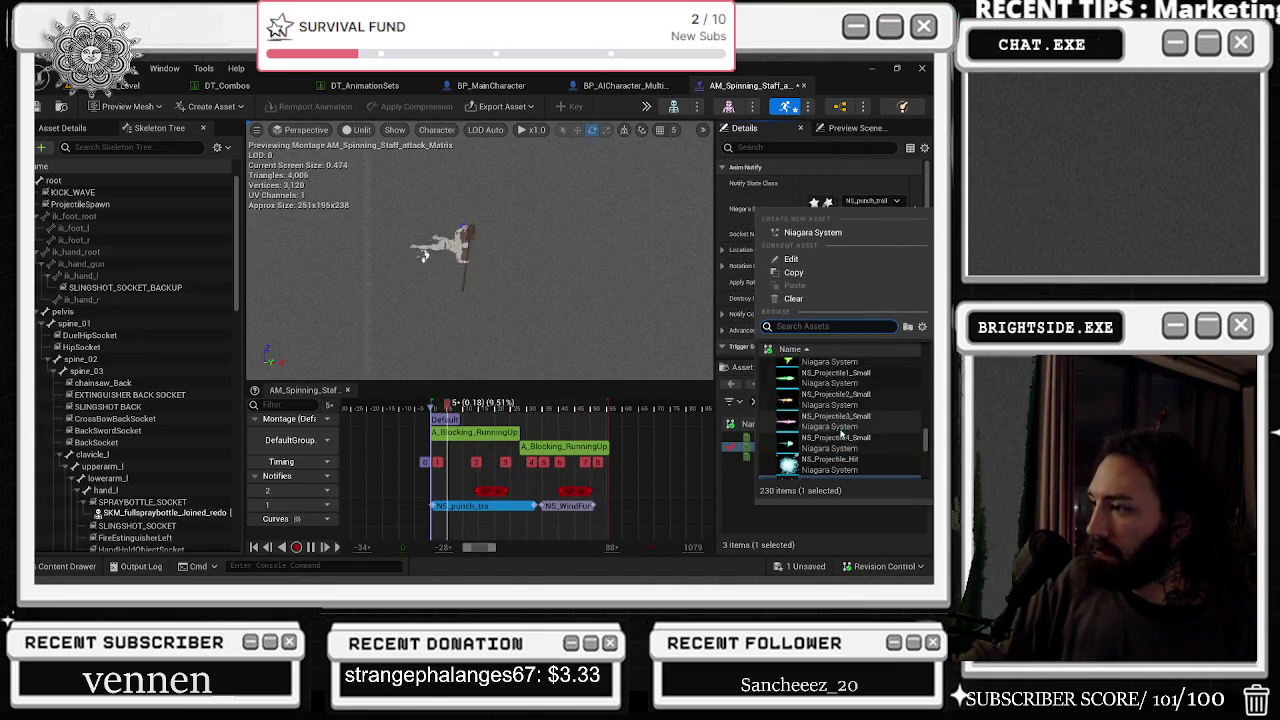
pyautogui.scroll(5, 850, 420)
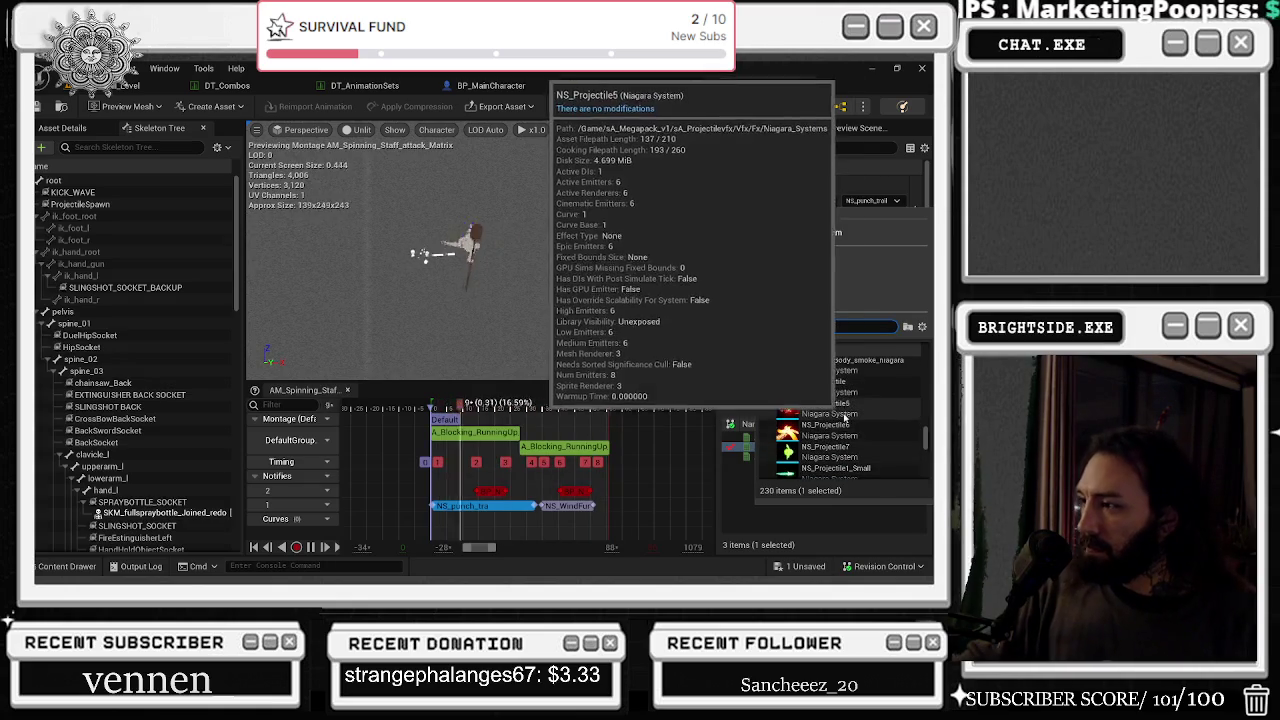
pyautogui.scroll(4, 850, 400)
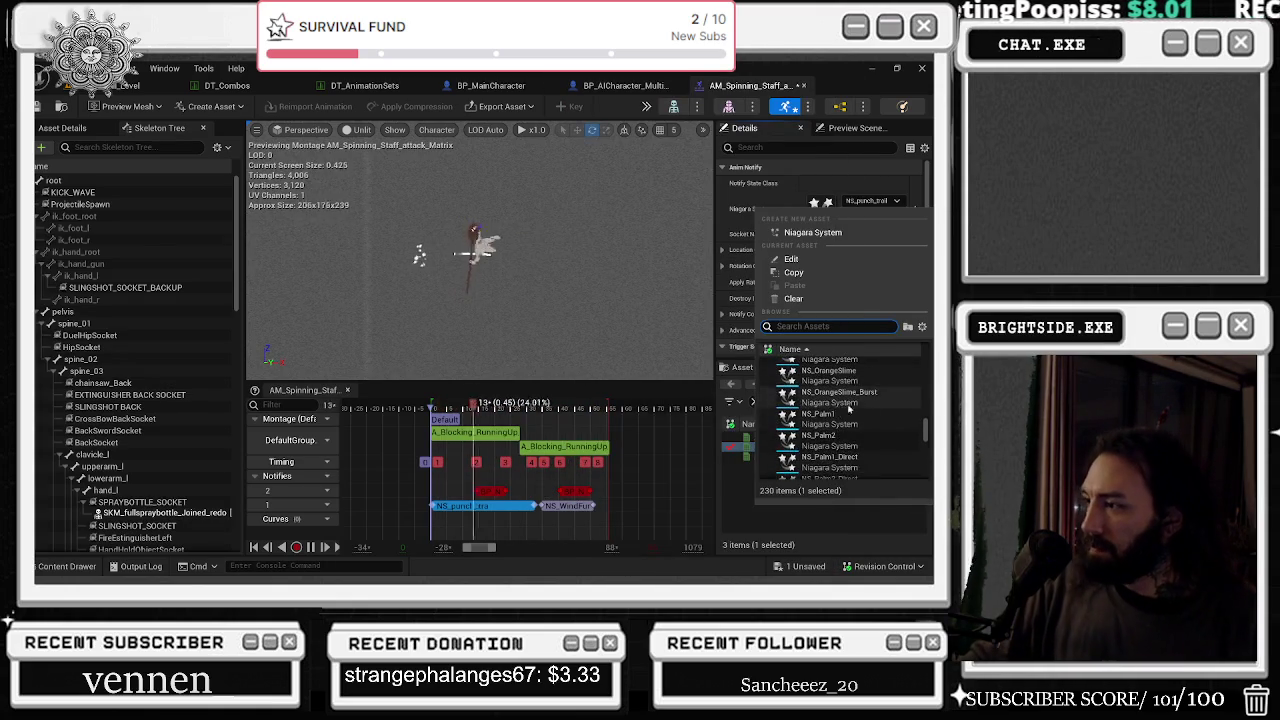
pyautogui.scroll(-3, 875, 408)
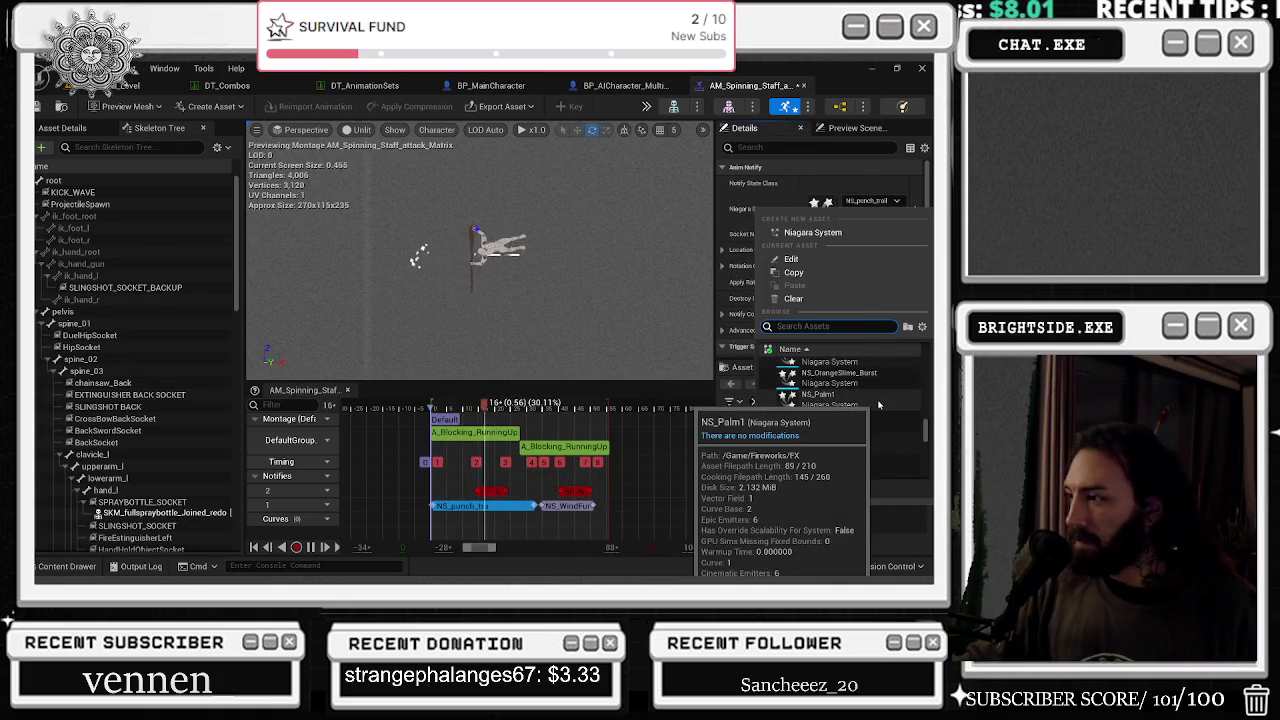
pyautogui.click(858, 373)
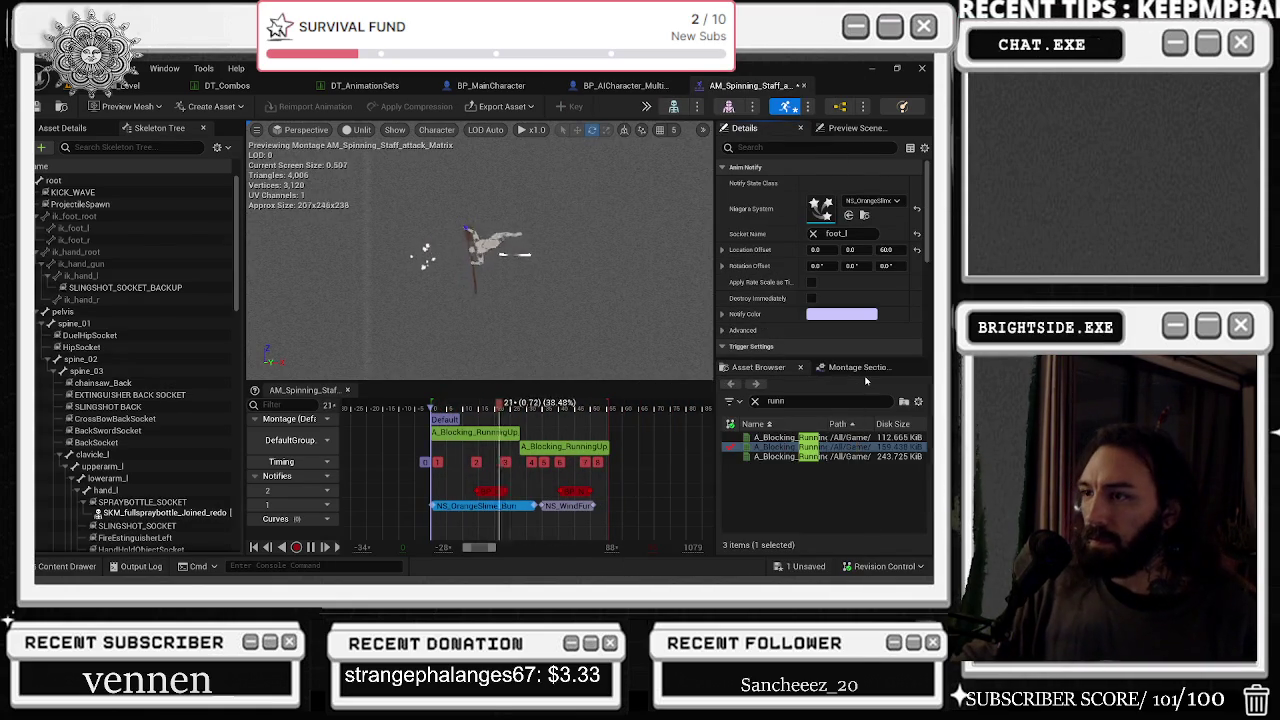
pyautogui.click(870, 201)
pyautogui.scroll(-3, 868, 404)
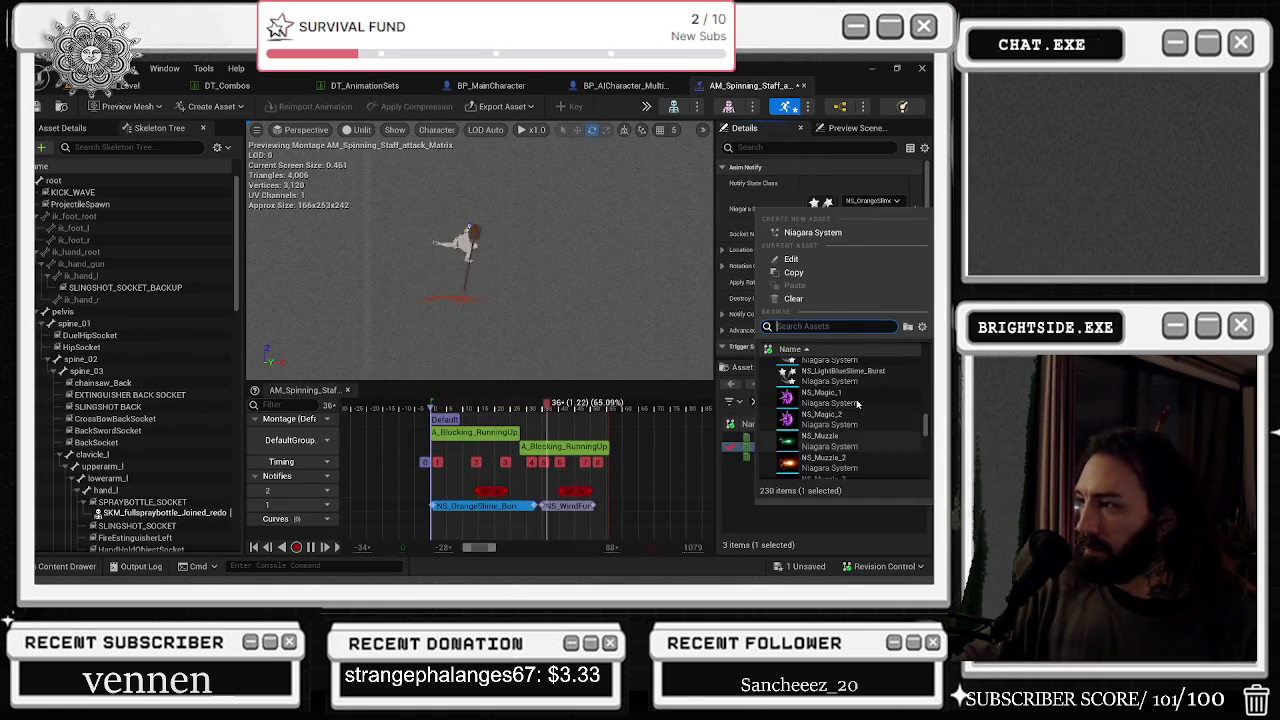
pyautogui.press('Escape')
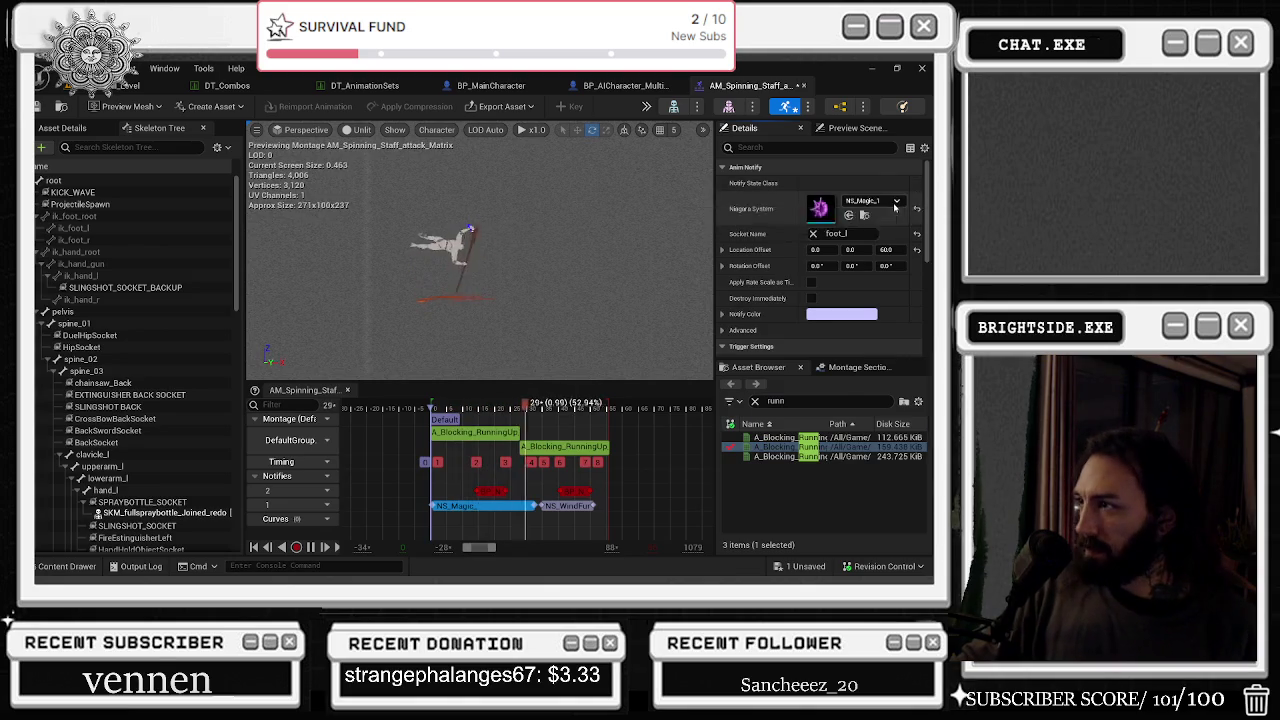
# - Settle on NS_Flame_Trail as the notify's effect and play the montage preview
pyautogui.click(870, 201)
pyautogui.scroll(-5, 886, 441)
pyautogui.scroll(3, 886, 441)
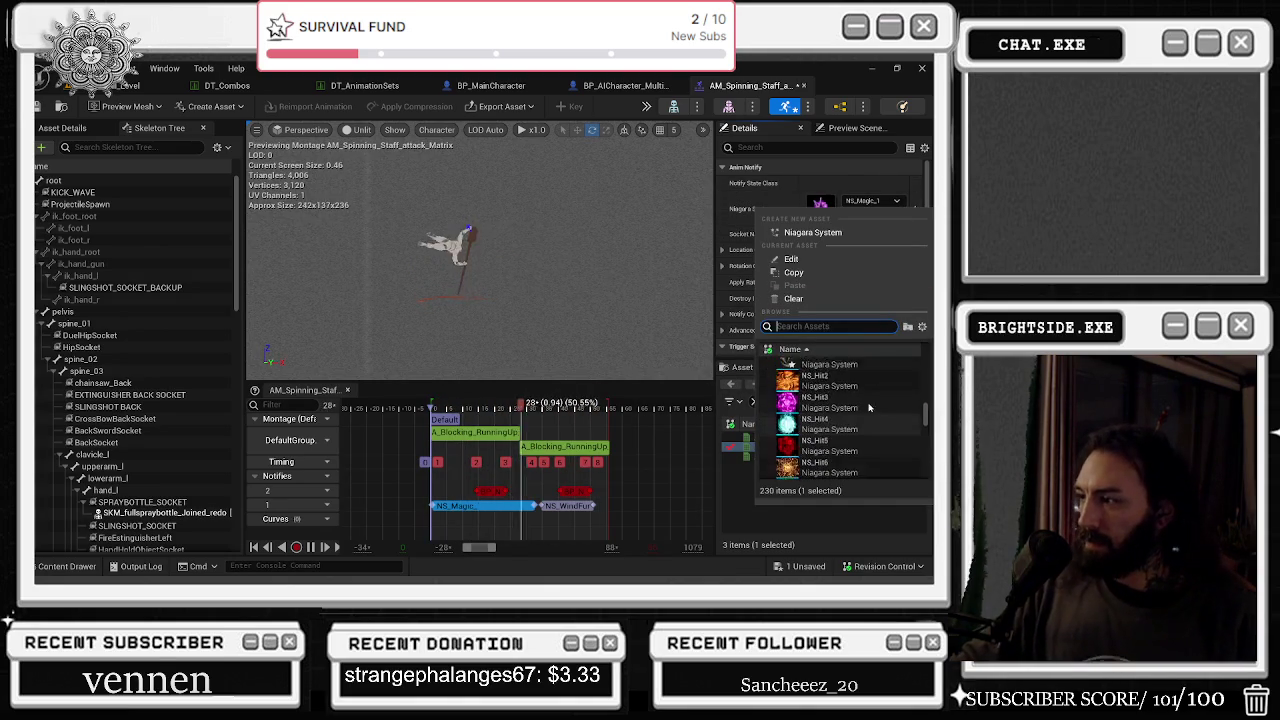
pyautogui.scroll(3, 870, 390)
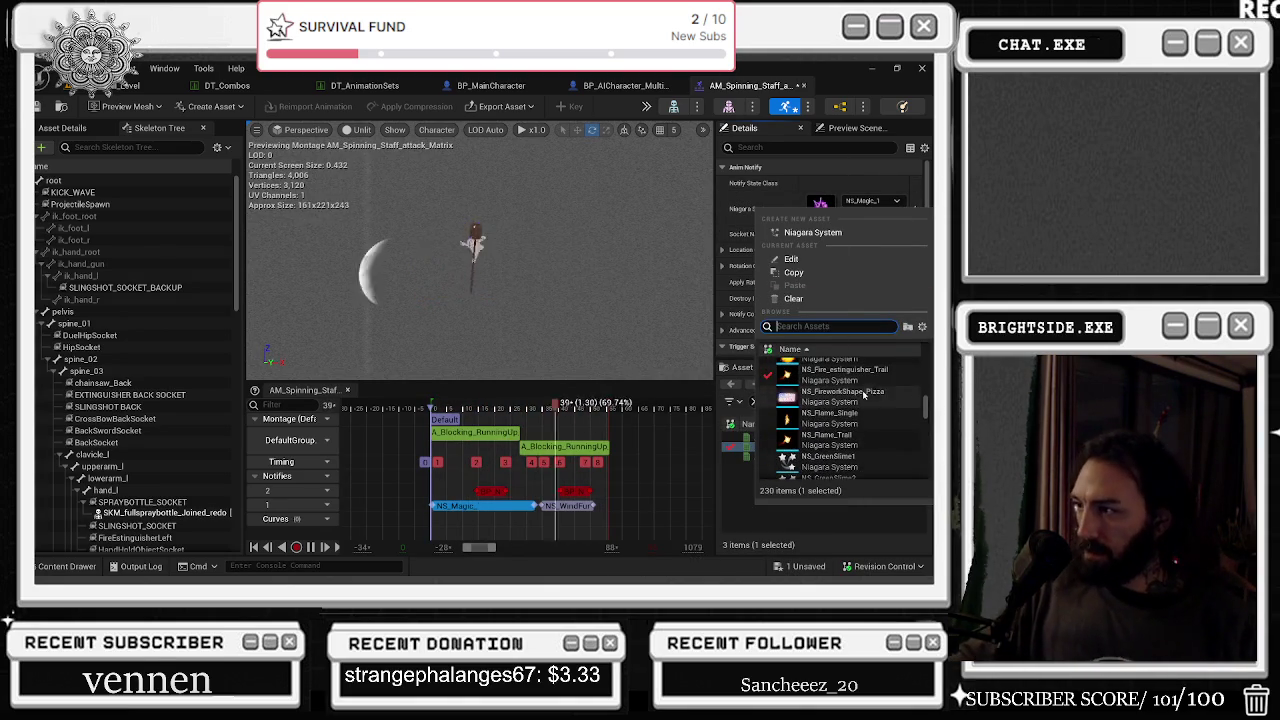
pyautogui.scroll(1, 858, 445)
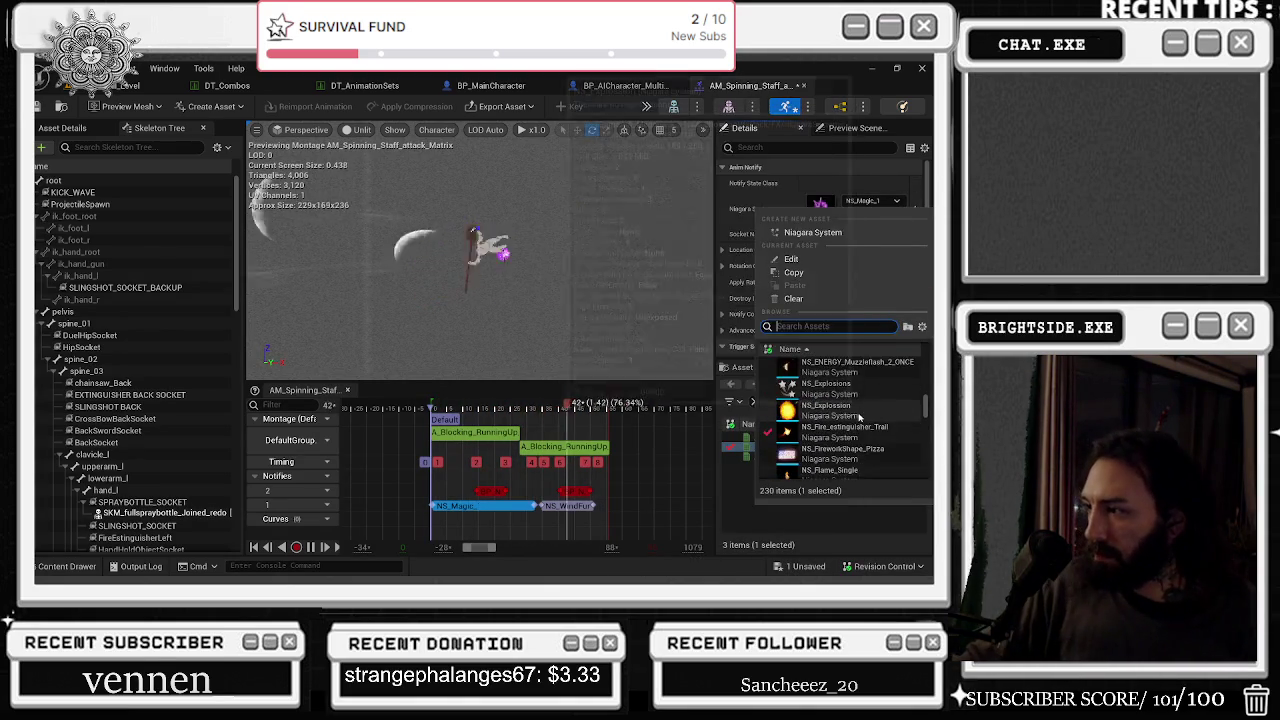
pyautogui.click(849, 474)
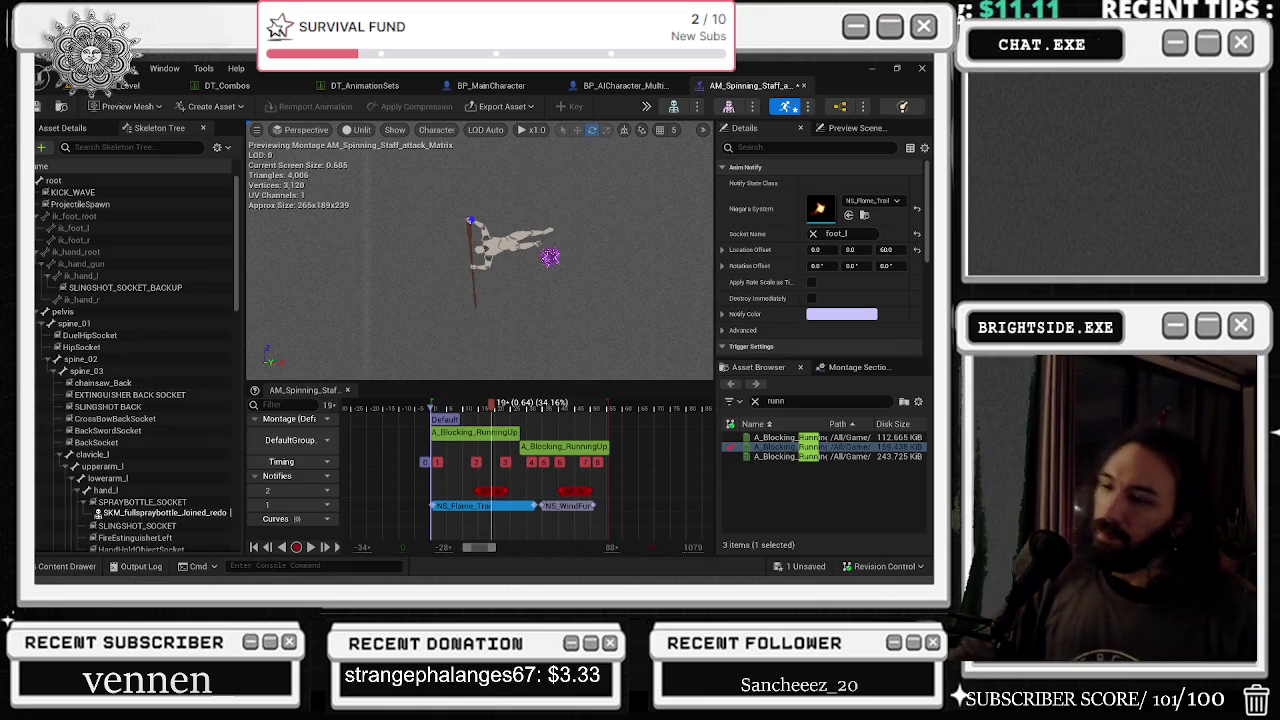
pyautogui.press('space')
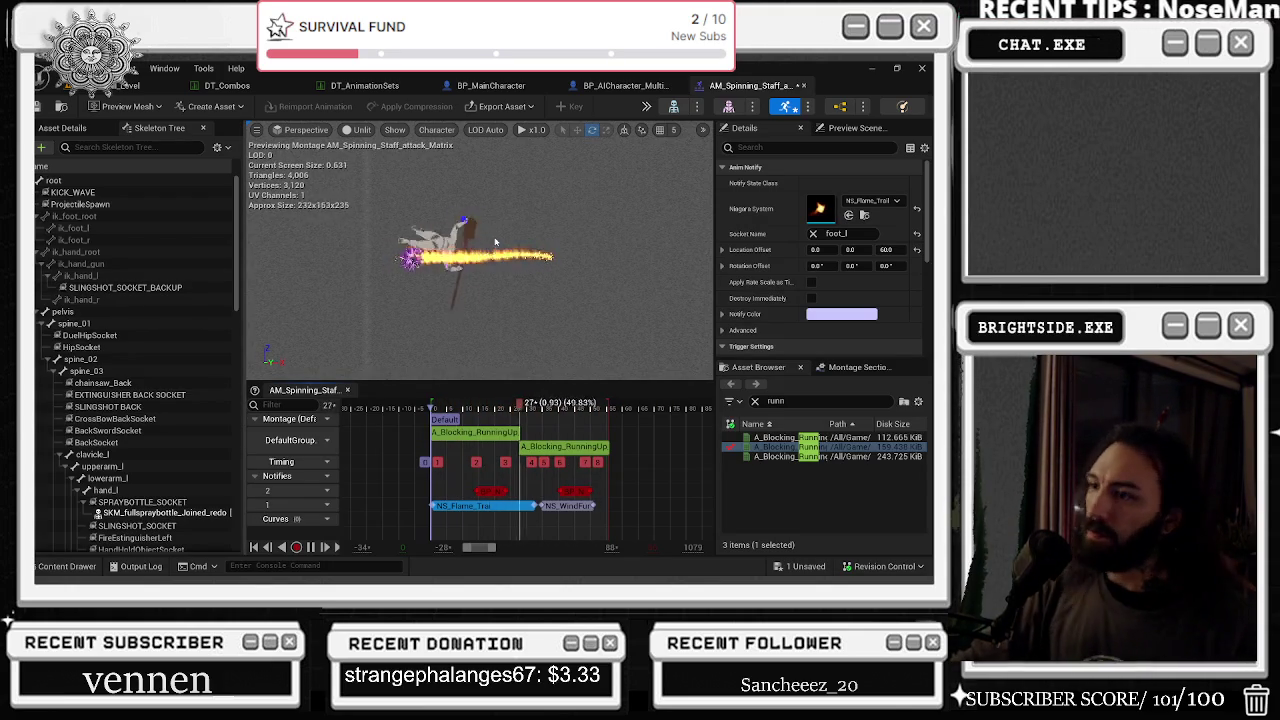
# - Try NS_BloodExplodeB, NS_Blood_Pouring, NS_BasicHit_2 and NS_ArrowTrail as the notify's effect
pyautogui.click(849, 215)
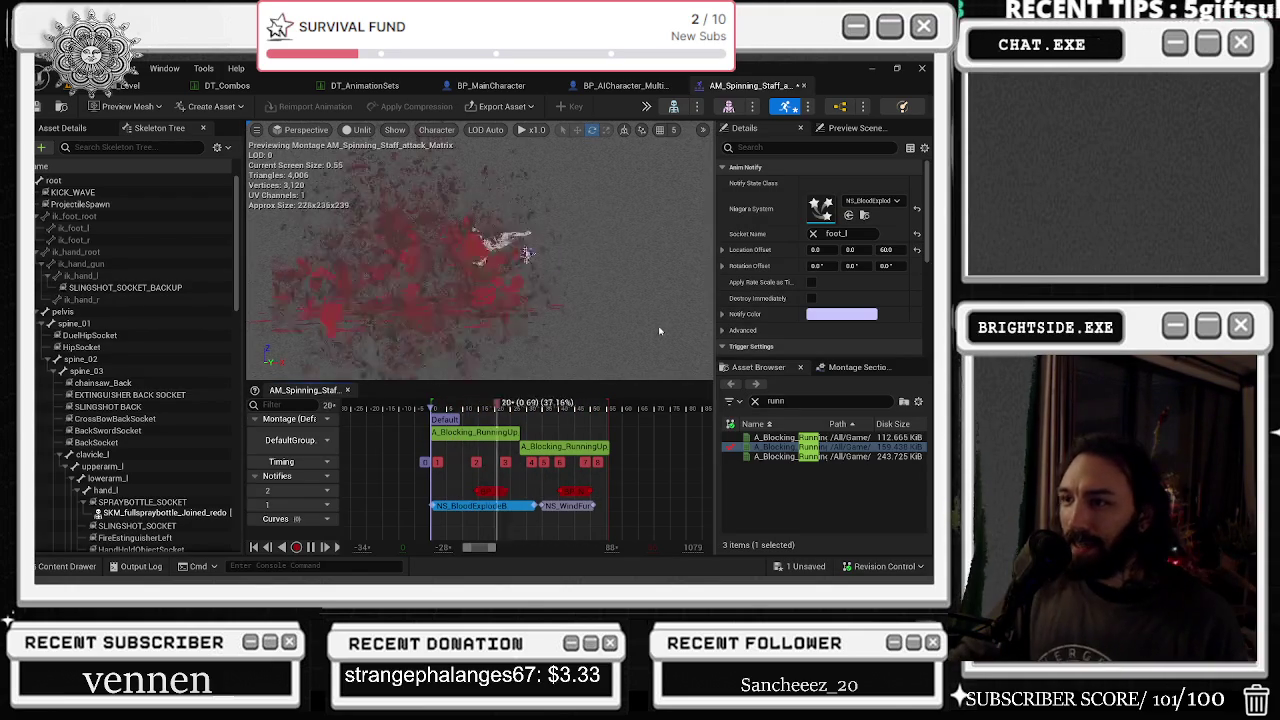
pyautogui.click(872, 201)
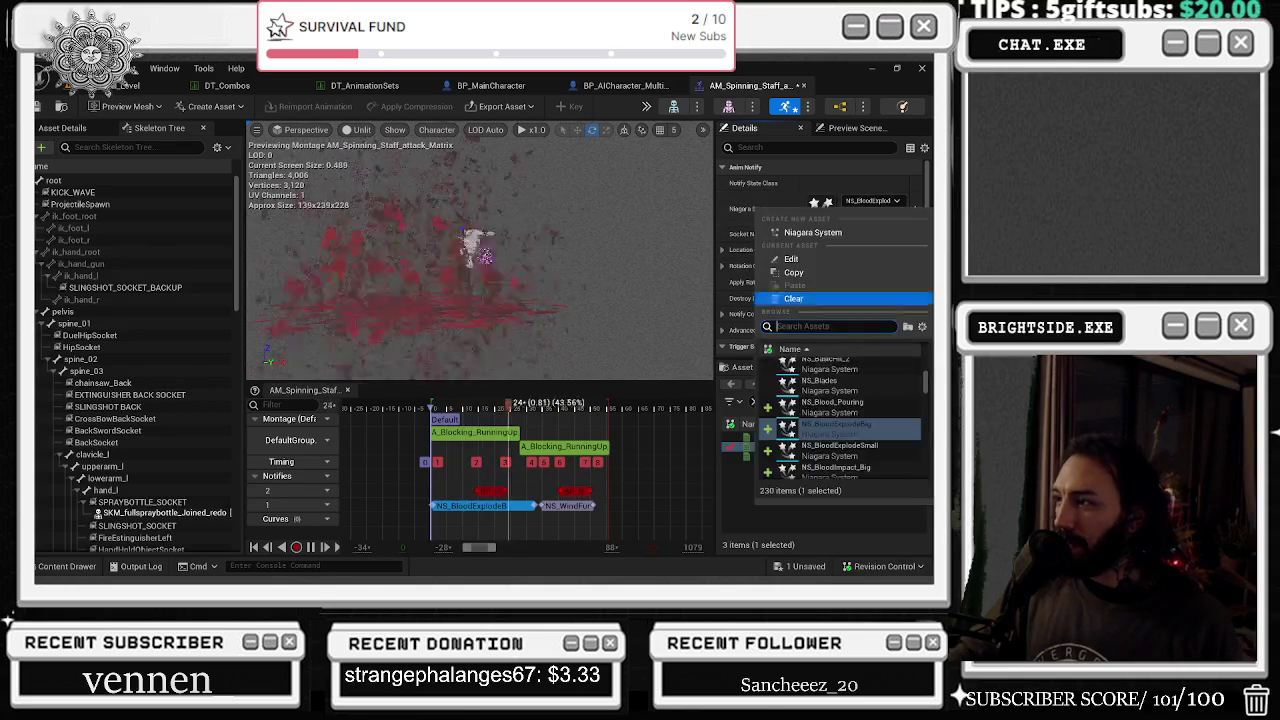
pyautogui.click(834, 398)
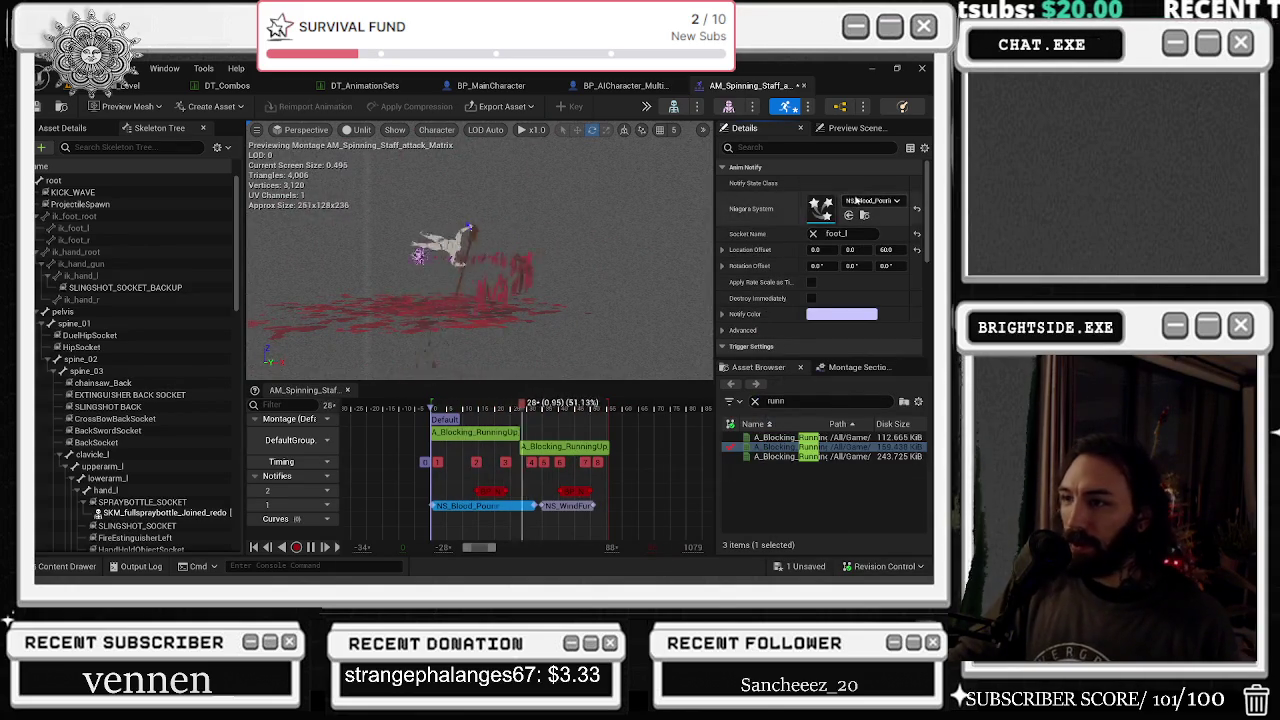
pyautogui.click(872, 201)
pyautogui.click(833, 382)
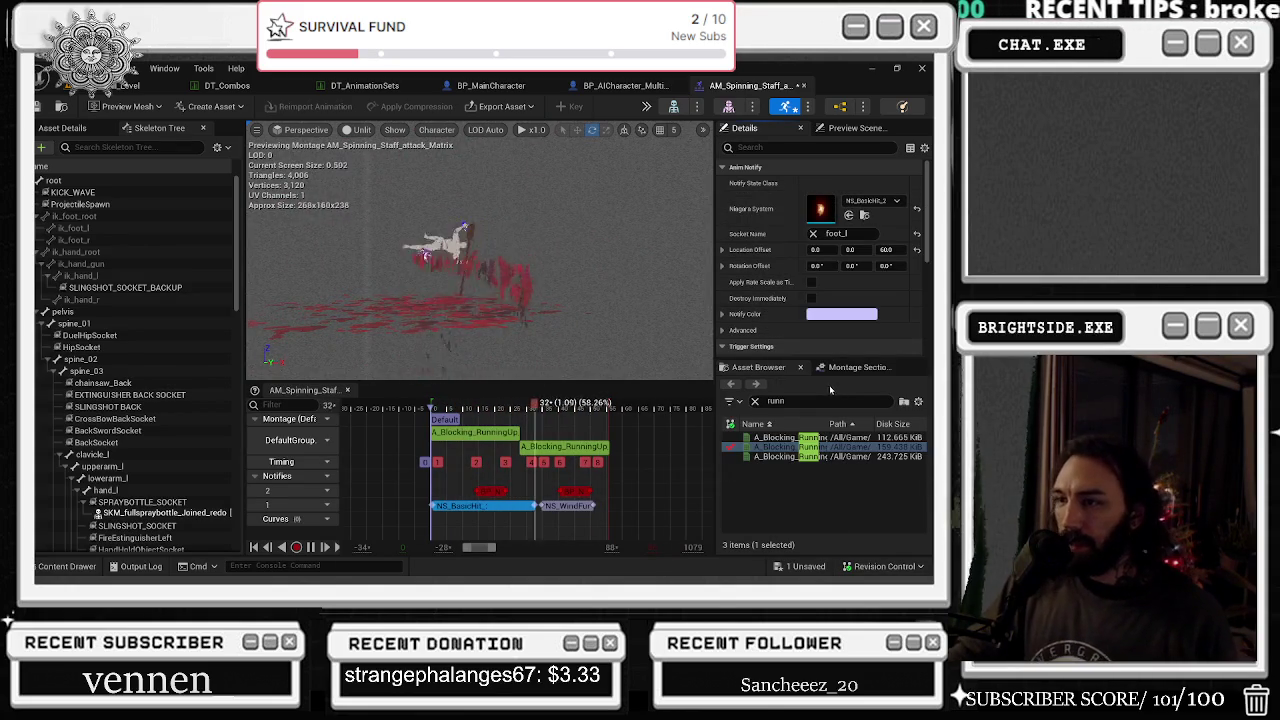
pyautogui.click(872, 201)
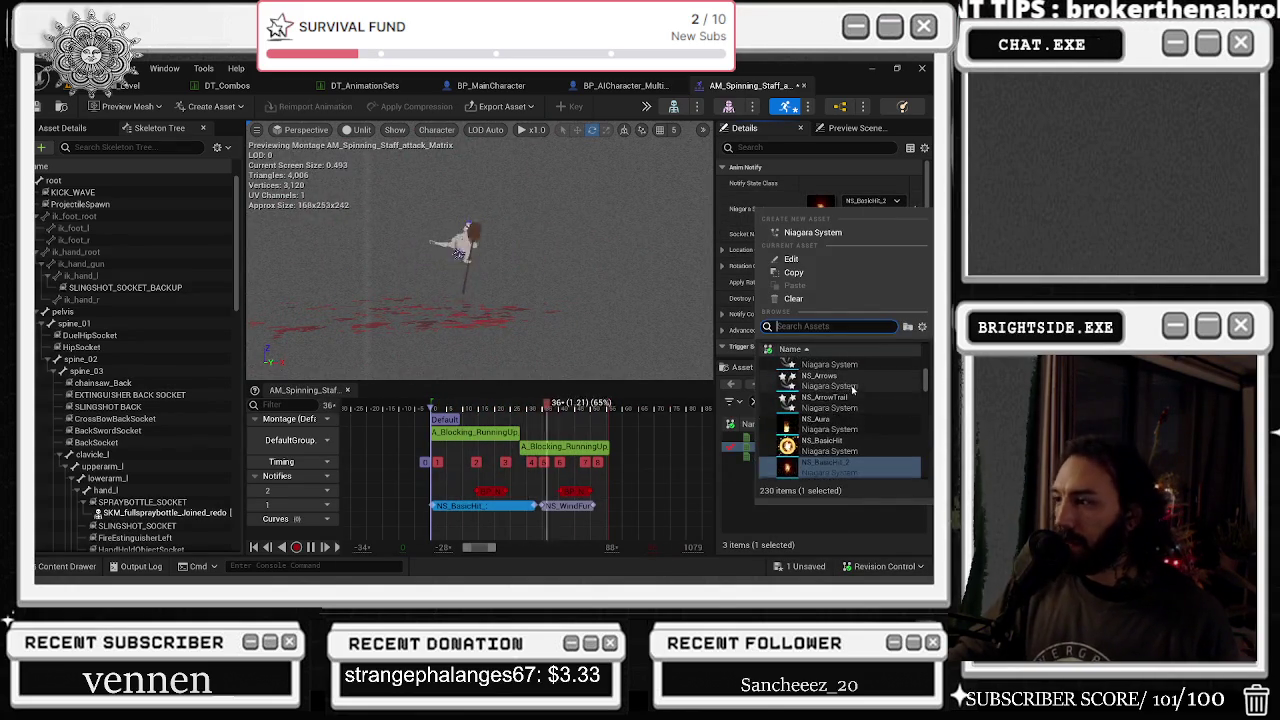
pyautogui.click(820, 402)
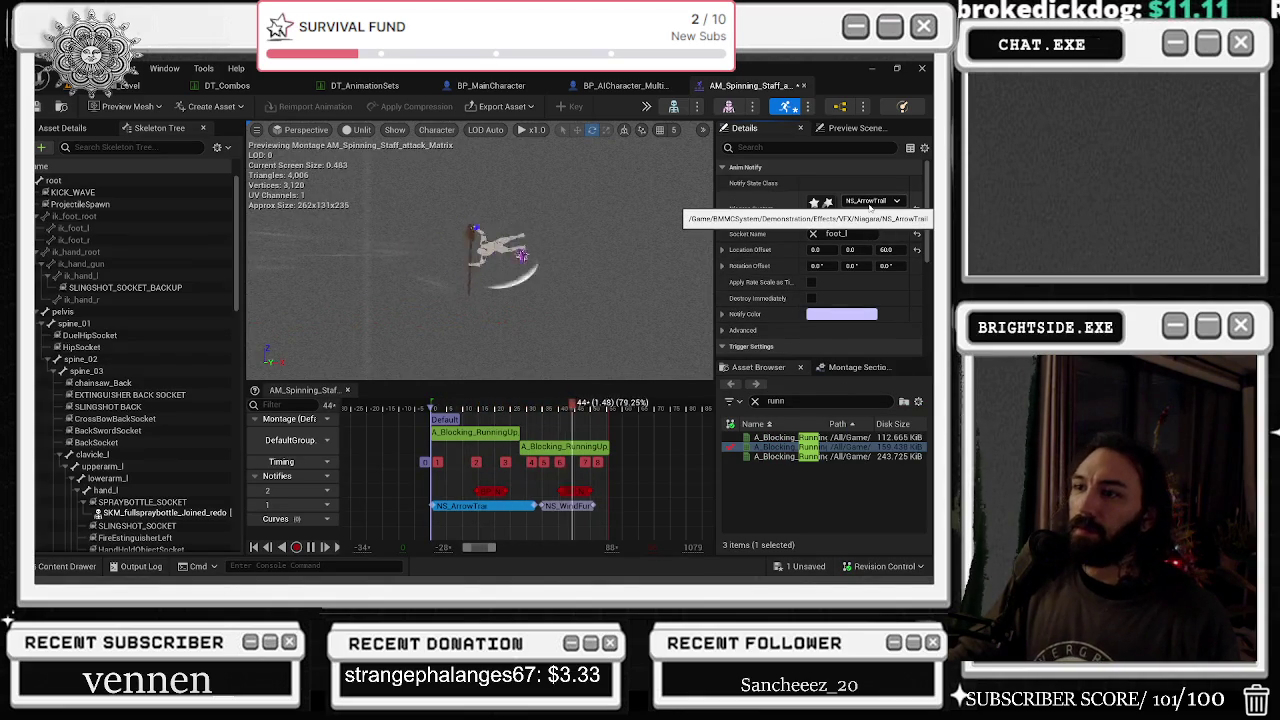
# - Switch the notify's effect to NG_SpeedLines_dash
pyautogui.click(872, 201)
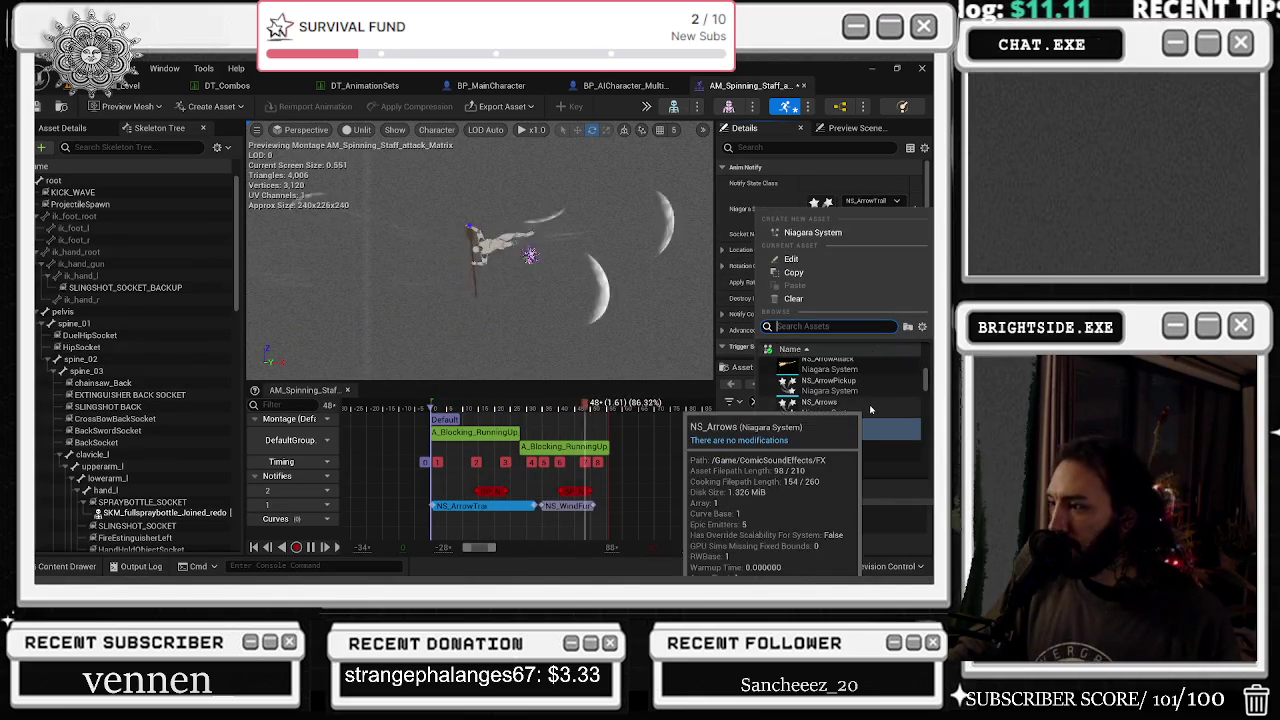
pyautogui.scroll(3, 868, 430)
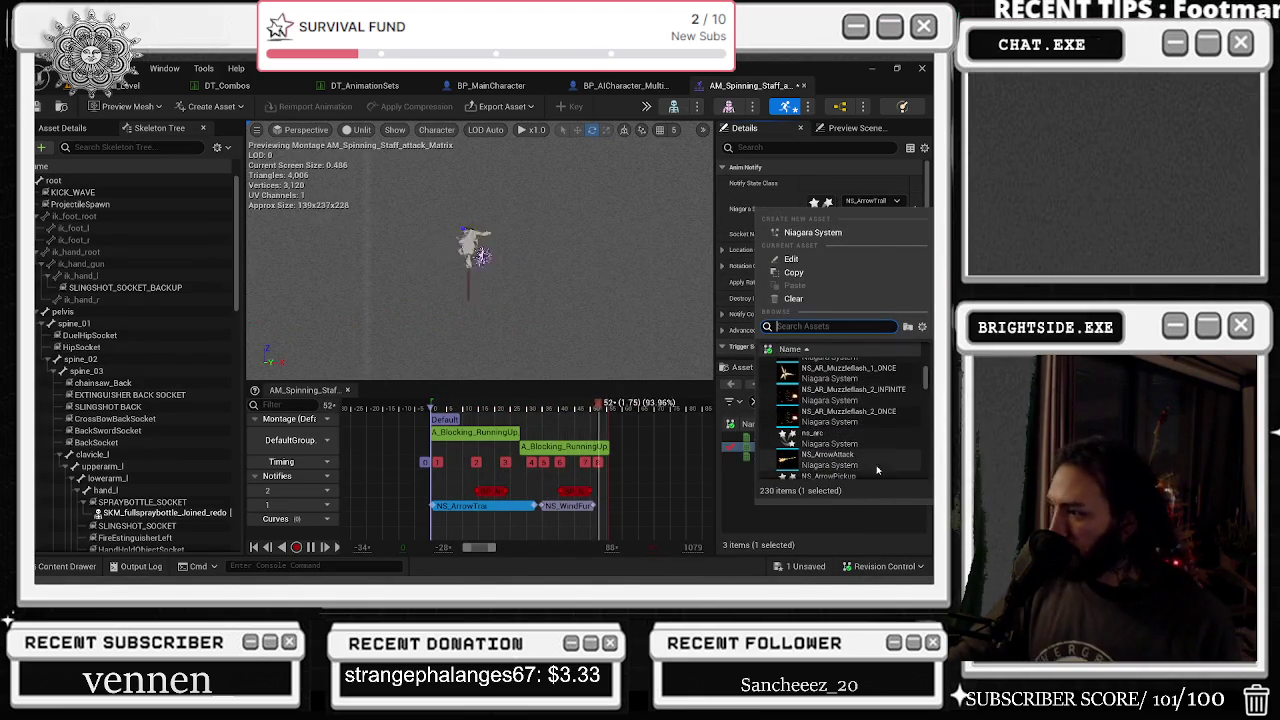
pyautogui.scroll(1, 880, 450)
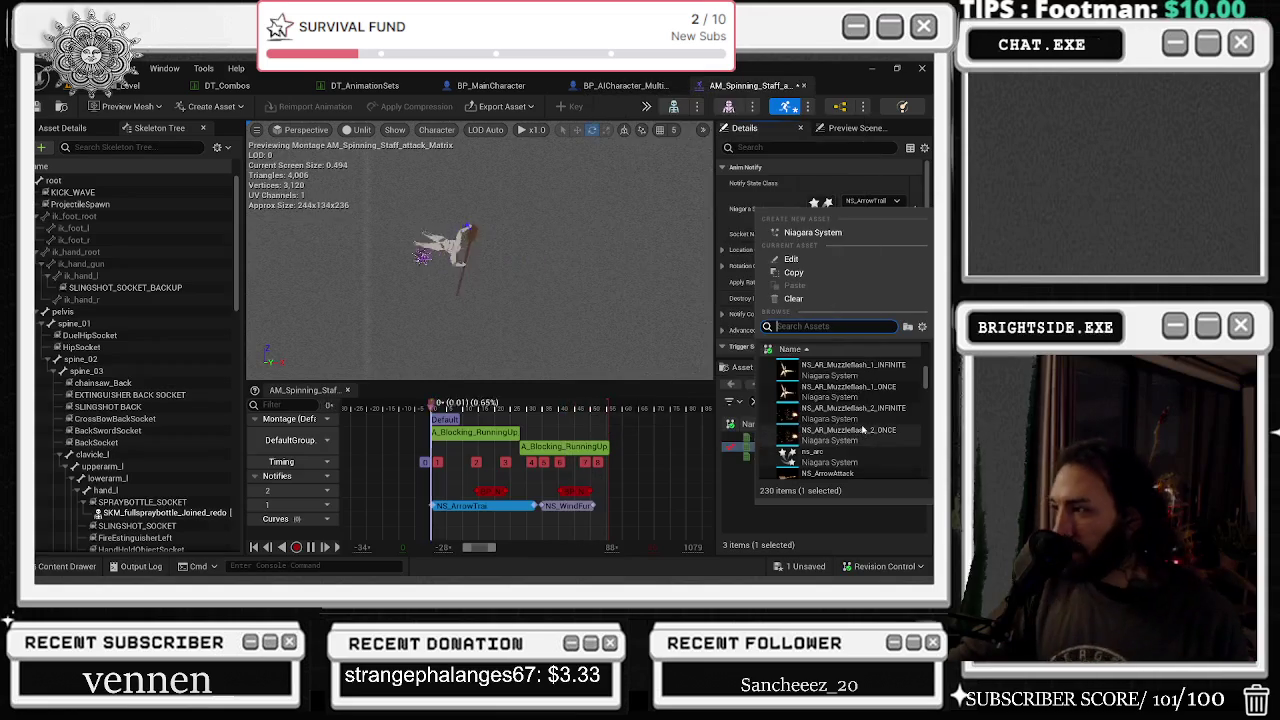
pyautogui.scroll(2, 858, 405)
pyautogui.scroll(3, 850, 420)
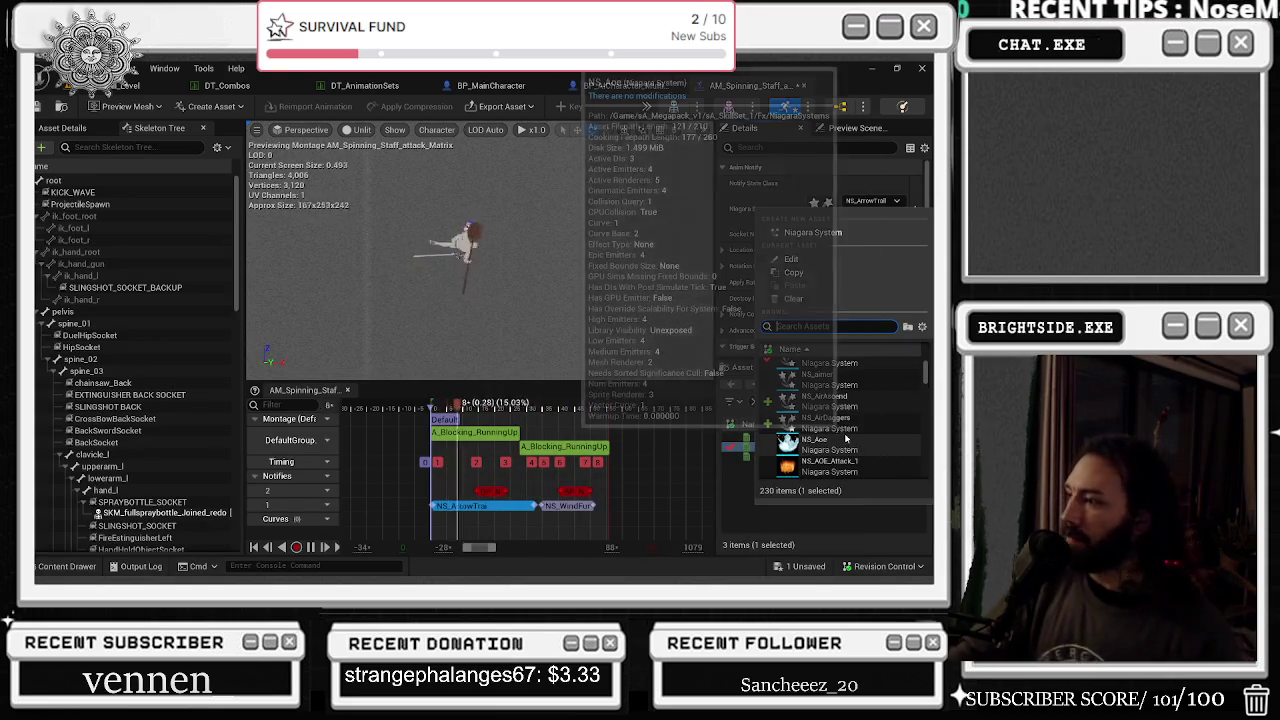
pyautogui.scroll(2, 845, 438)
pyautogui.click(845, 430)
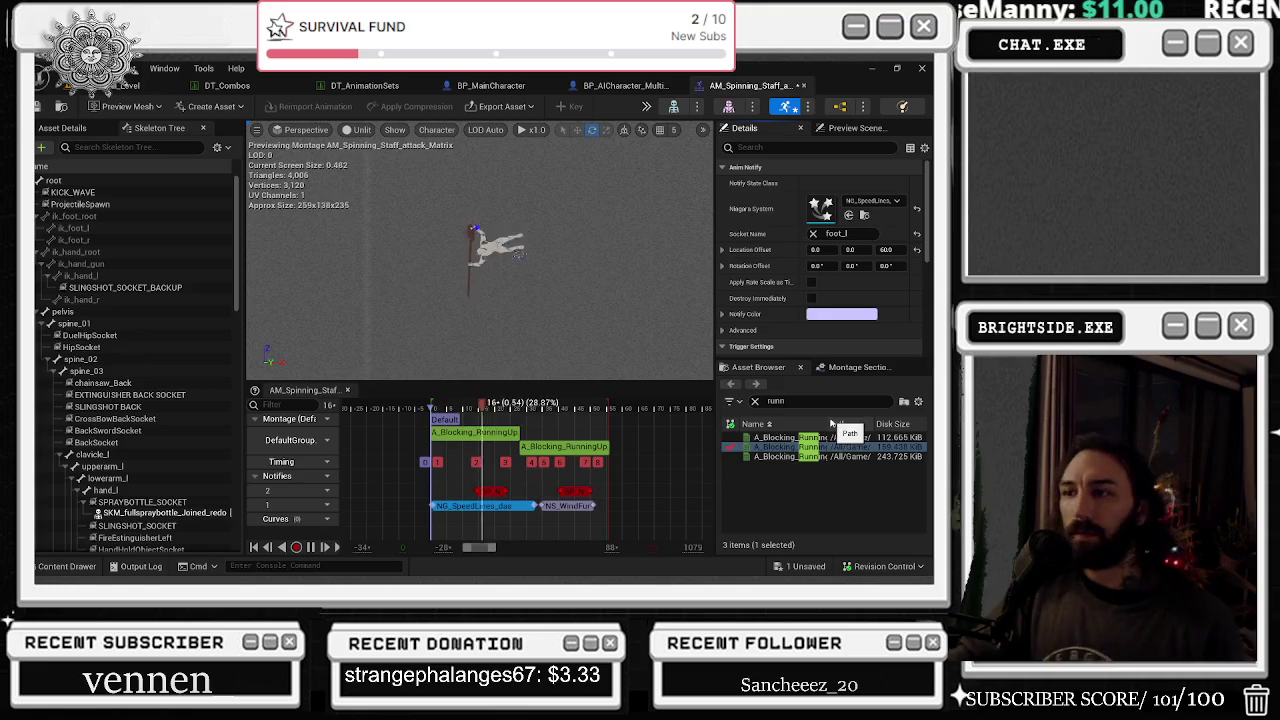
# - Try NS_ENERGY_MuzzleFlash, then NS_GRENADE_RibbonTrail as the notify's effect
pyautogui.click(872, 201)
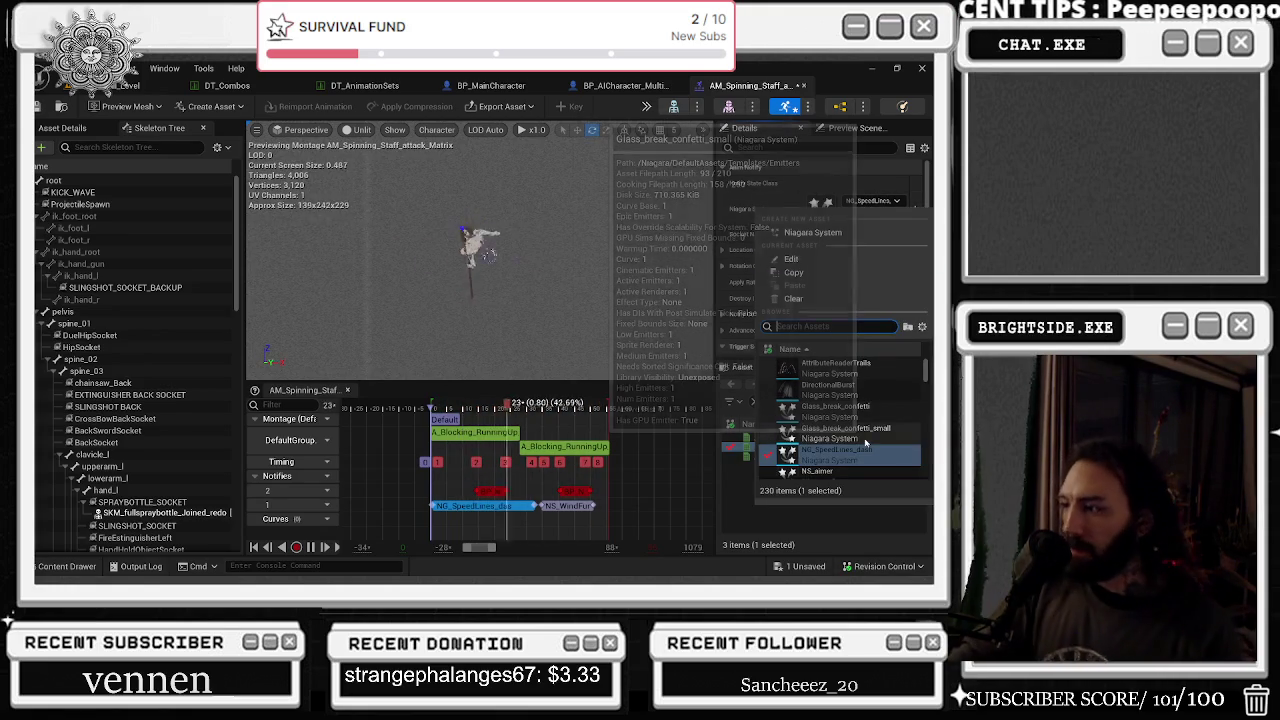
pyautogui.scroll(-3, 890, 410)
pyautogui.scroll(-5, 895, 409)
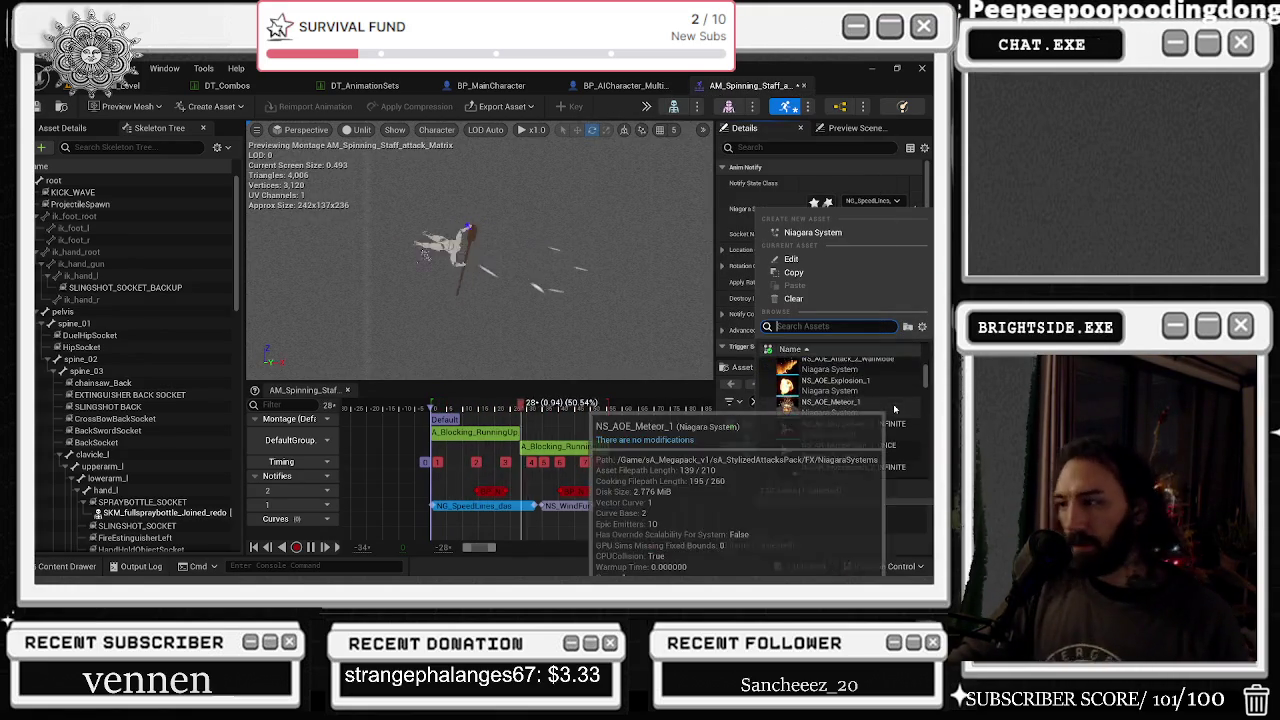
pyautogui.scroll(-5, 905, 430)
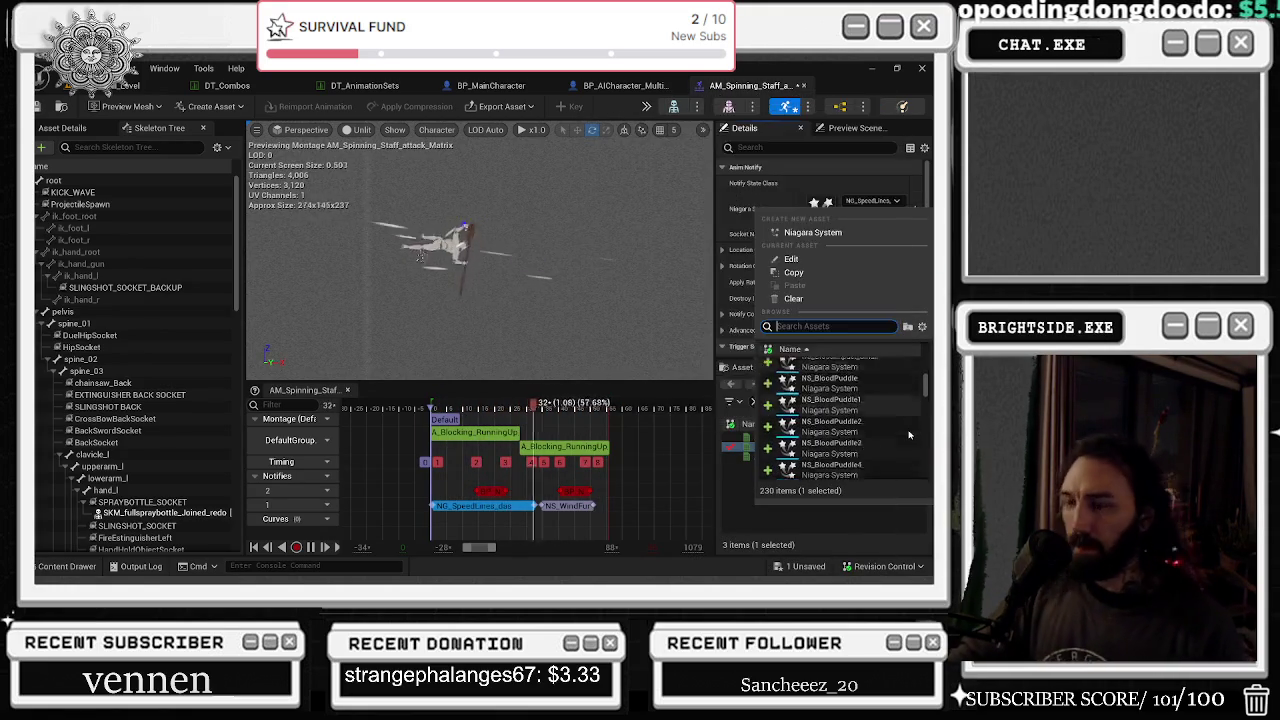
pyautogui.scroll(-5, 898, 437)
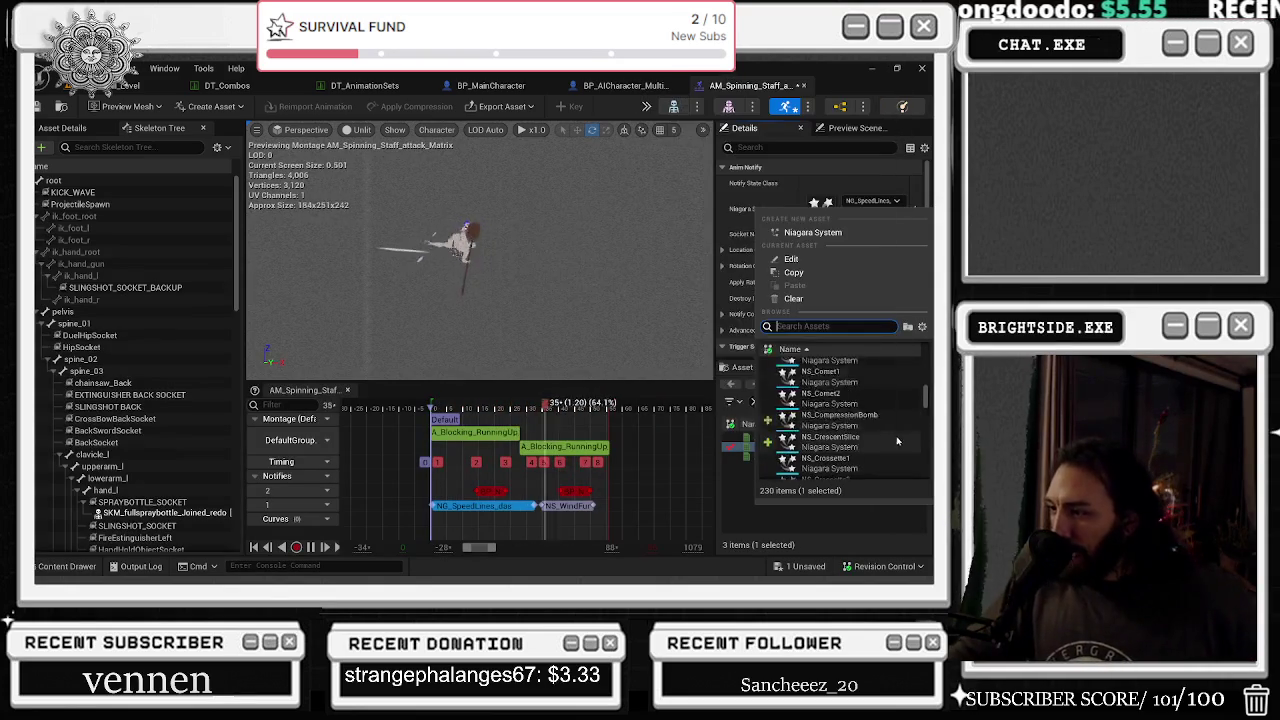
pyautogui.scroll(-5, 860, 395)
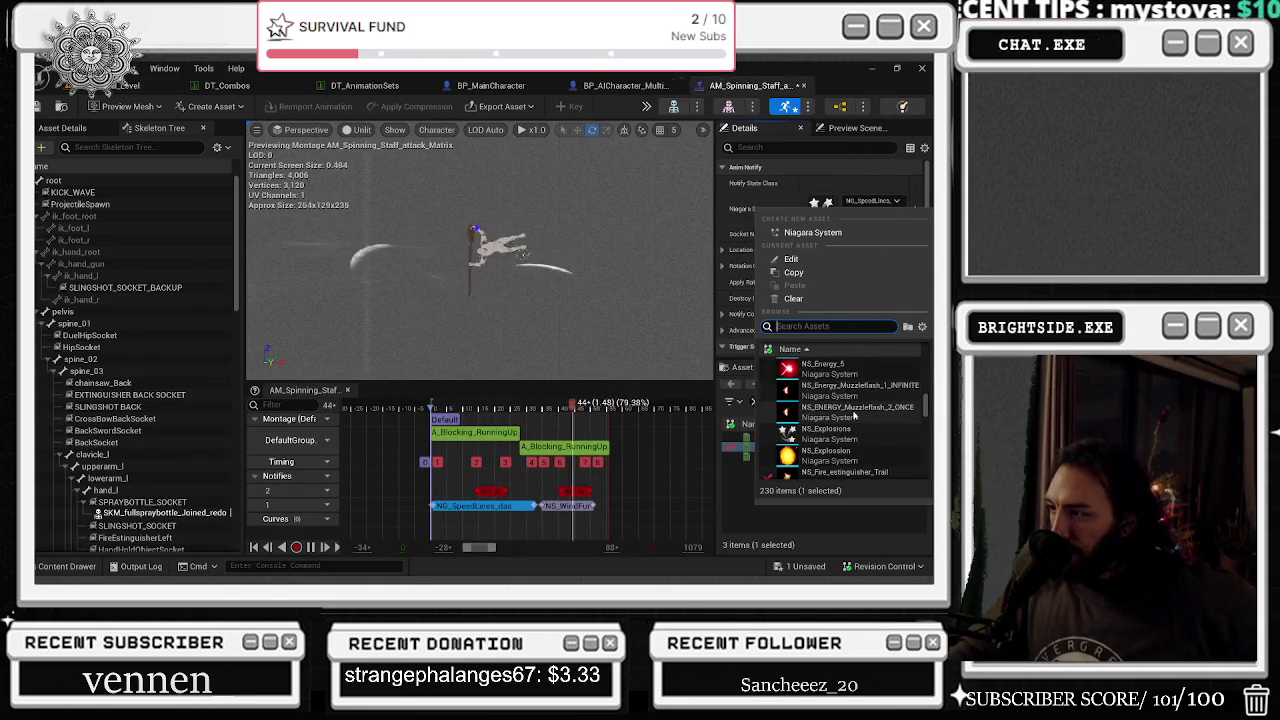
pyautogui.click(848, 405)
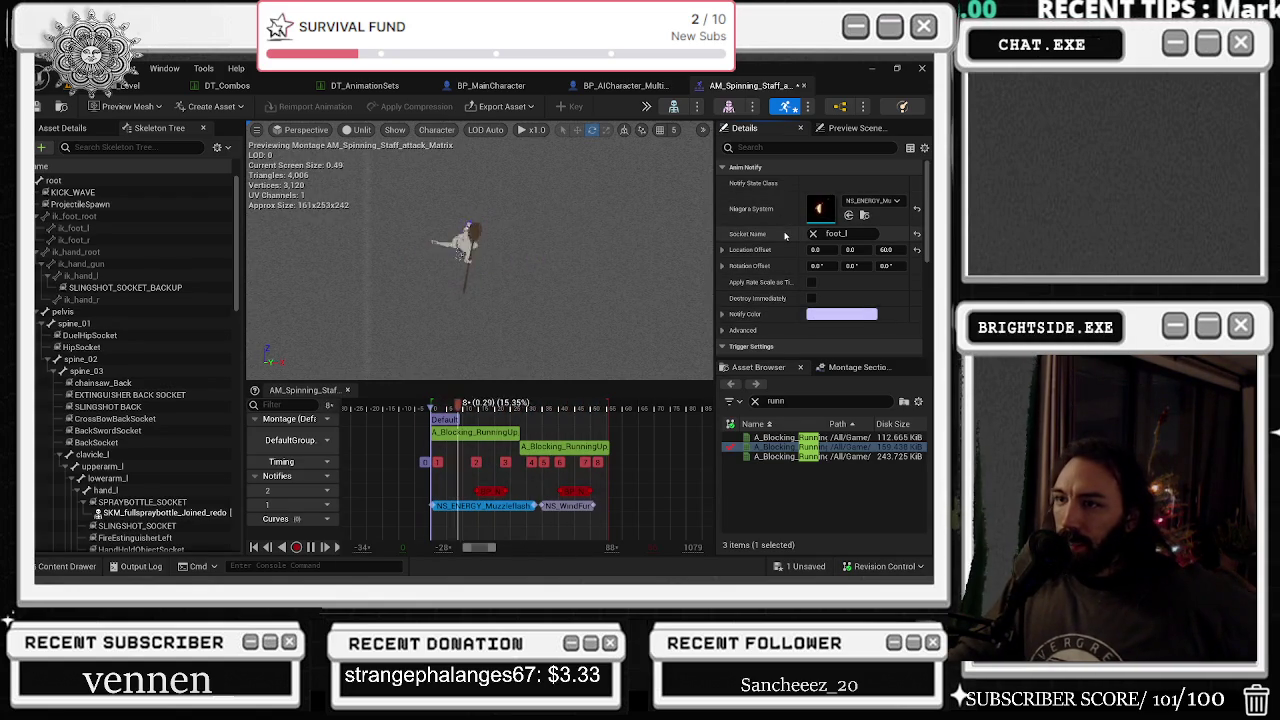
pyautogui.click(870, 200)
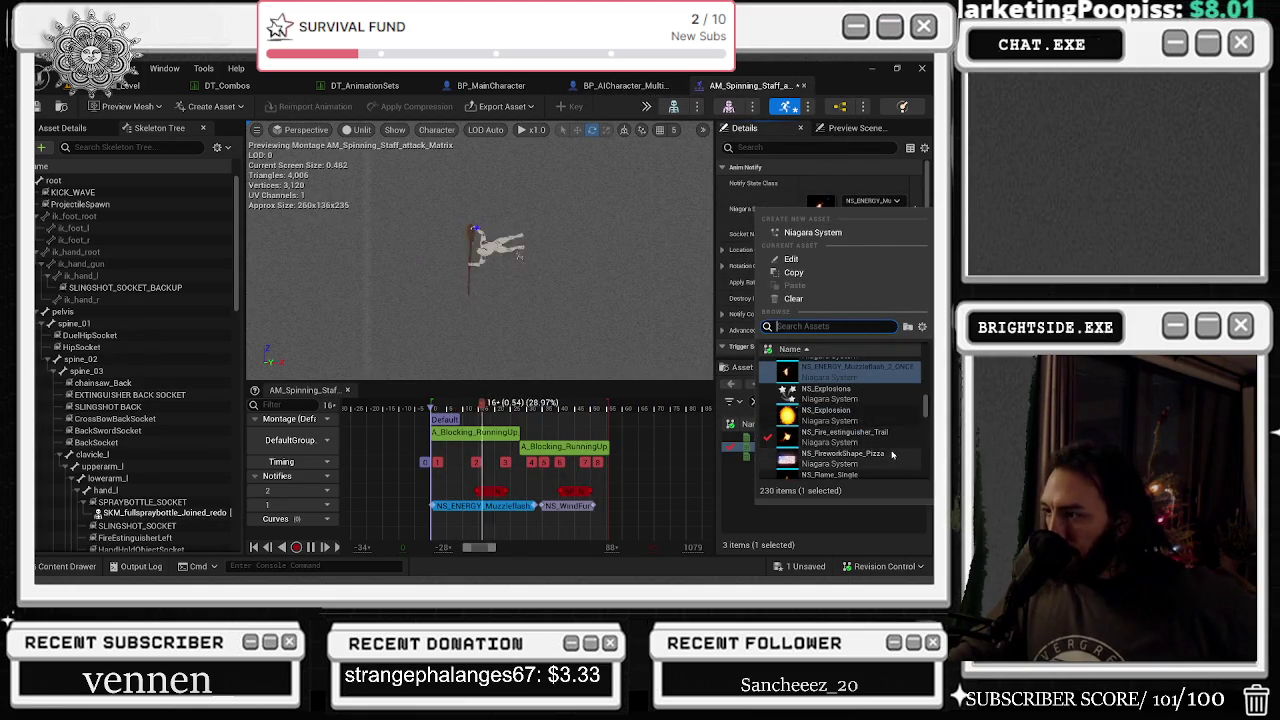
pyautogui.scroll(-2, 880, 436)
pyautogui.scroll(-5, 855, 410)
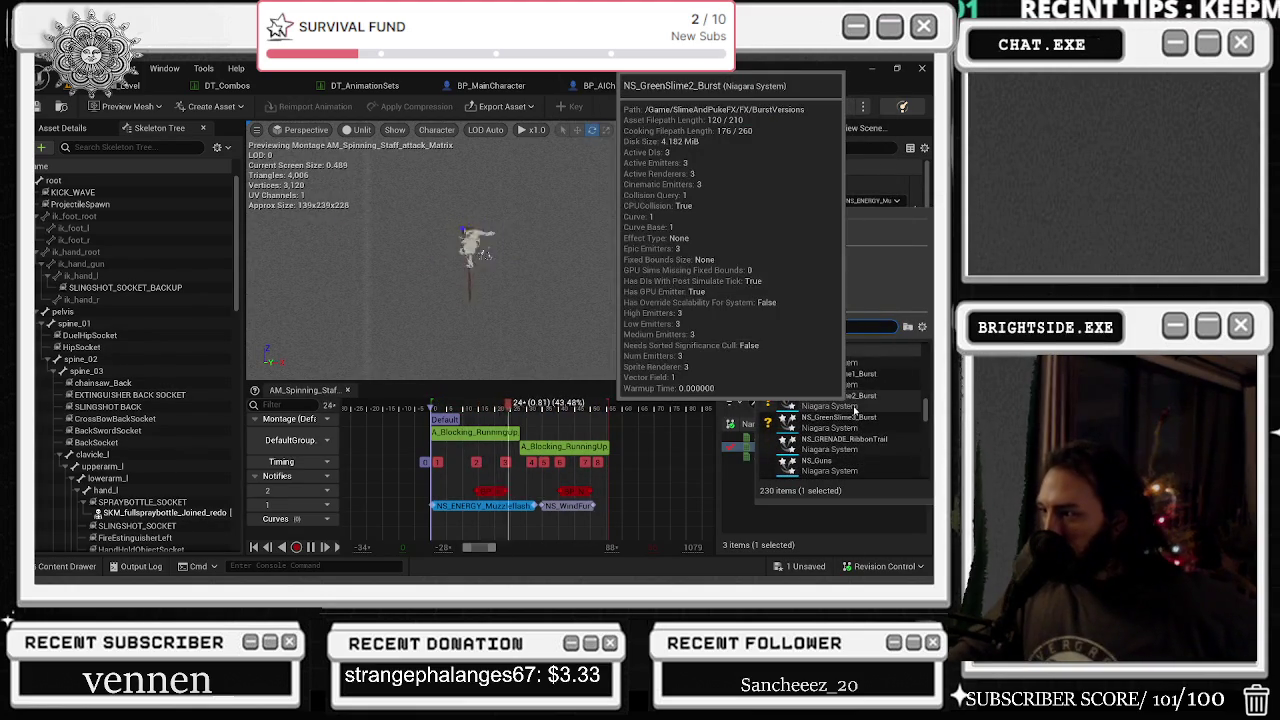
pyautogui.scroll(-1, 865, 420)
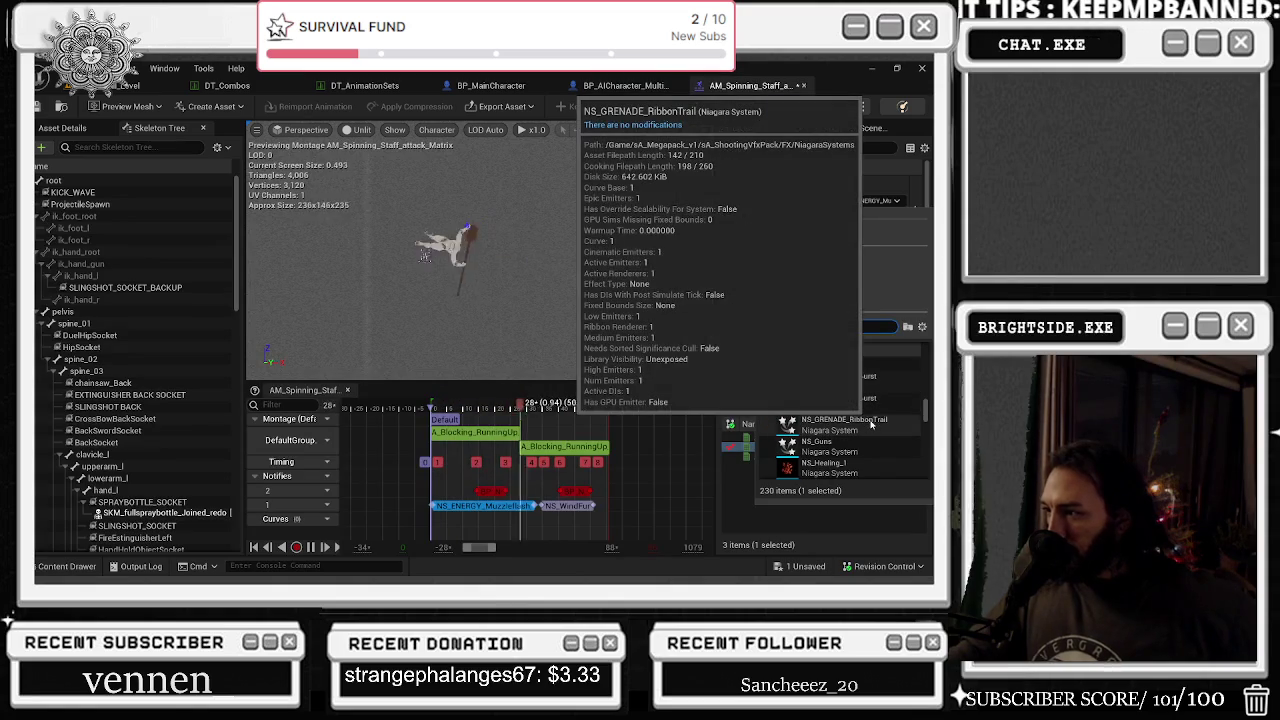
pyautogui.click(870, 424)
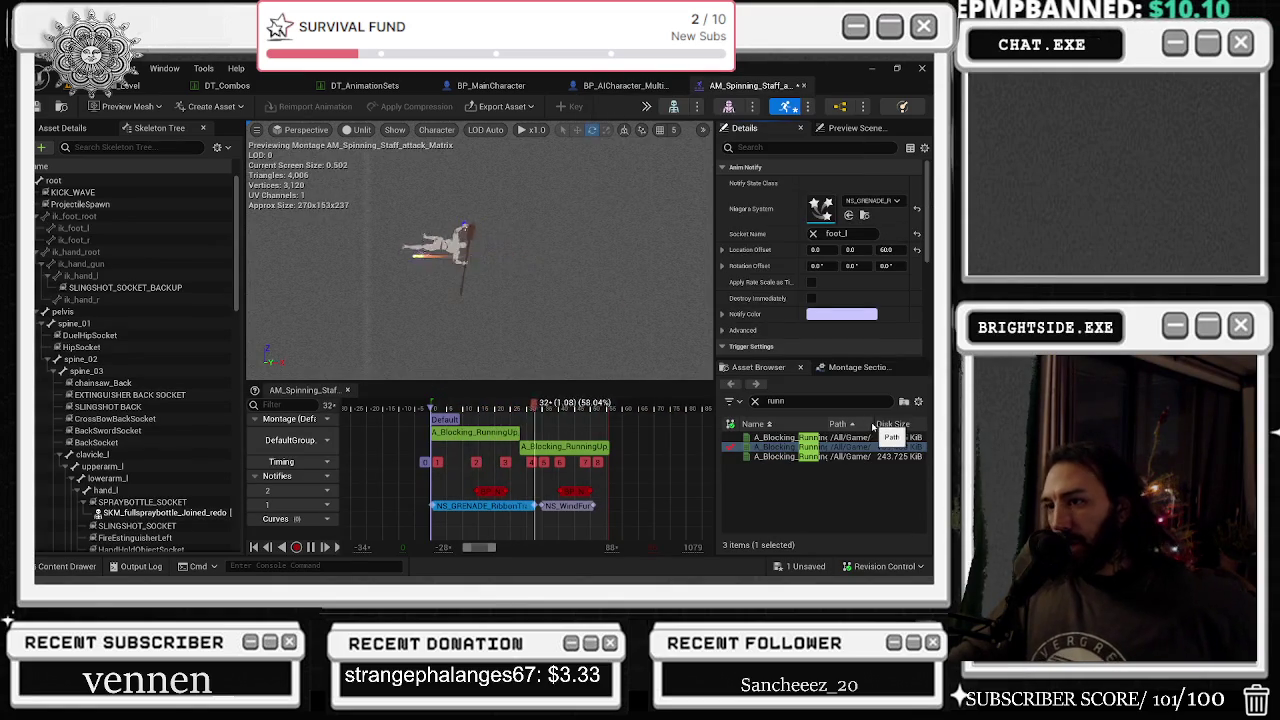
# - Swap the effect to NS_Impact_2 and close the list, keeping it
pyautogui.click(870, 201)
pyautogui.scroll(-5, 860, 420)
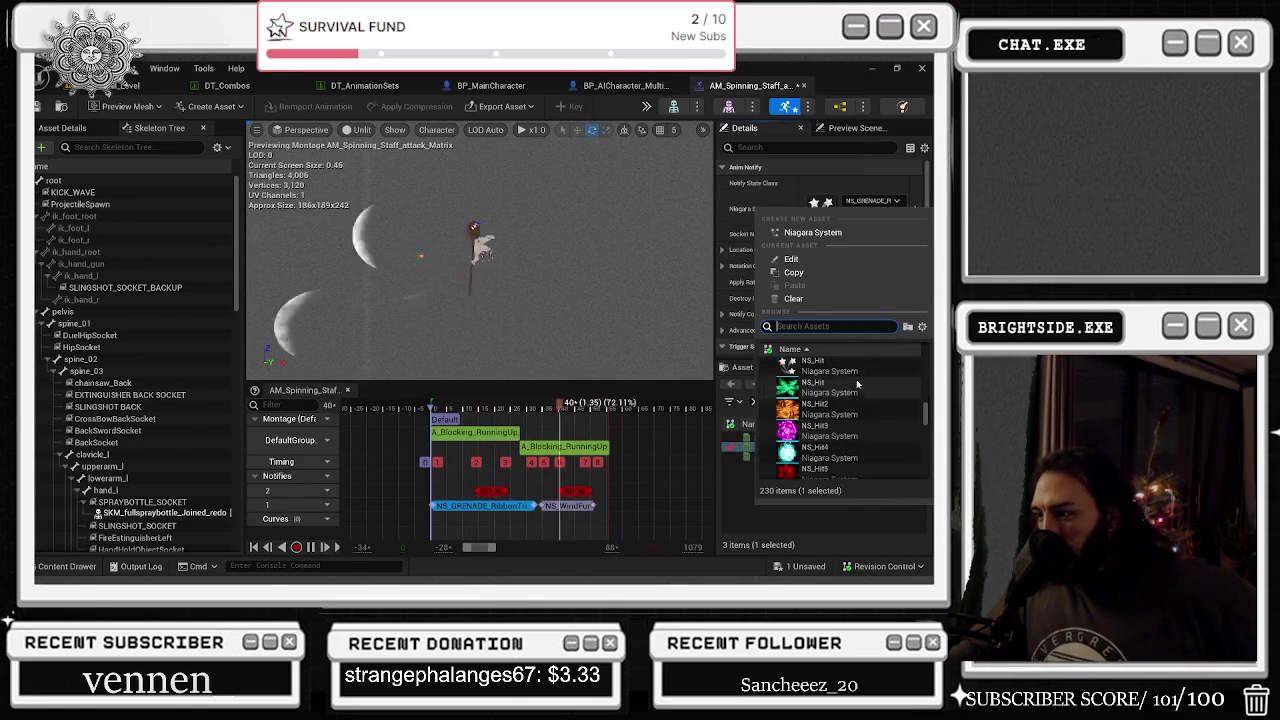
pyautogui.scroll(-3, 853, 386)
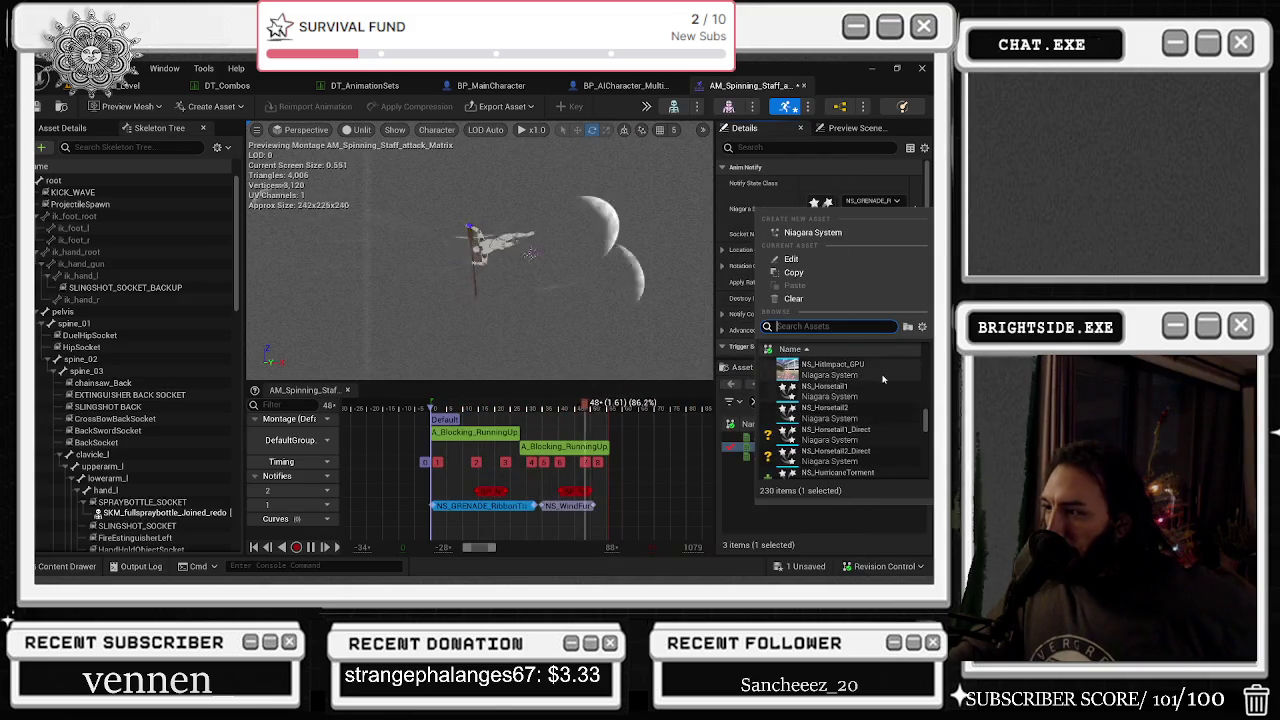
pyautogui.scroll(-2, 870, 390)
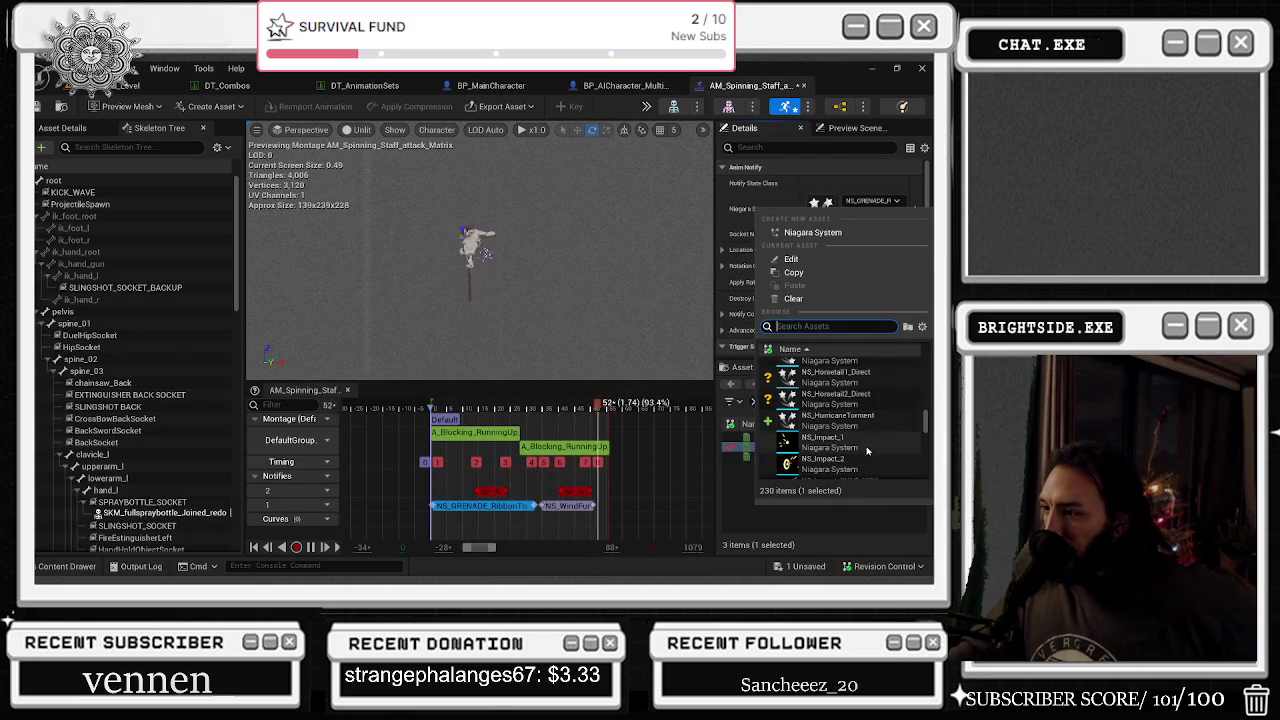
pyautogui.scroll(-3, 858, 424)
pyautogui.click(857, 406)
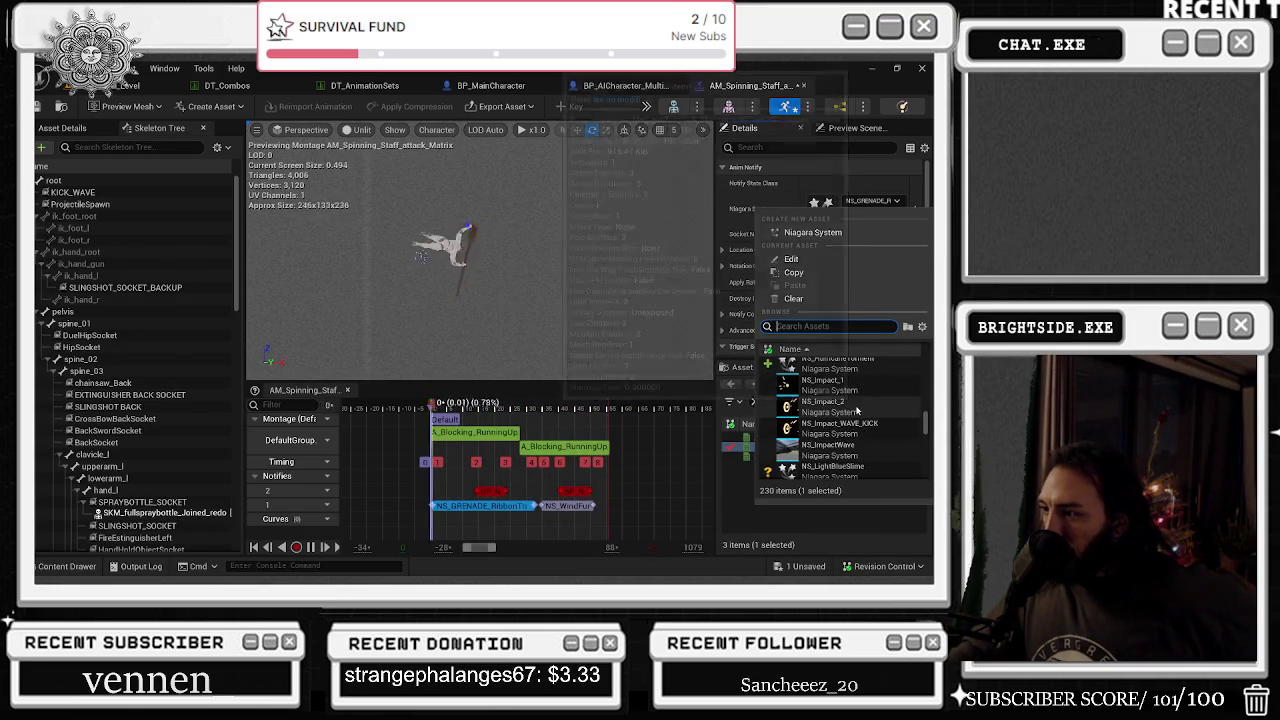
pyautogui.click(870, 201)
pyautogui.scroll(-1, 872, 424)
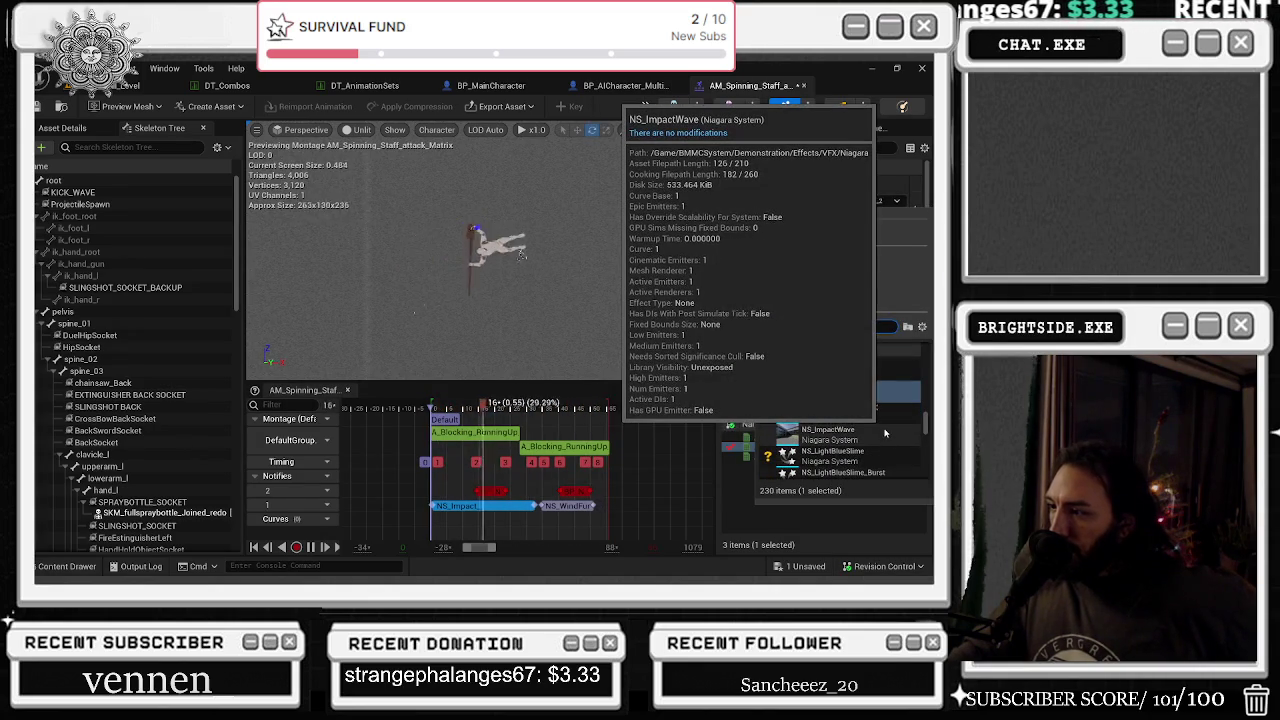
pyautogui.scroll(-1, 888, 415)
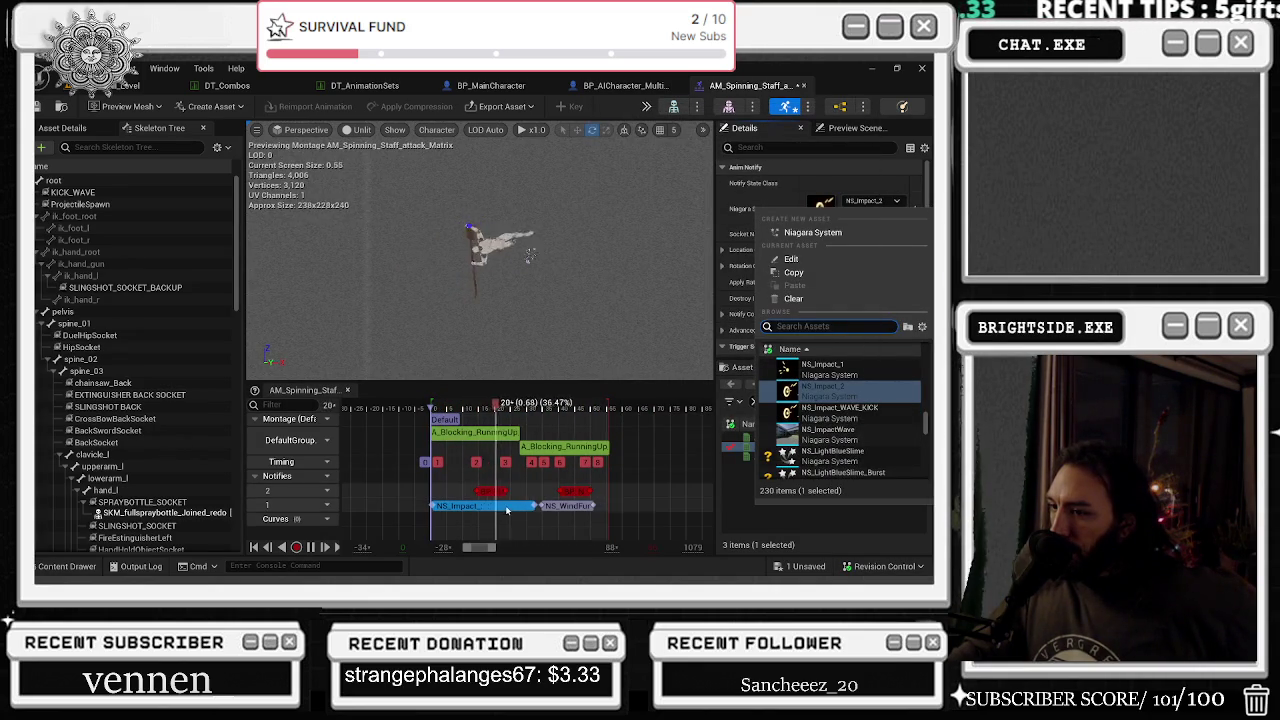
pyautogui.click(513, 507)
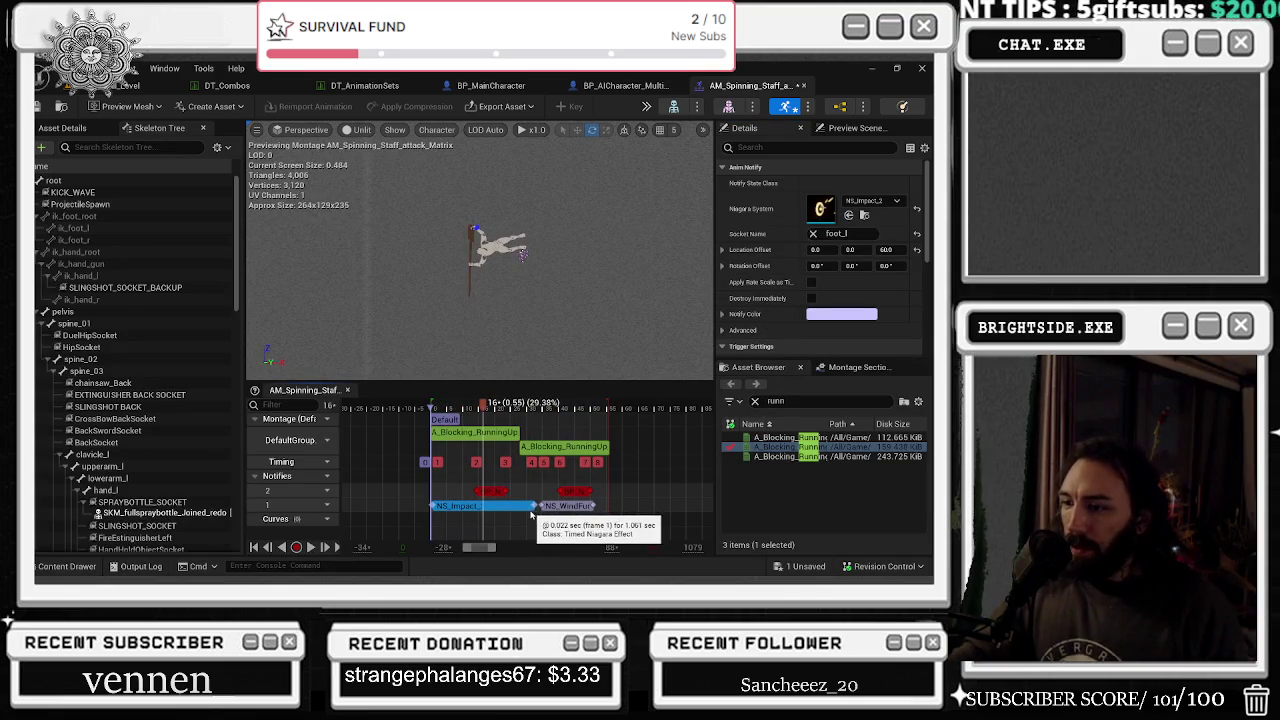
# - Shorten the NS_Impact_2 notify bar and attach its effect to the root socket
pyautogui.moveTo(532, 510); pyautogui.dragTo(458, 515)
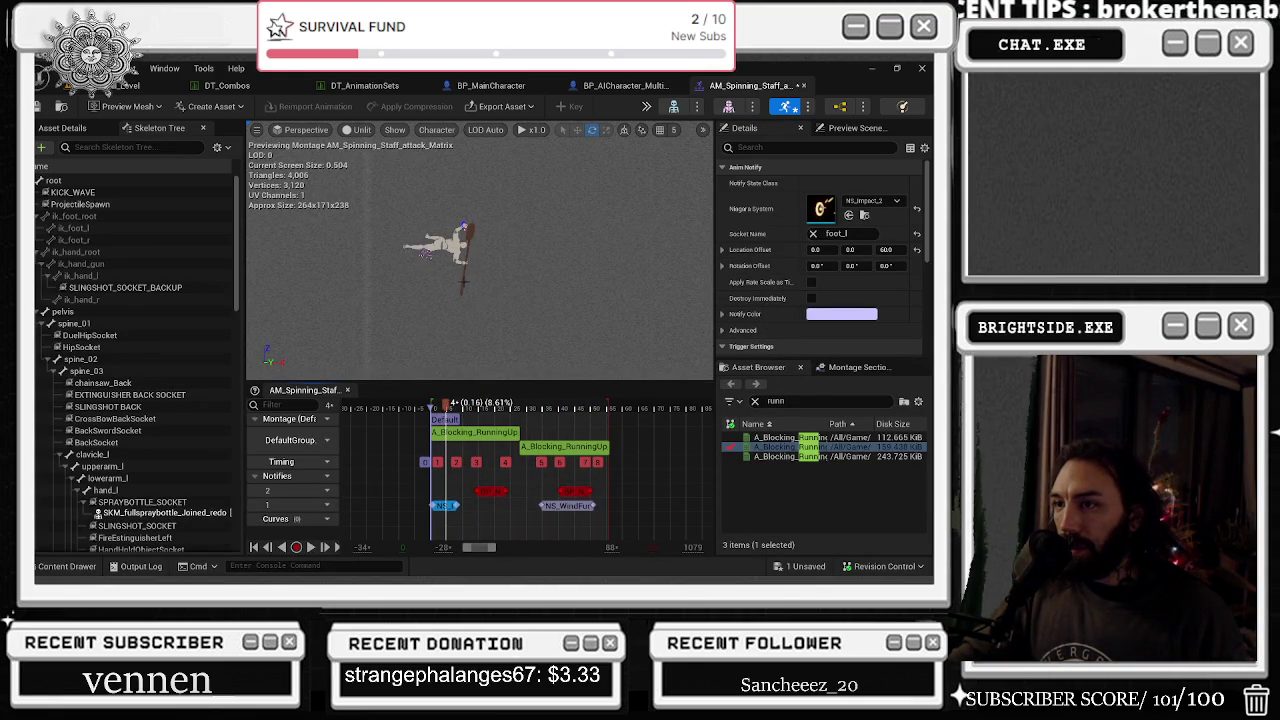
pyautogui.click(836, 233)
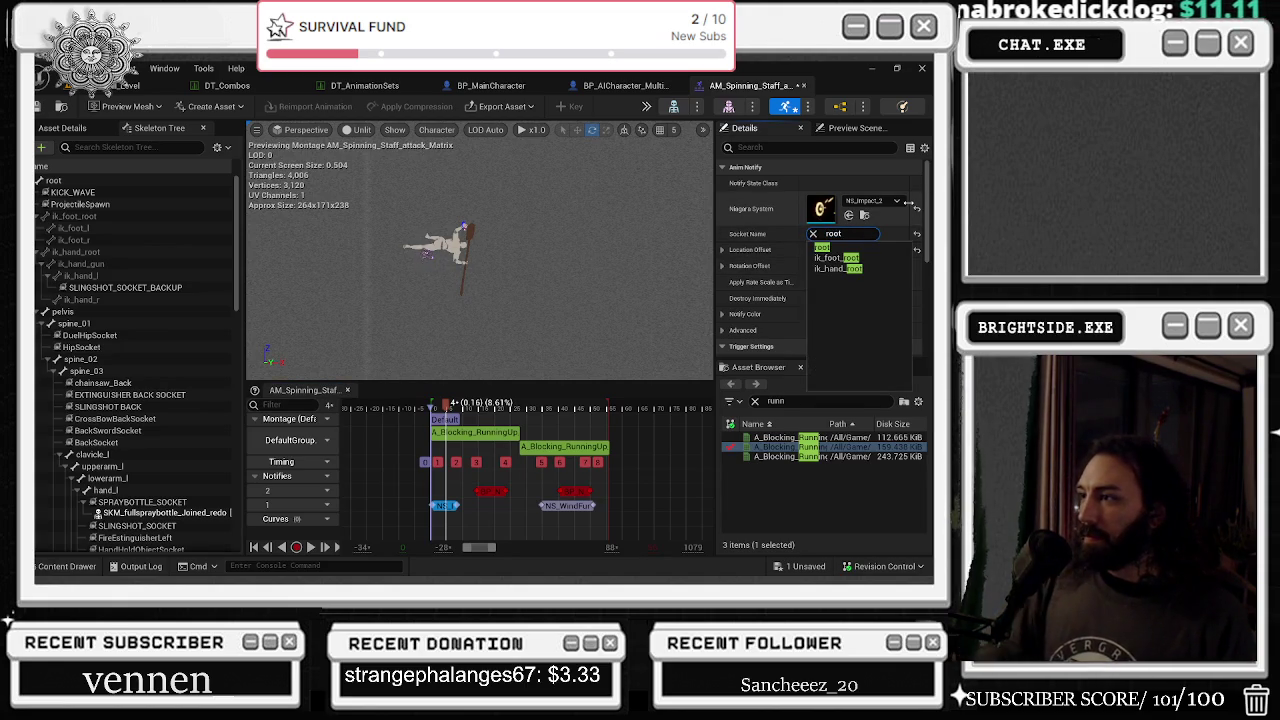
pyautogui.click(849, 249)
pyautogui.click(441, 409)
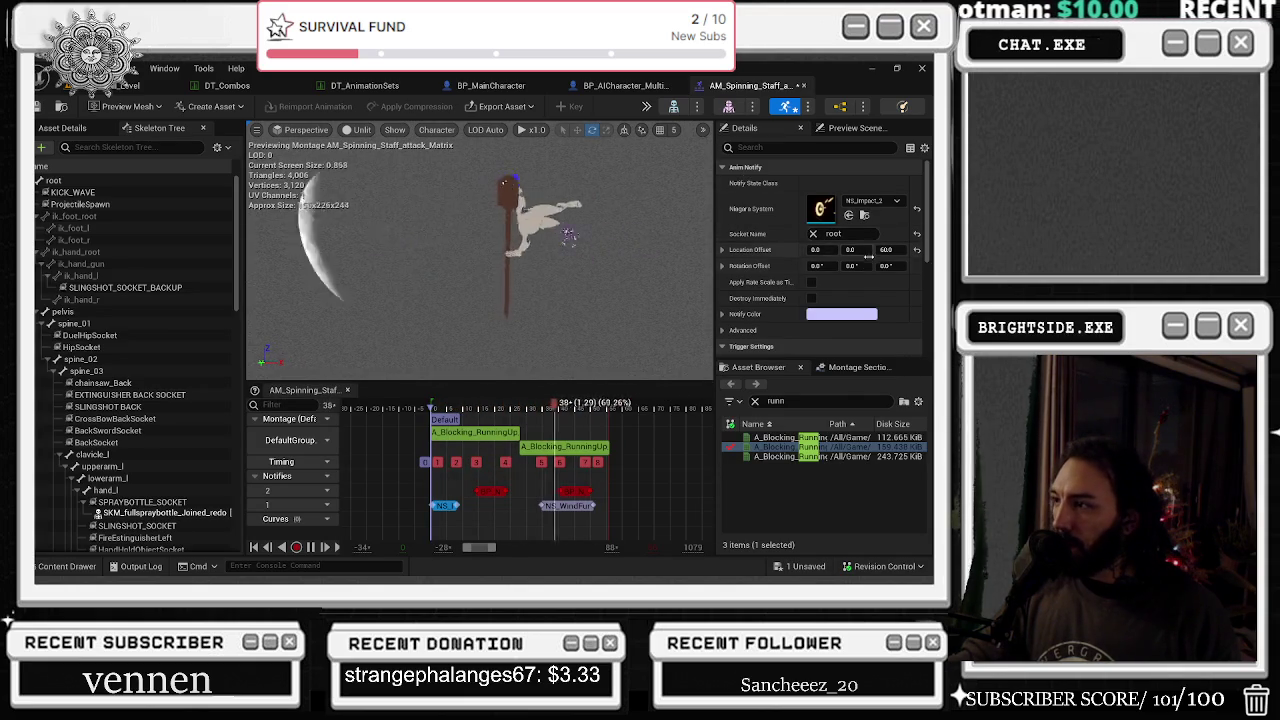
# - Enter rotation offset values for NS_Impact_2, settling on -45°
pyautogui.click(851, 265)
pyautogui.write('90')
pyautogui.press('Return')
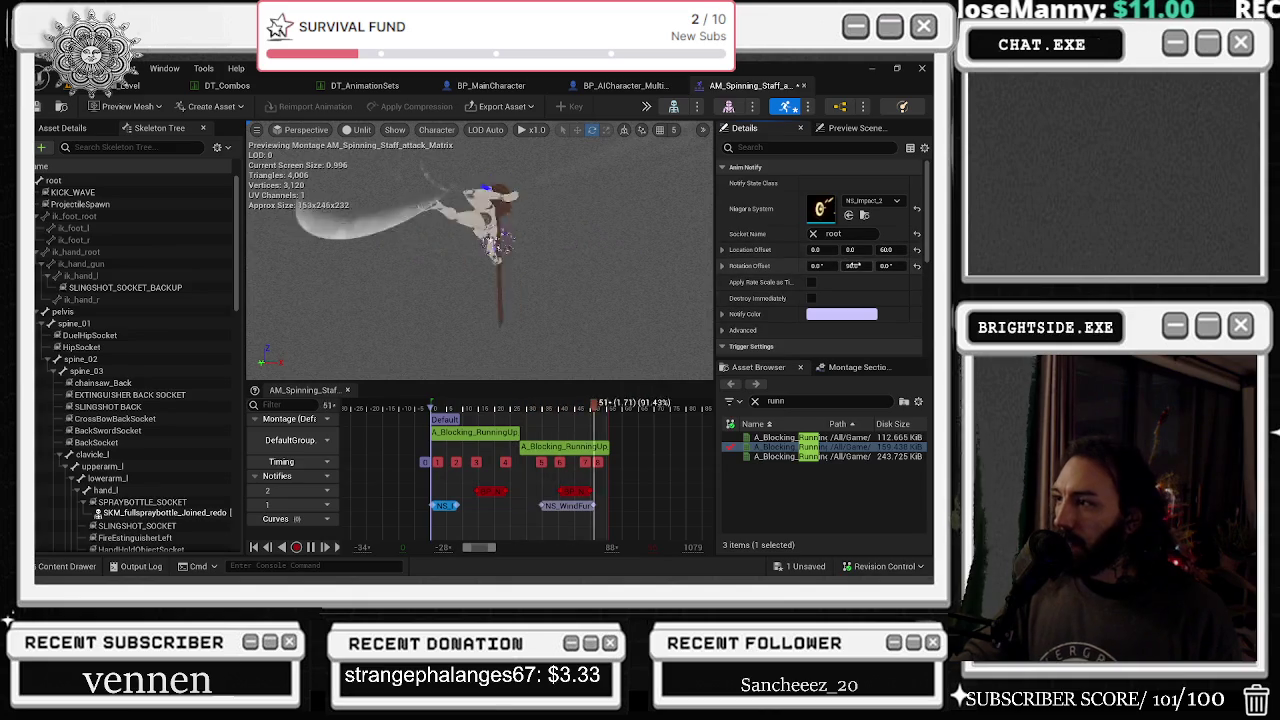
pyautogui.click(853, 266)
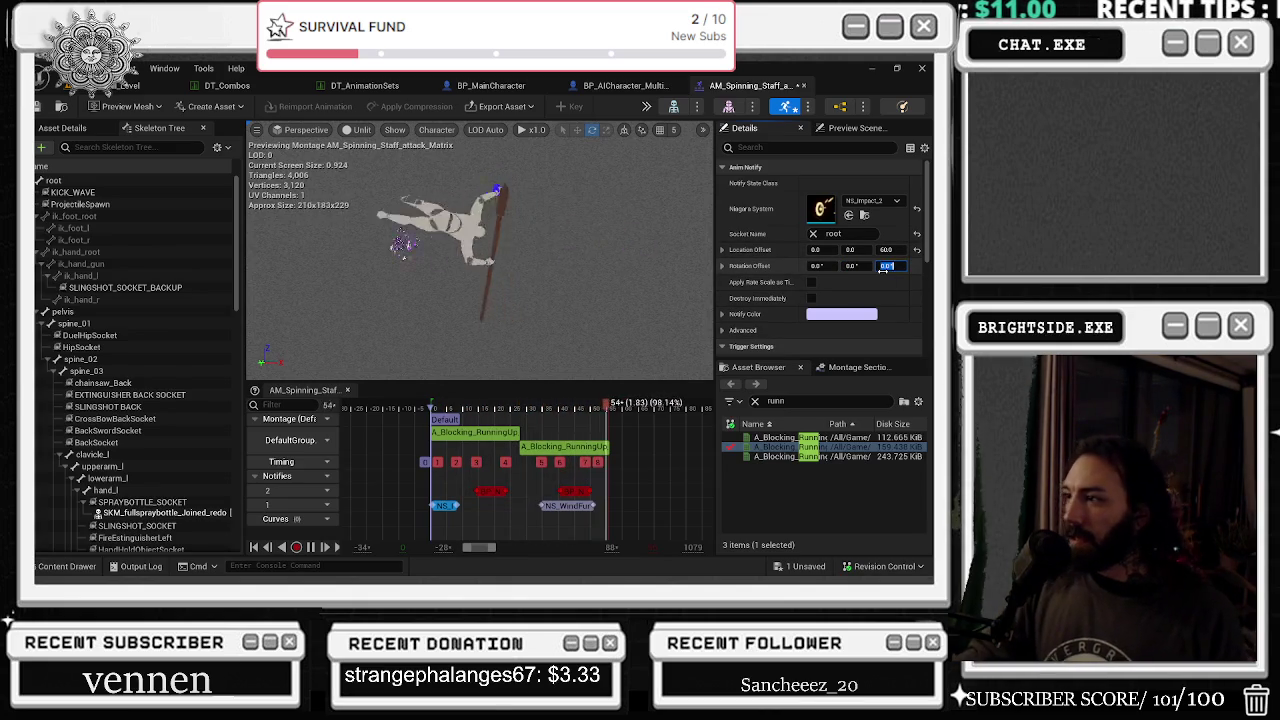
pyautogui.write('45')
pyautogui.press('Return')
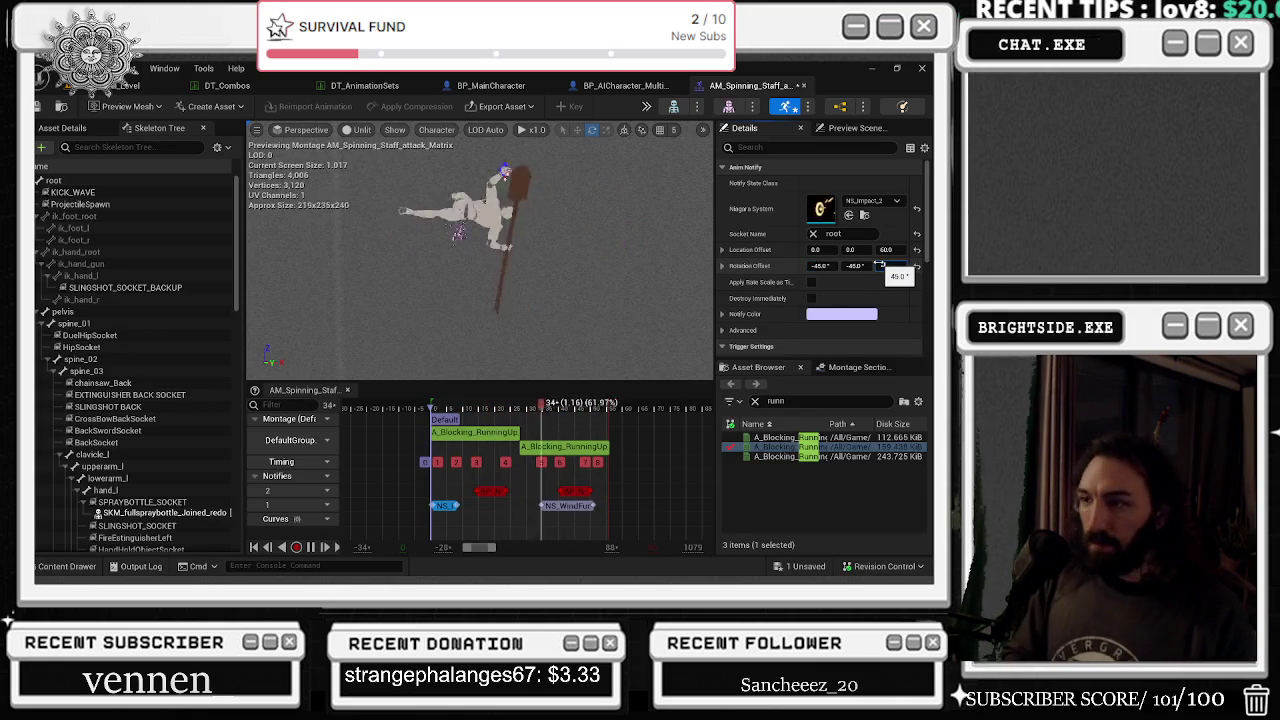
pyautogui.press('Return')
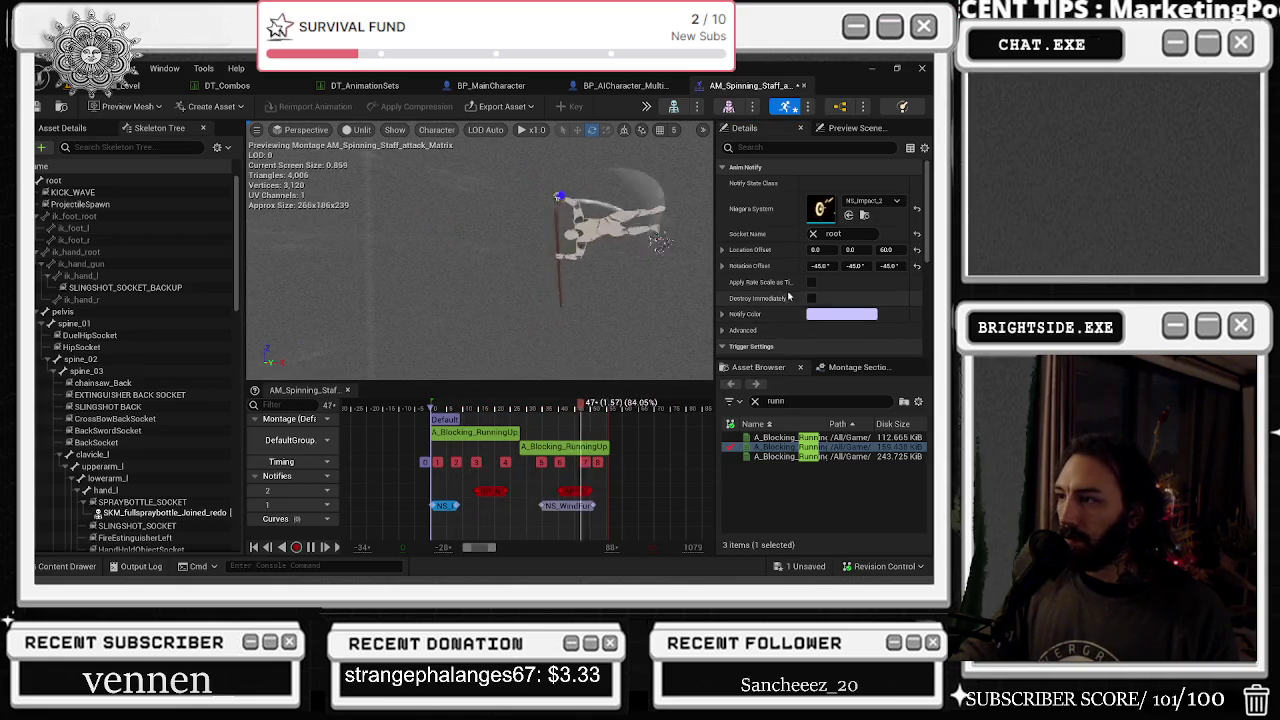
# - Save the montage, reset the extra rotation offset values to 0, and save again
pyautogui.press('space')
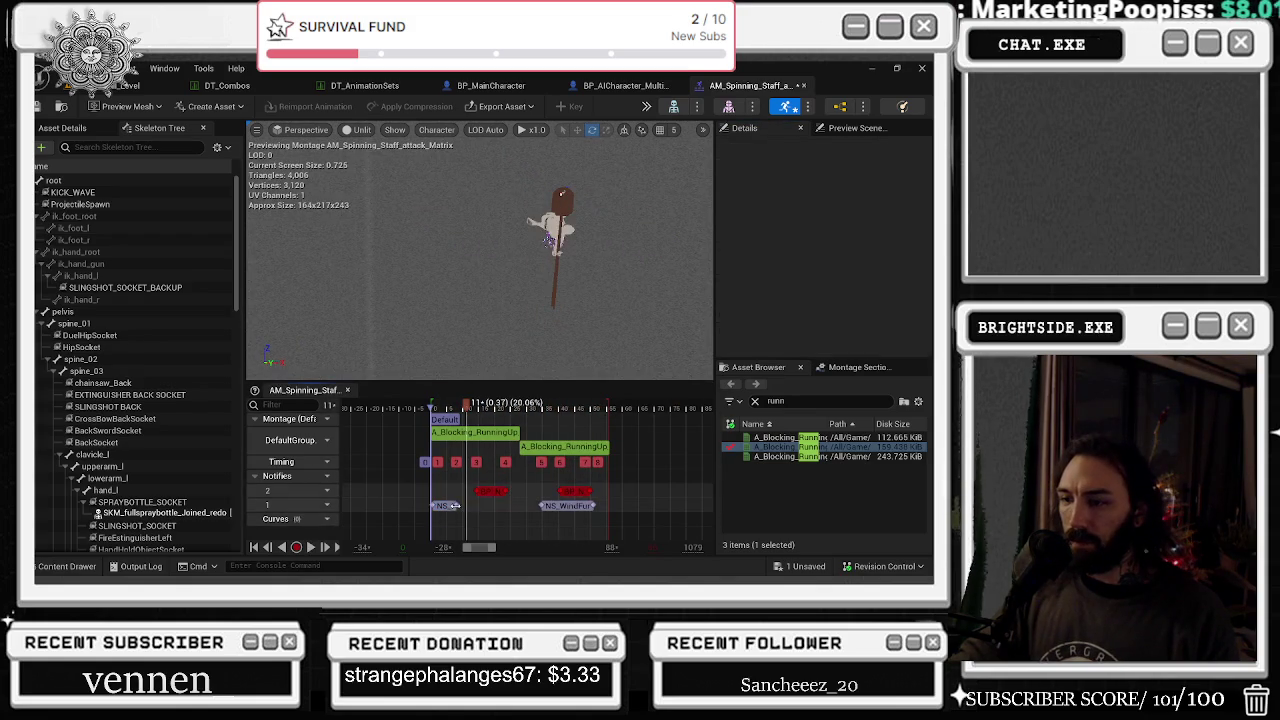
pyautogui.hotkey('ctrl', 's')
pyautogui.press('space')
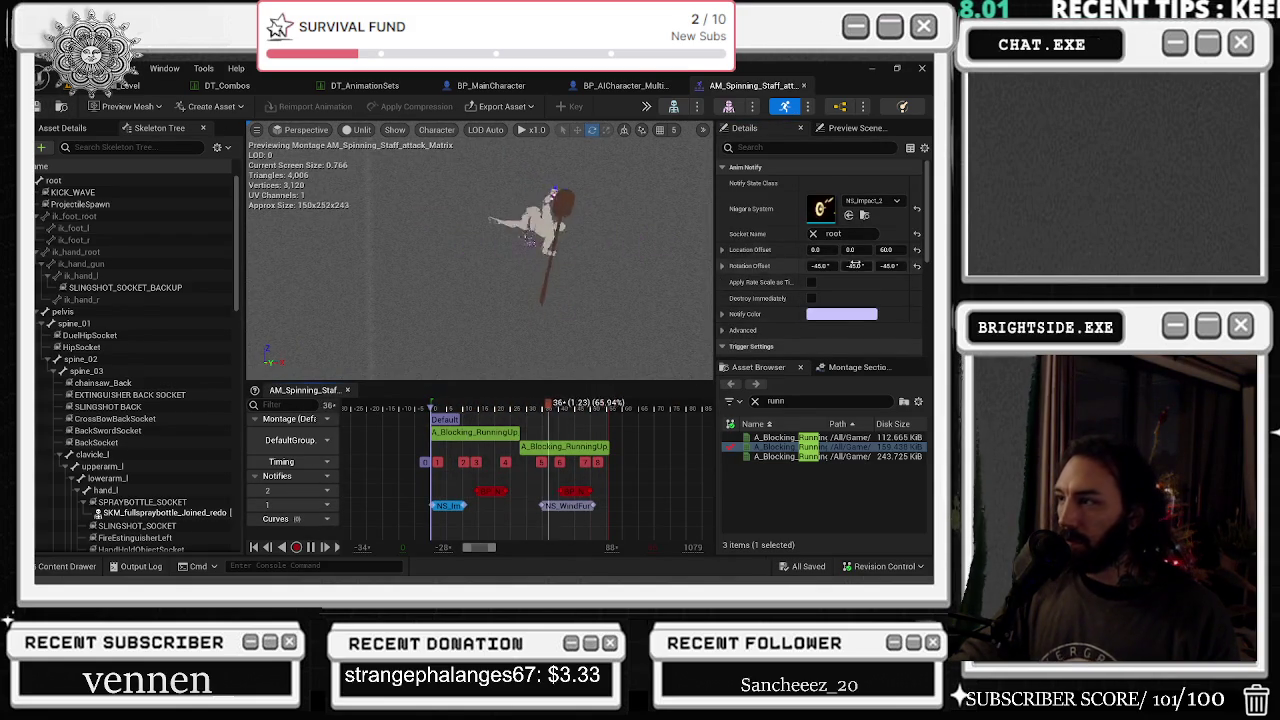
pyautogui.click(722, 265)
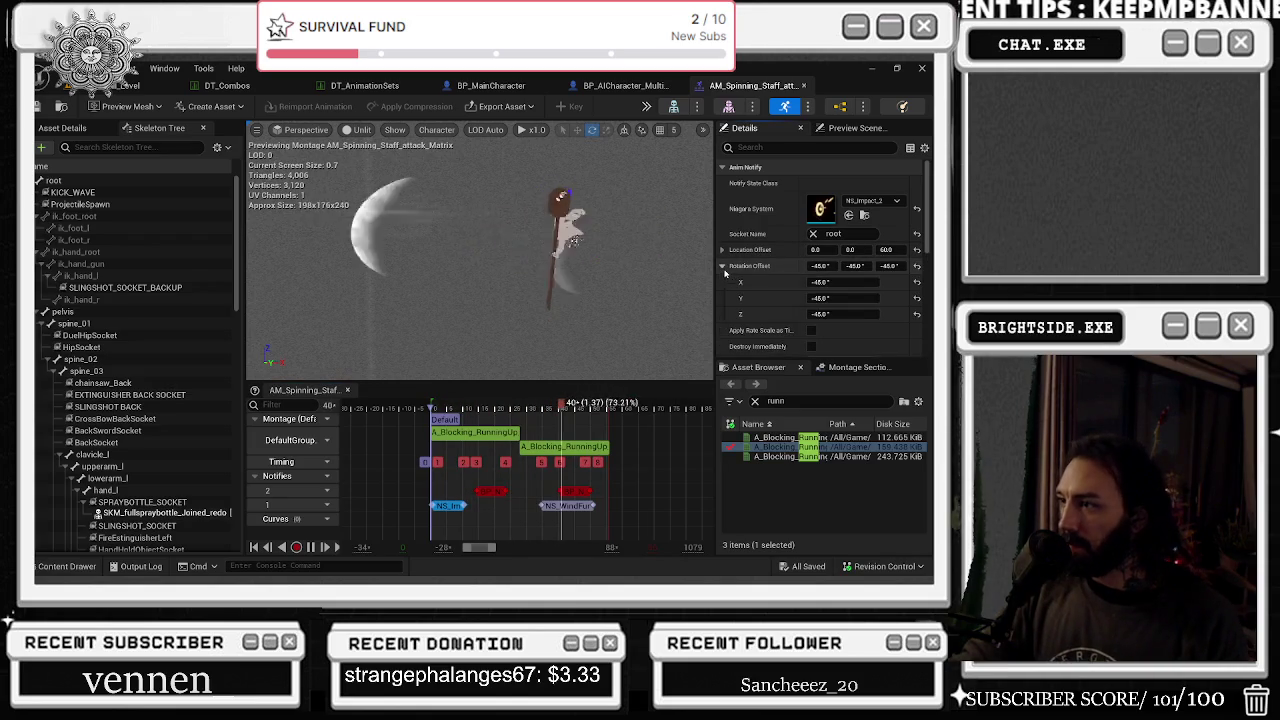
pyautogui.click(916, 282)
pyautogui.click(916, 314)
pyautogui.hotkey('ctrl', 's')
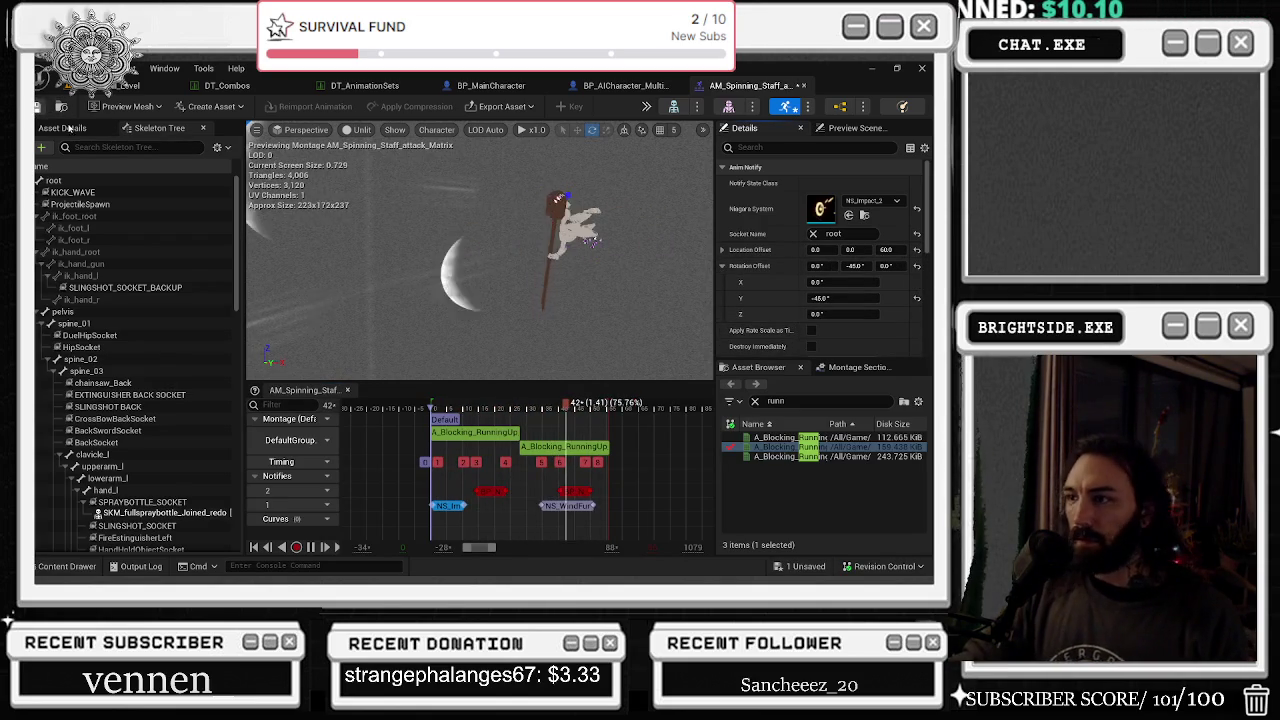
pyautogui.click(876, 202)
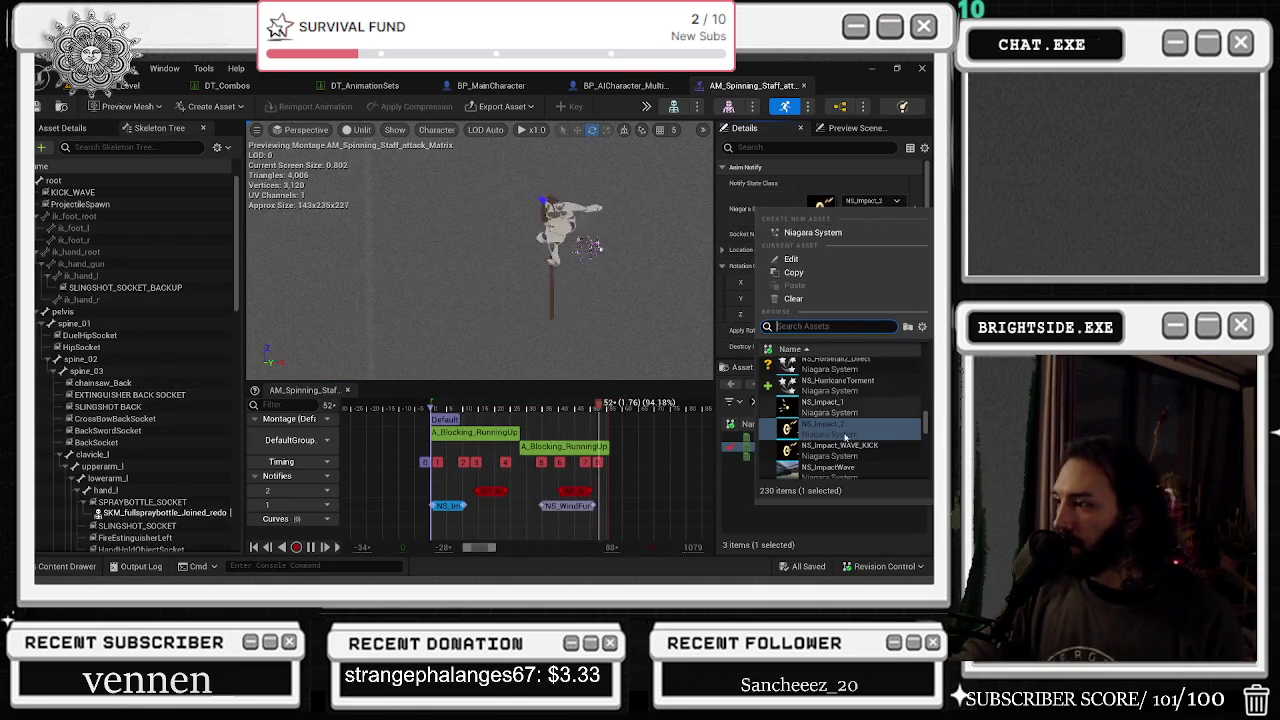
# - Switch the notify's effect to NS_Impact_WAVE_KICK and preview it
pyautogui.click(824, 428)
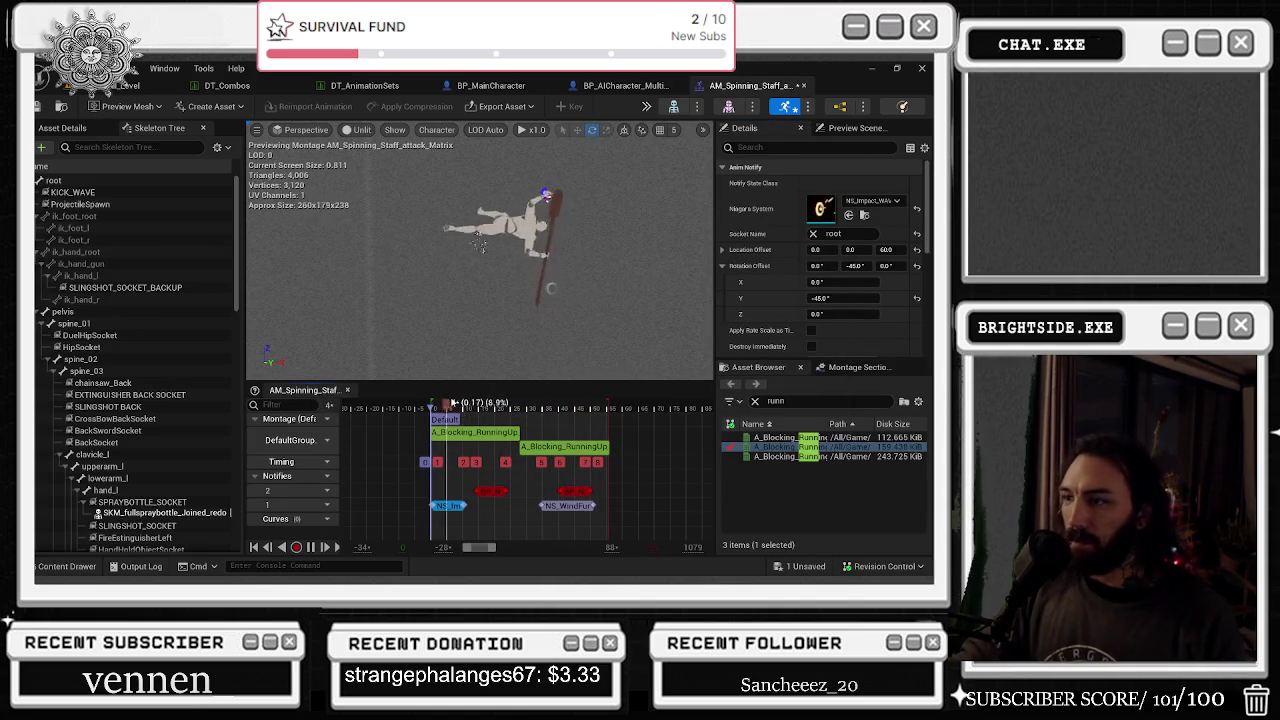
pyautogui.press('space')
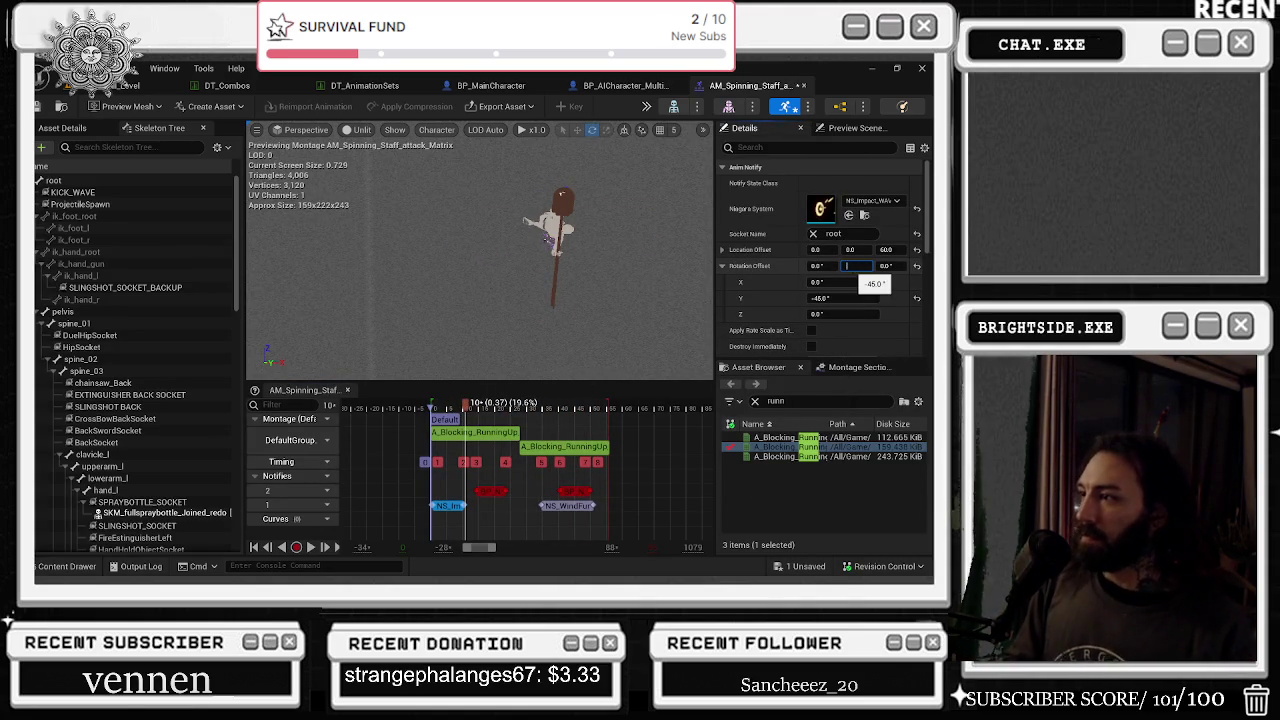
pyautogui.write('180')
pyautogui.press('space')
pyautogui.press('space')
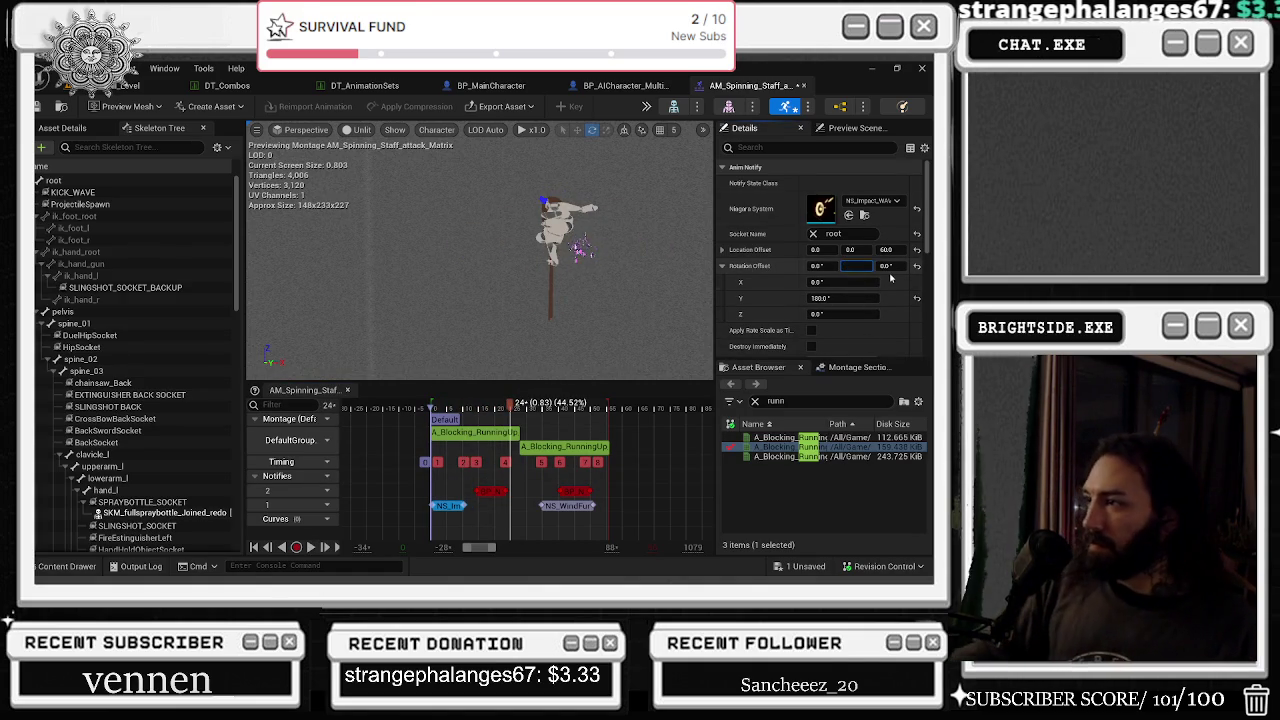
# - Browse the Niagara systems list for another replacement effect
pyautogui.click(872, 201)
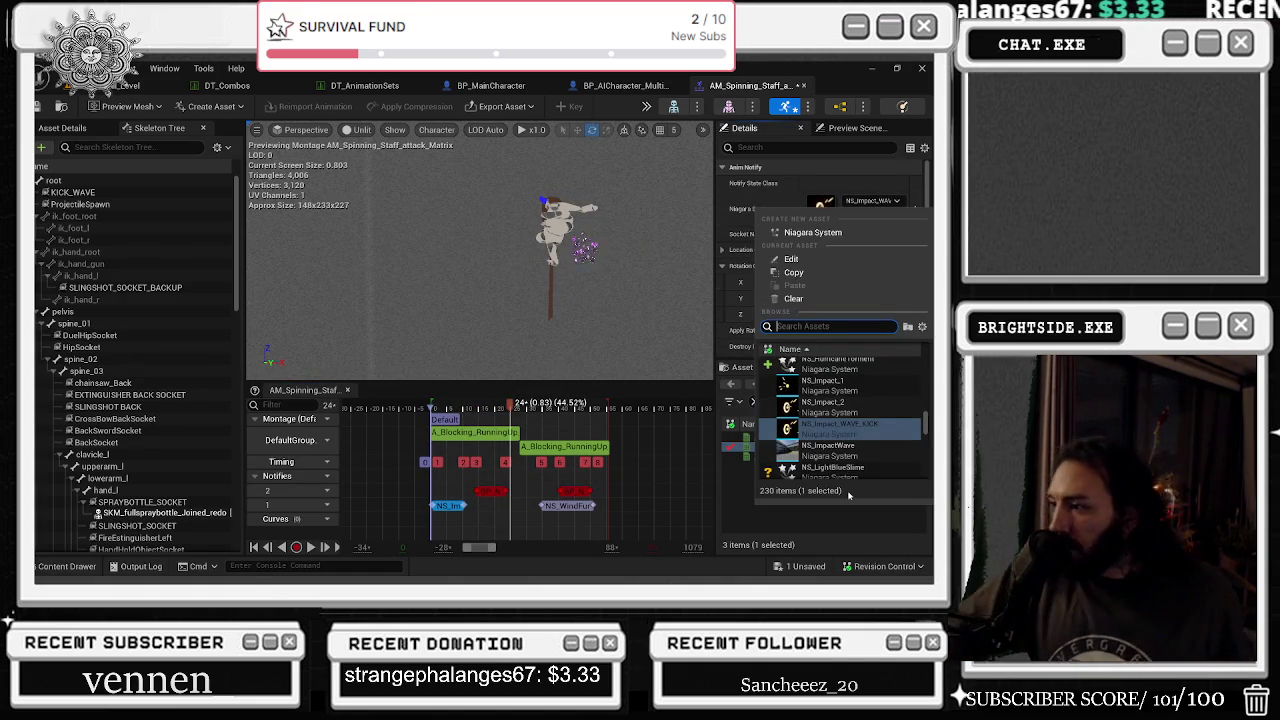
pyautogui.scroll(-1, 860, 461)
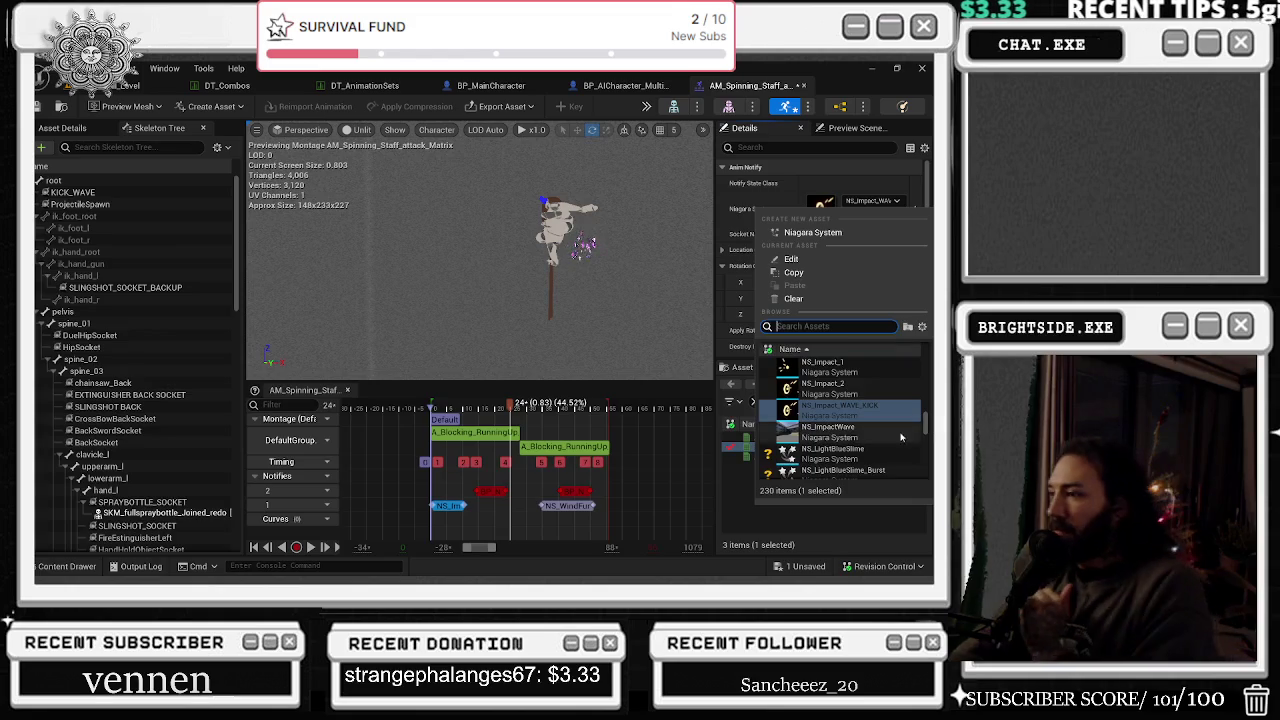
pyautogui.scroll(5, 900, 437)
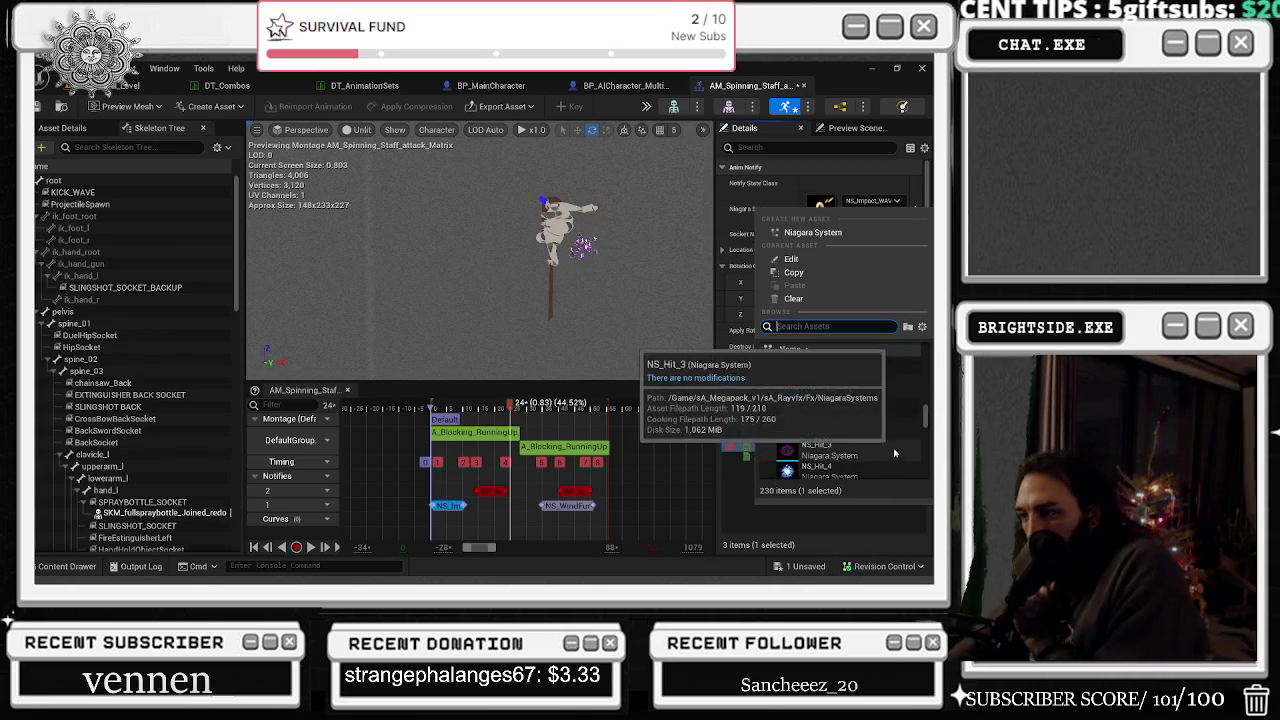
pyautogui.scroll(-5, 895, 453)
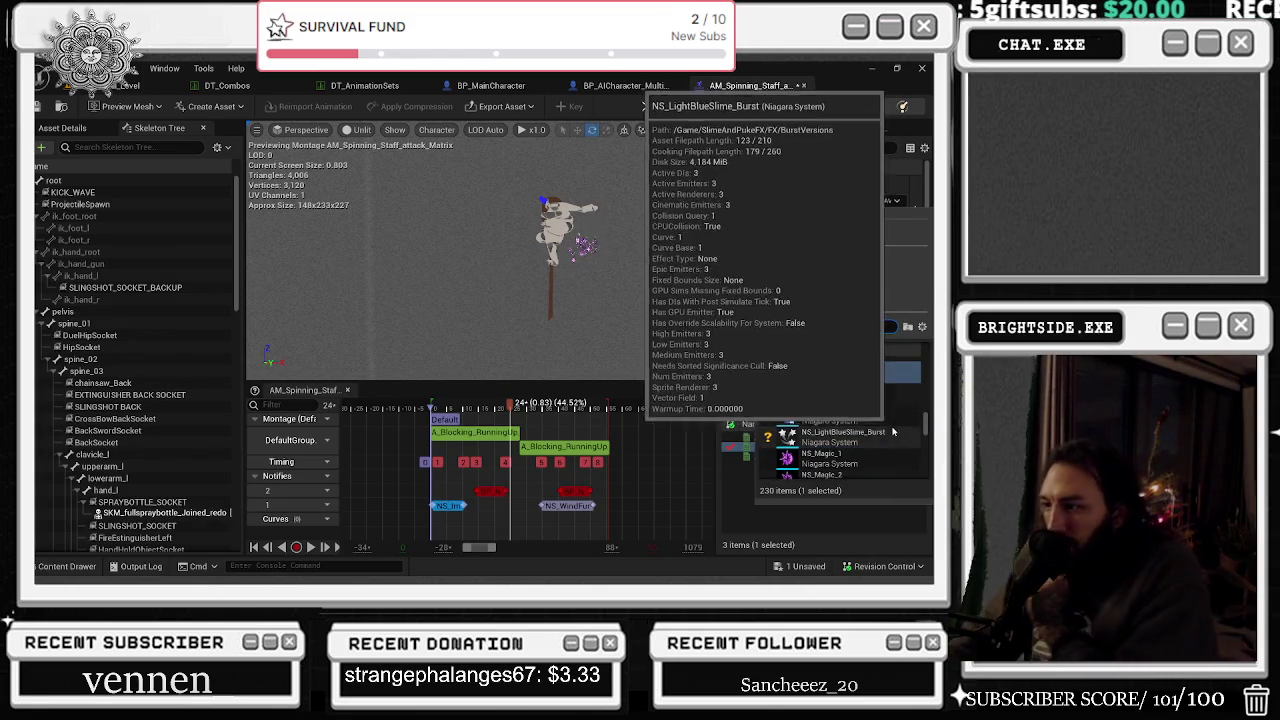
pyautogui.scroll(-5, 893, 431)
pyautogui.scroll(-3, 890, 426)
pyautogui.scroll(-3, 913, 362)
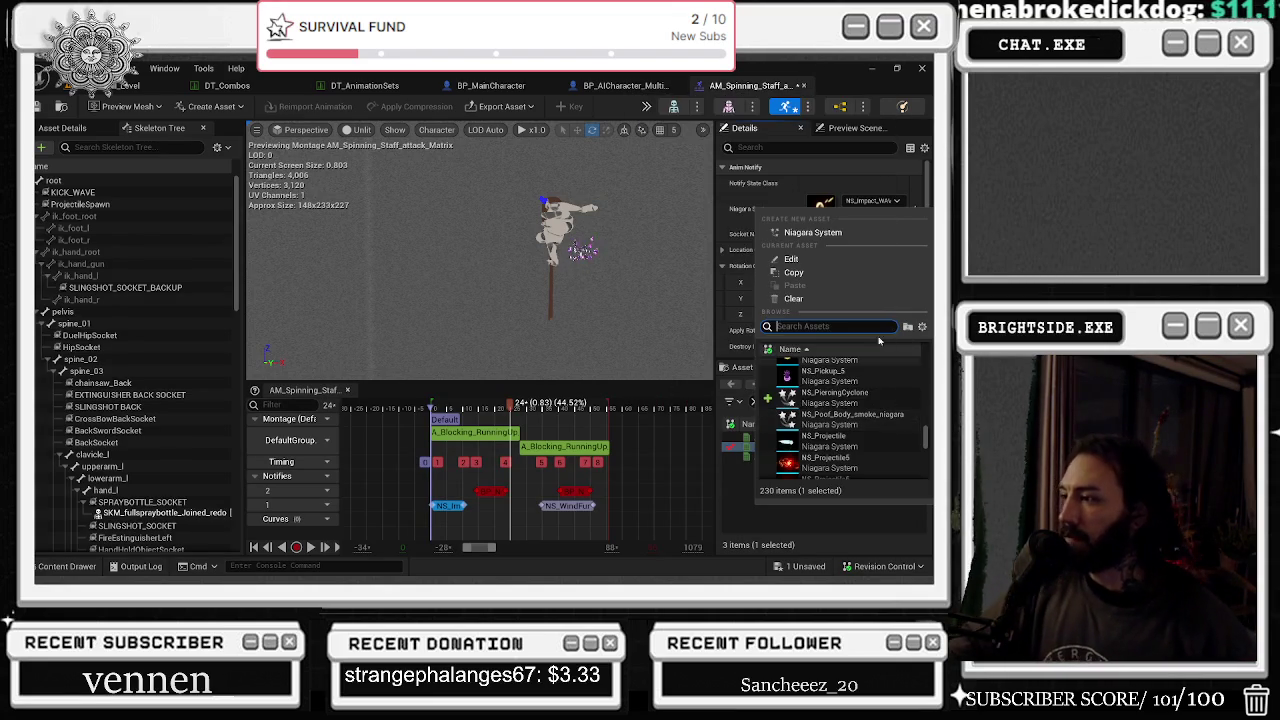
# - Spawn NS_Poof_Body_smoke_niagara at Z offset 20 and move the NS_WindFx notify to frame 24
pyautogui.click(855, 415)
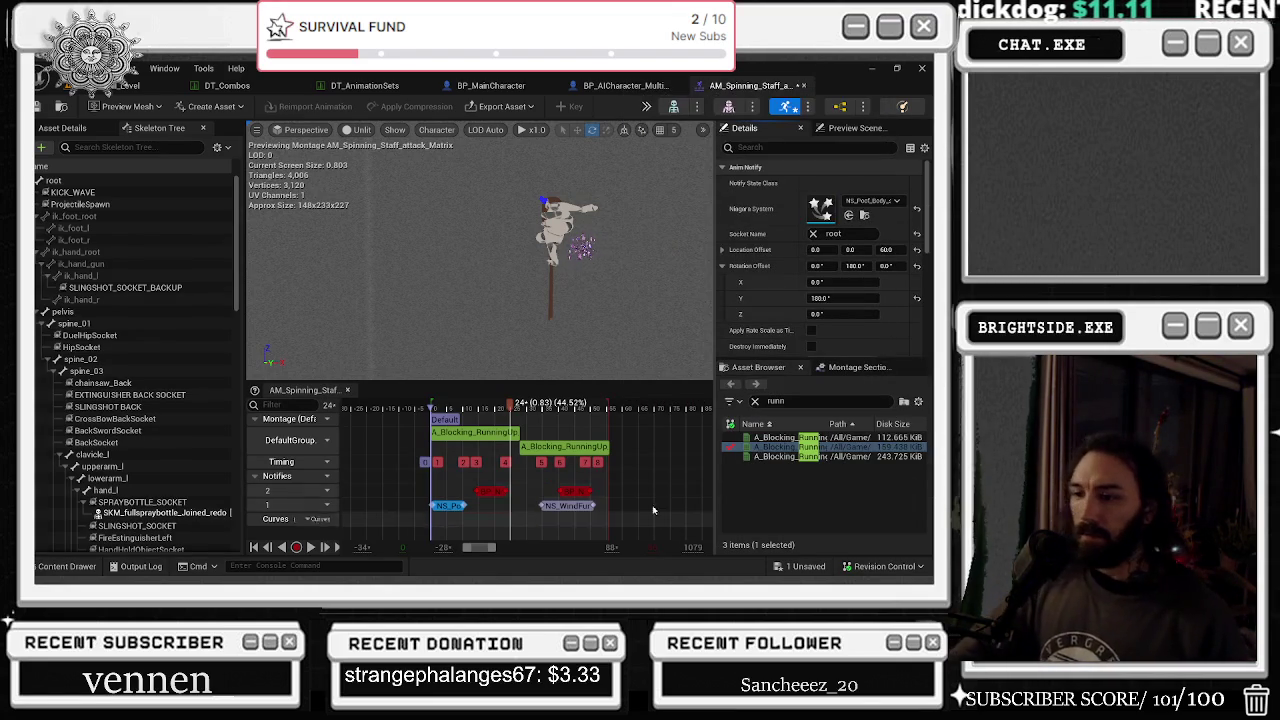
pyautogui.press('space')
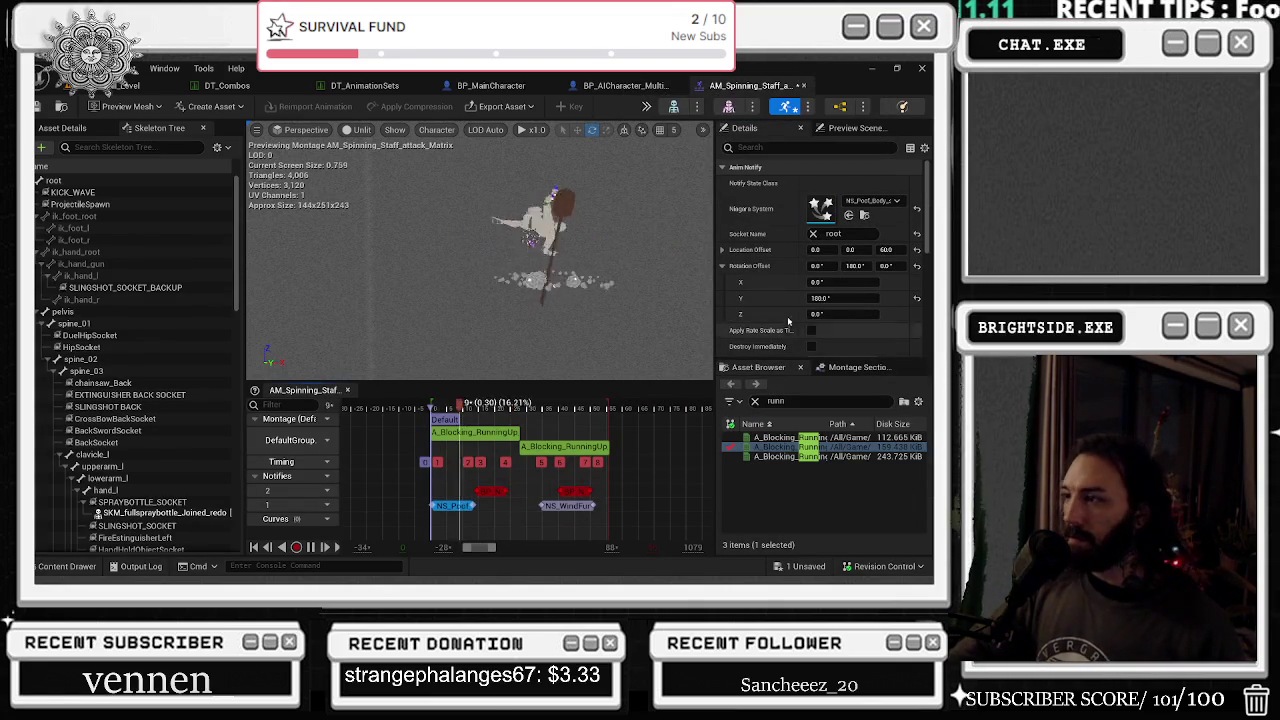
pyautogui.scroll(-1, 741, 340)
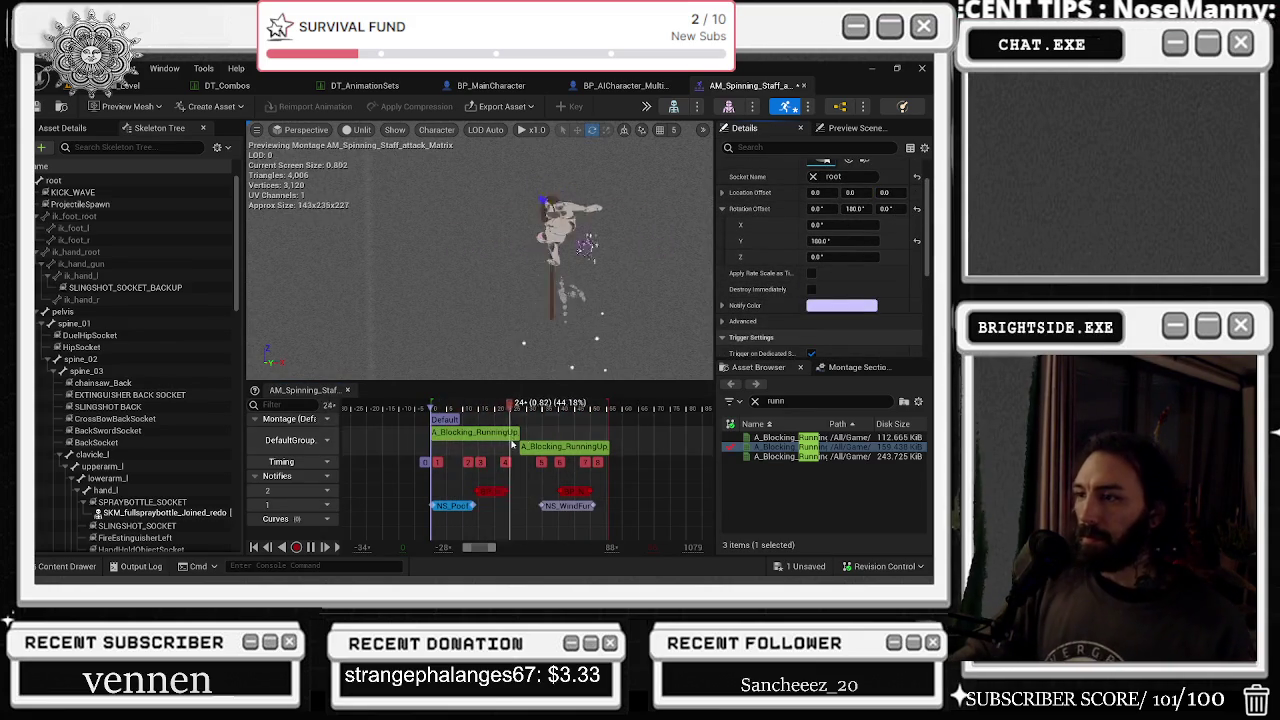
pyautogui.click(884, 192)
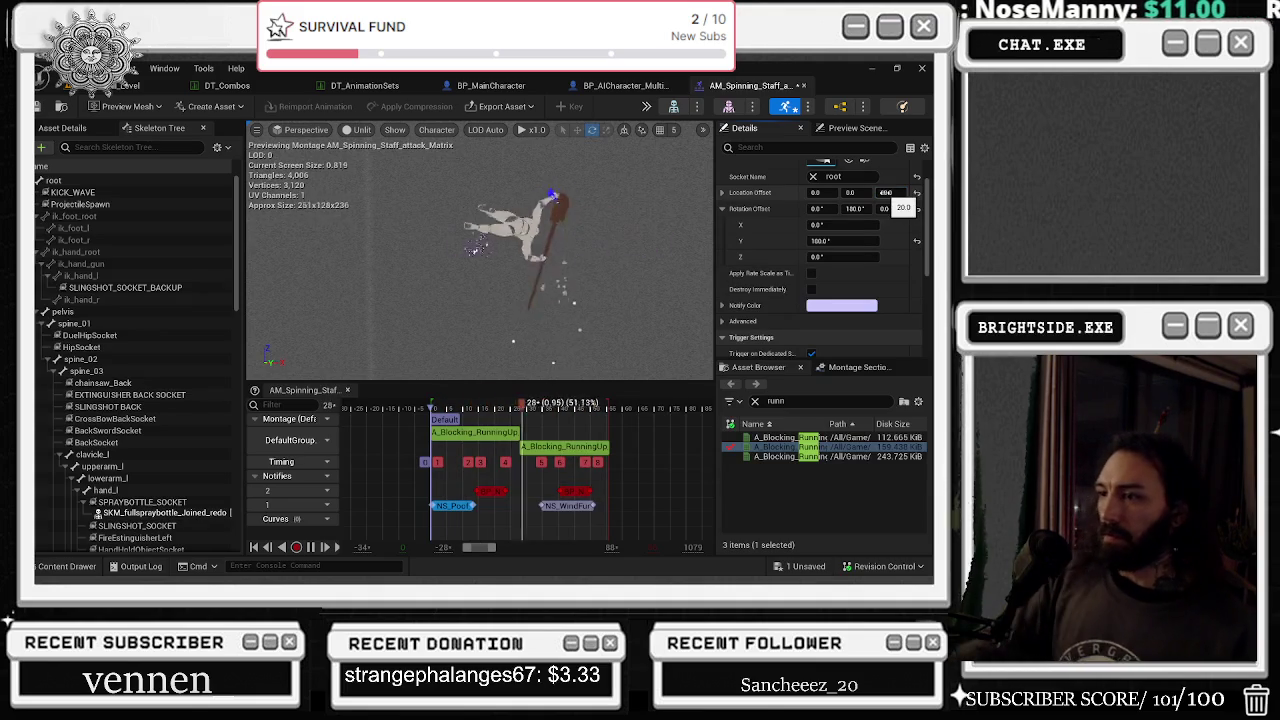
pyautogui.write('20')
pyautogui.press('Return')
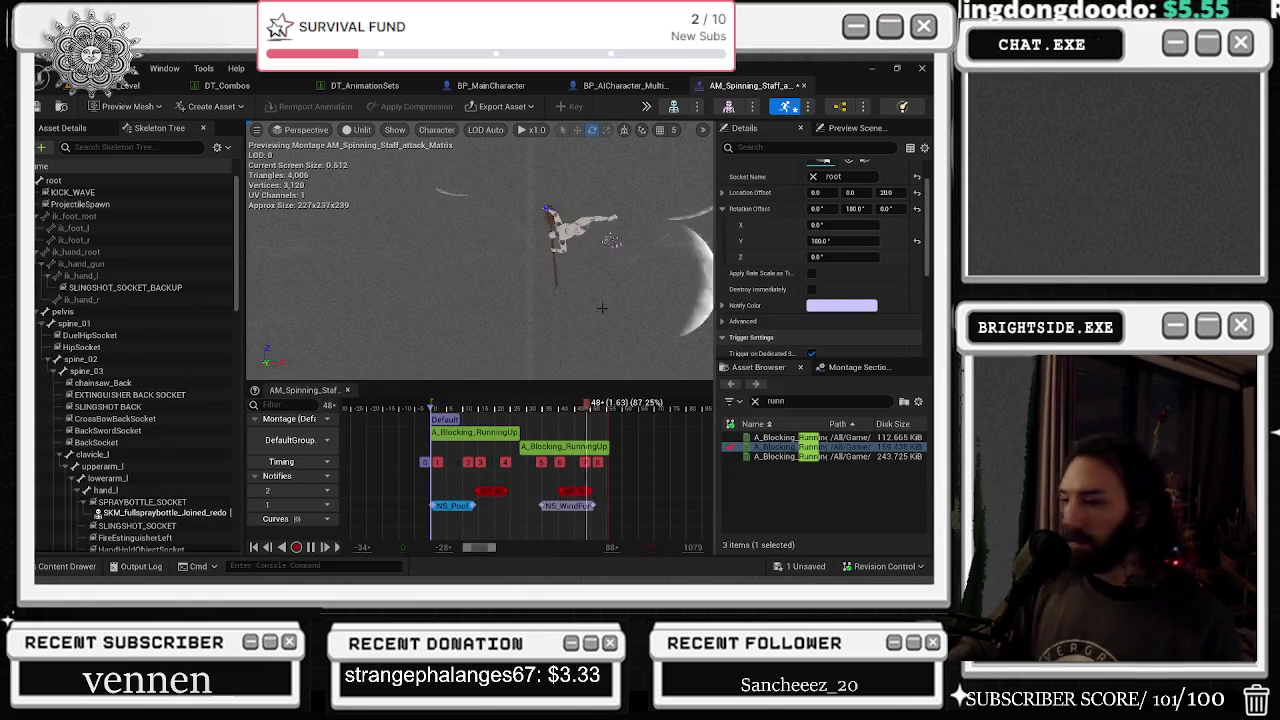
pyautogui.moveTo(561, 506)
pyautogui.mouseDown()
pyautogui.moveTo(533, 513)
pyautogui.moveTo(584, 506)
pyautogui.mouseUp()
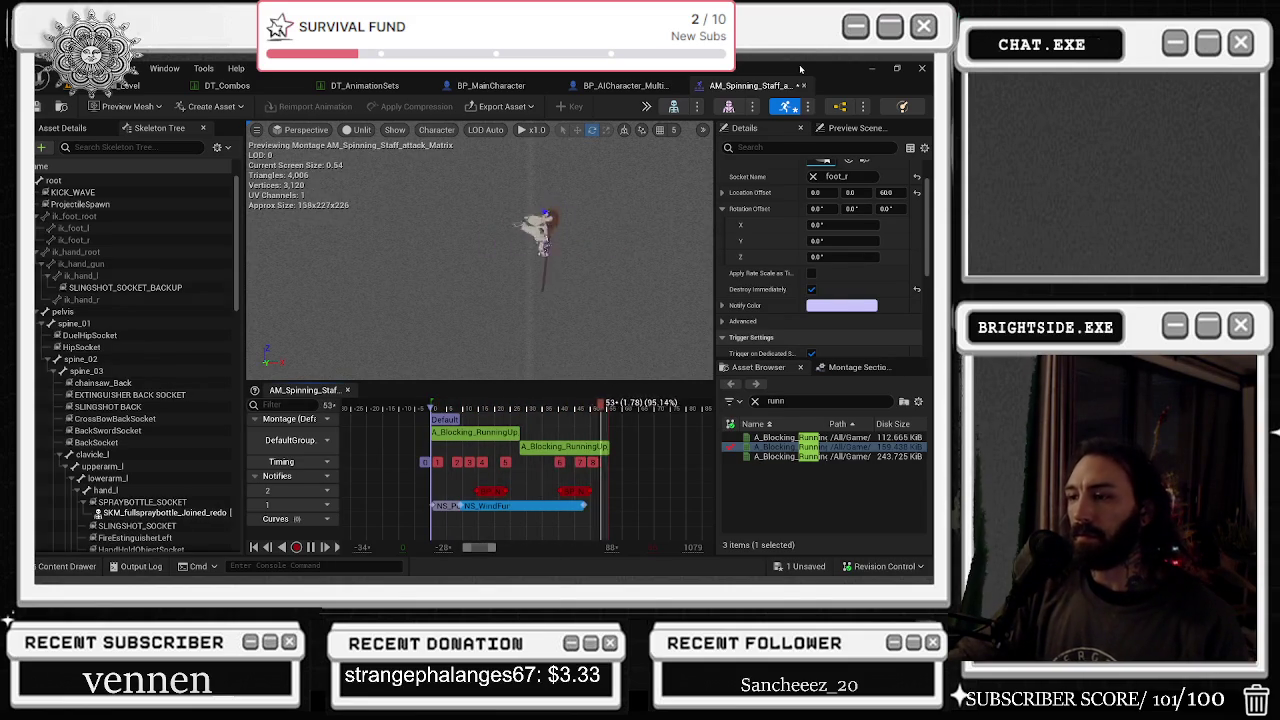
# - Set the montage's Blend Out time to 0.35 in Asset Details and save with Ctrl+S
pyautogui.click(62, 128)
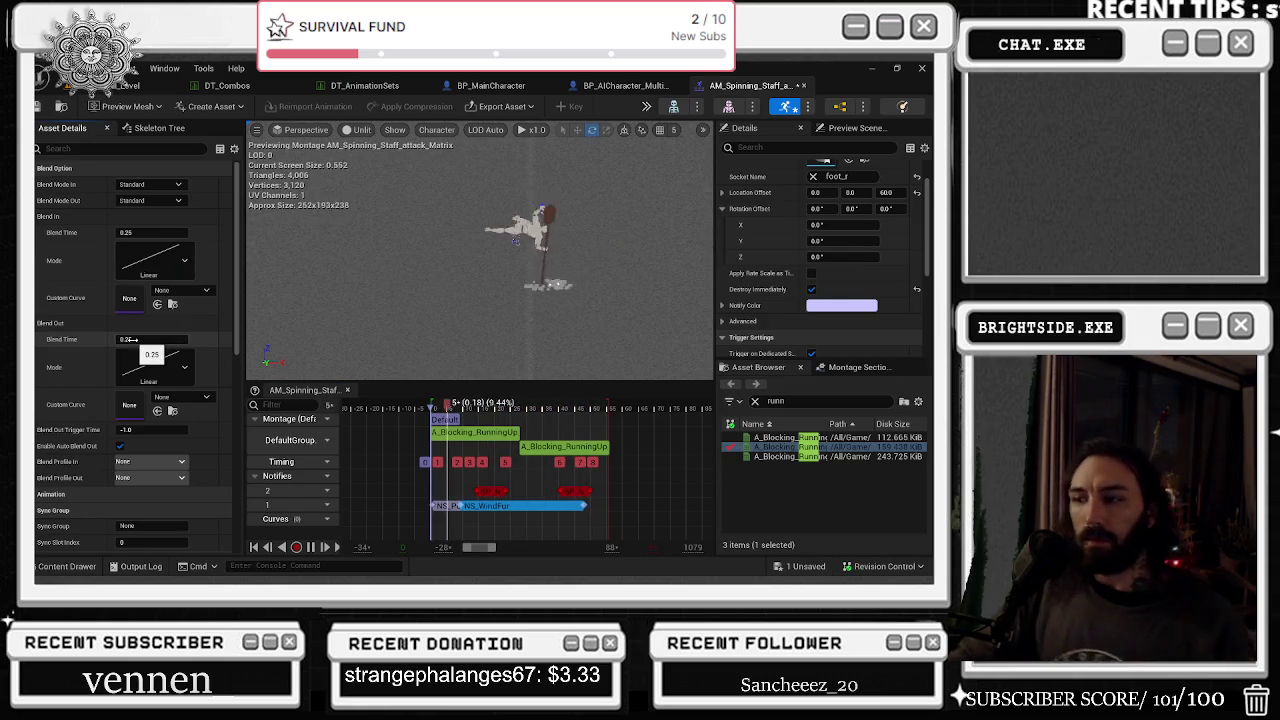
pyautogui.click(132, 339)
pyautogui.write('0.35')
pyautogui.press('Return')
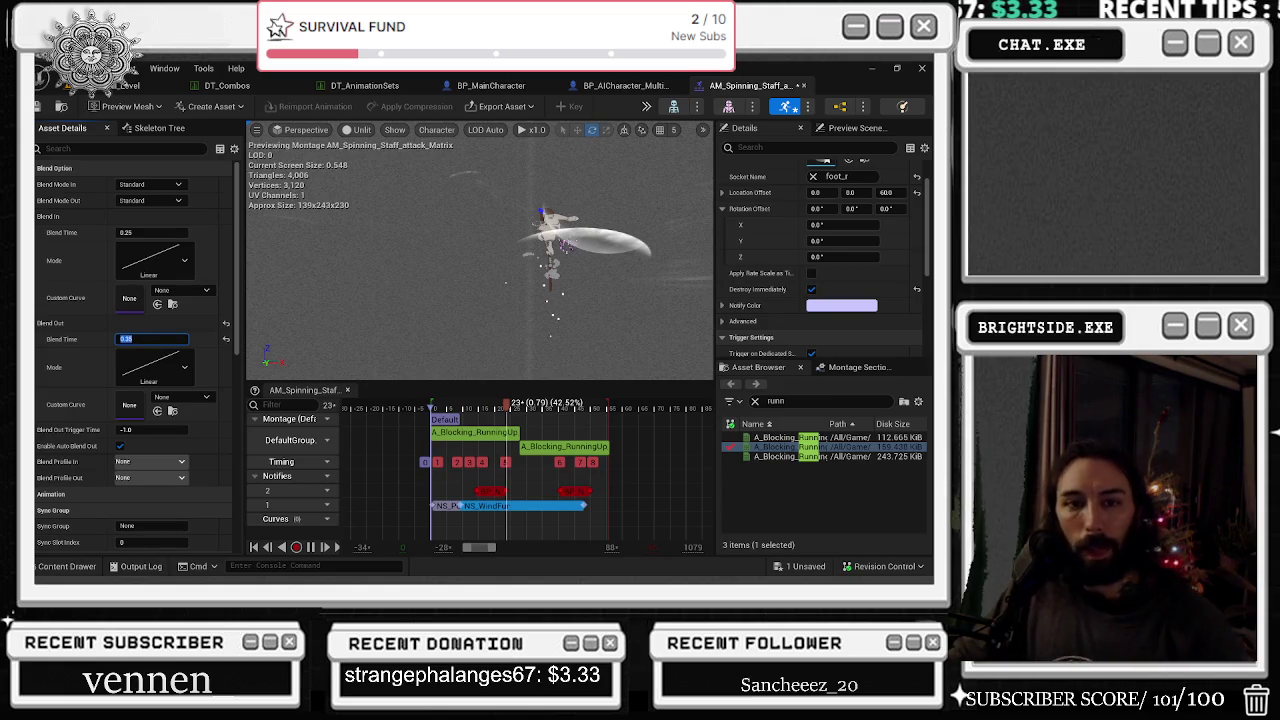
pyautogui.click(758, 367)
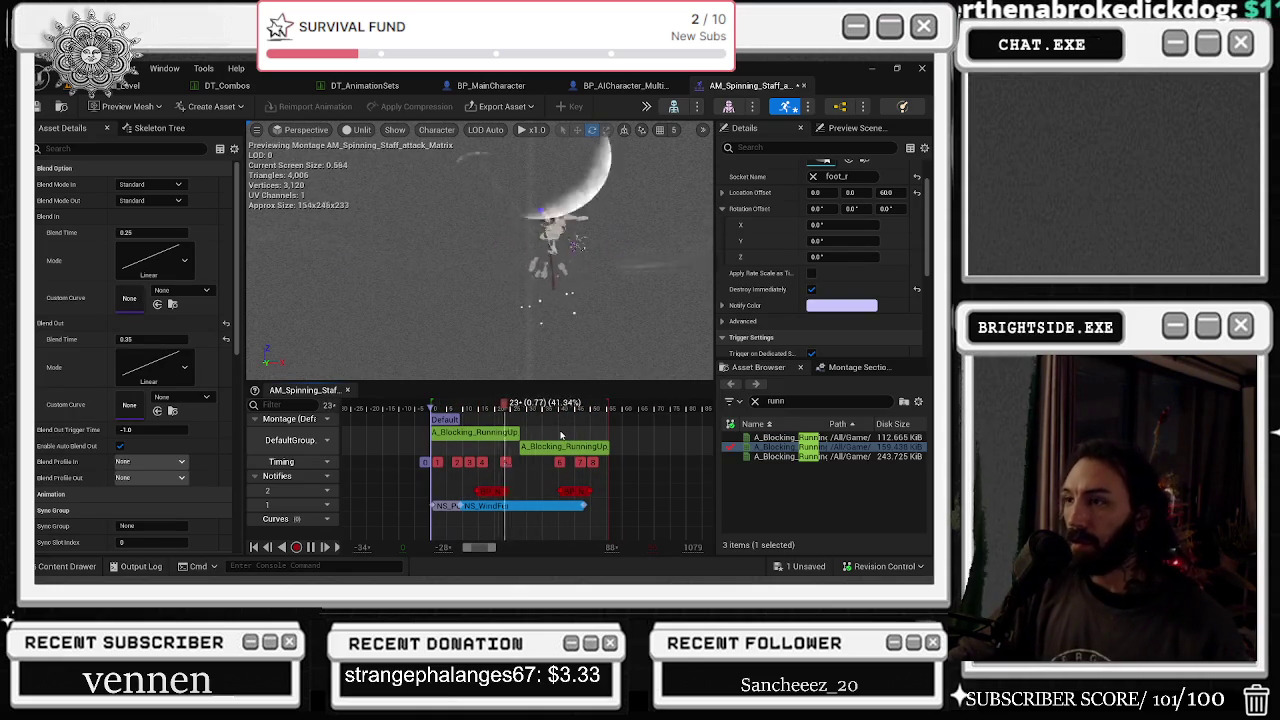
pyautogui.hotkey('ctrl', 's')
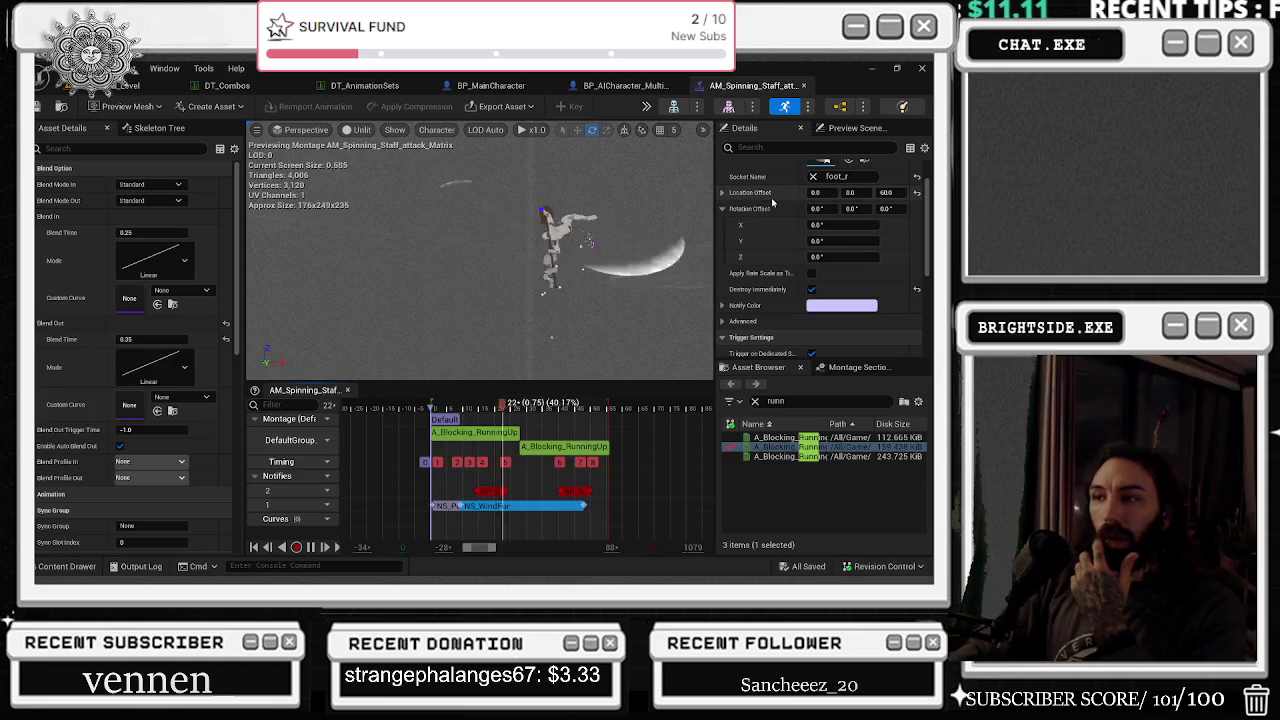
# - Review BP_AICharacter_Multiplayer, BP_MainCharacter and DT_Combos, then launch Play In Editor from Basketball_Level
pyautogui.click(626, 86)
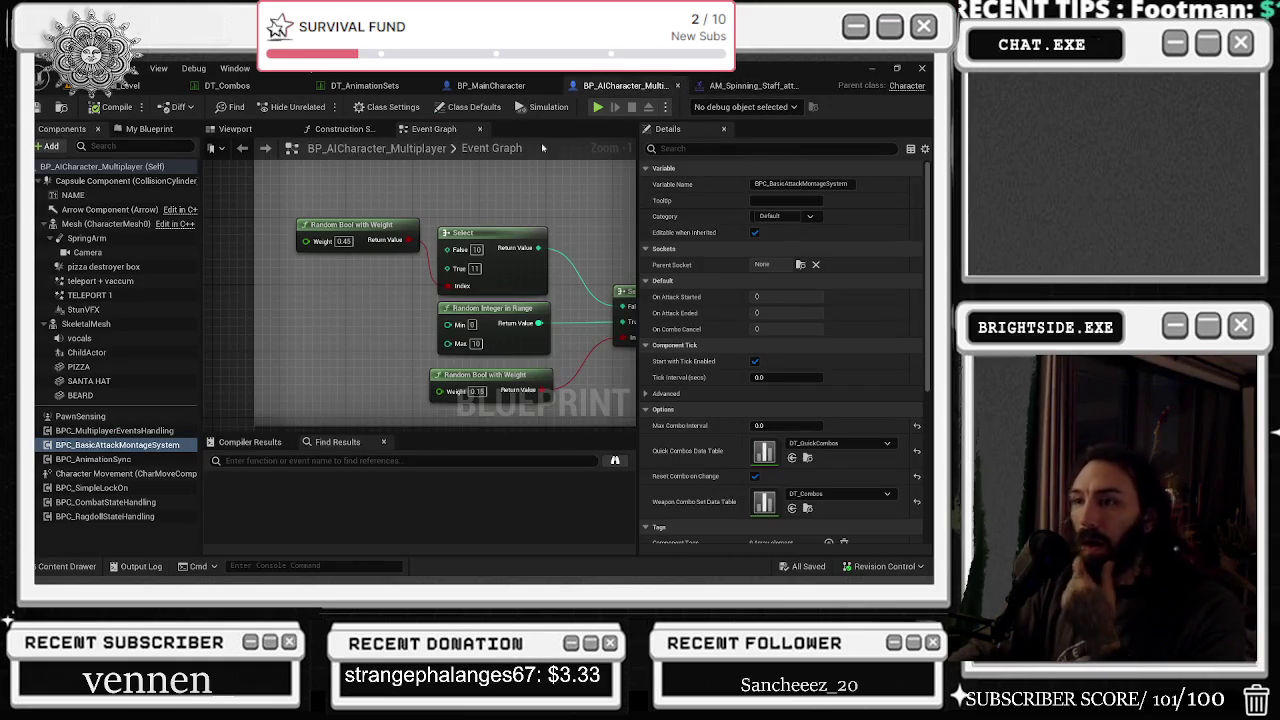
pyautogui.click(484, 86)
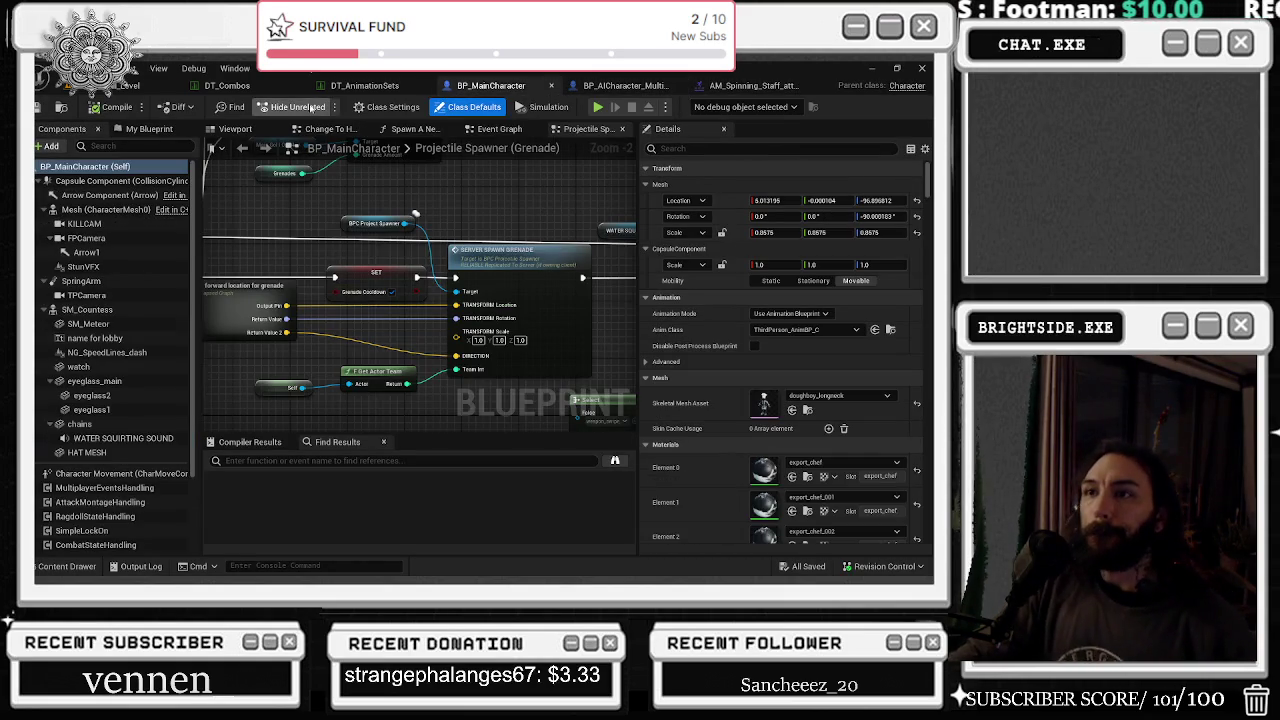
pyautogui.click(231, 88)
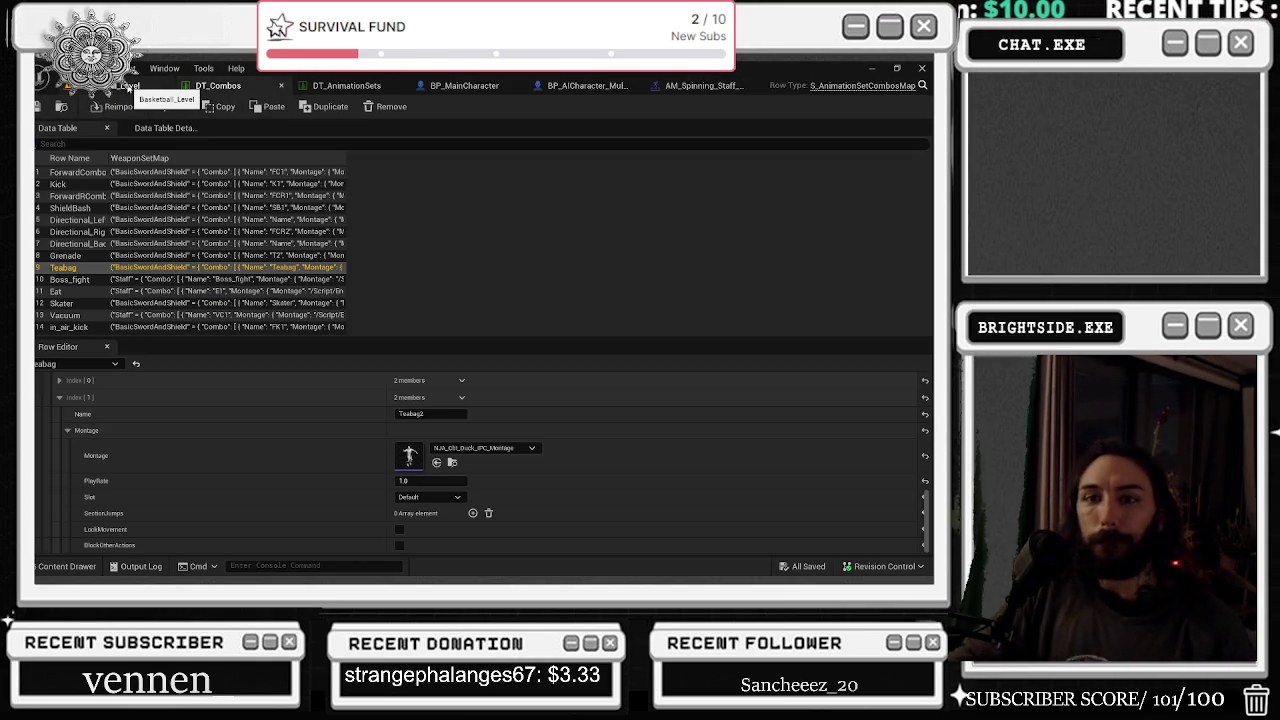
pyautogui.click(128, 86)
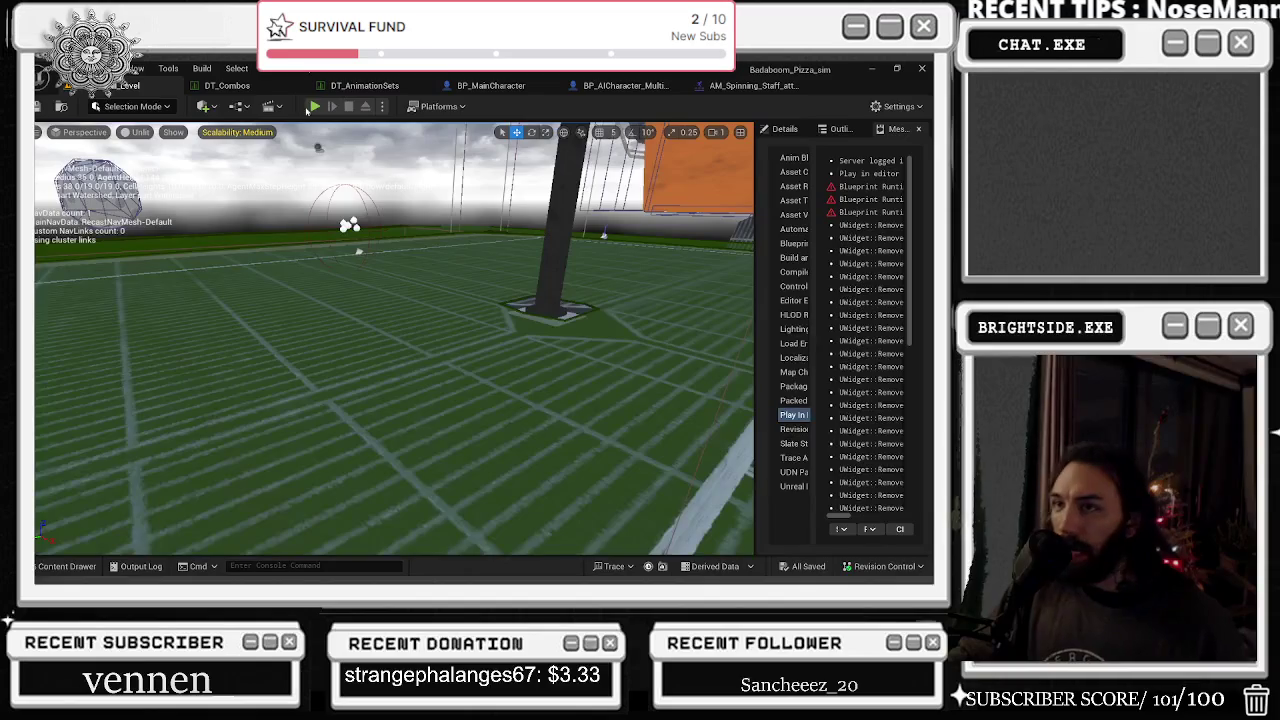
pyautogui.hotkey('alt', 'p')
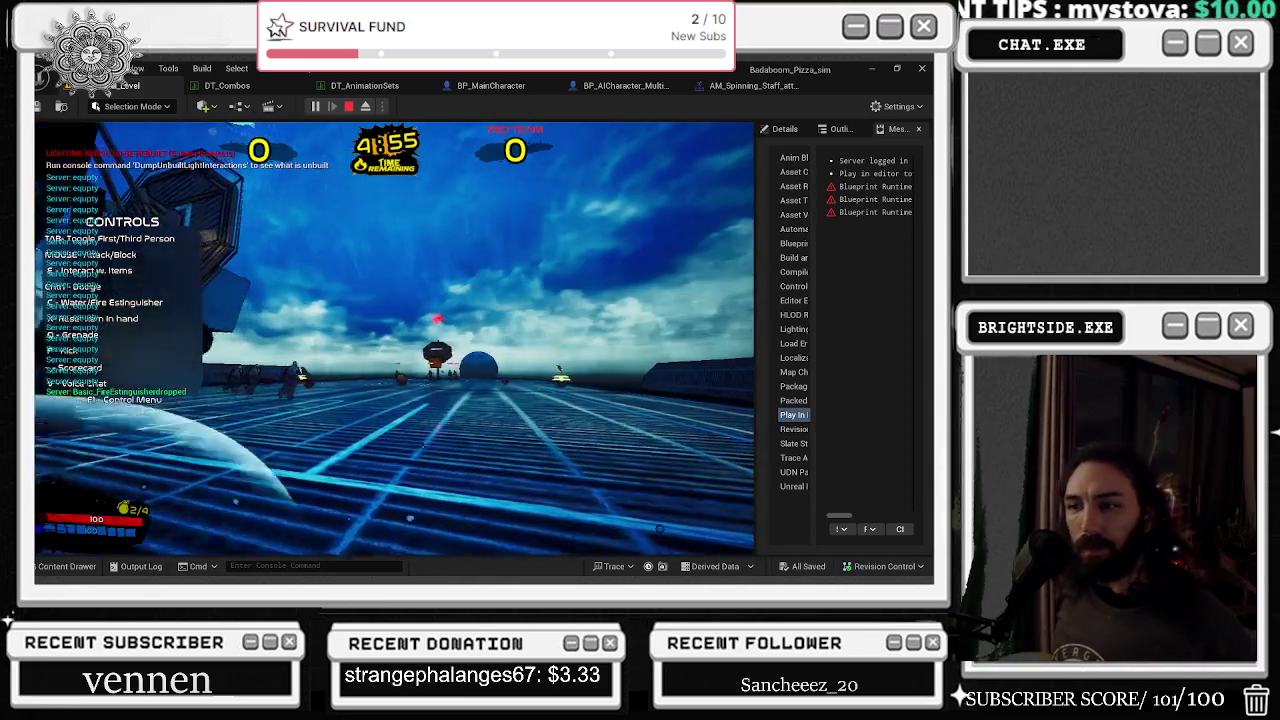
# - Switch to the third-person camera to try the attack, then stop the play session
pyautogui.press('Tab')
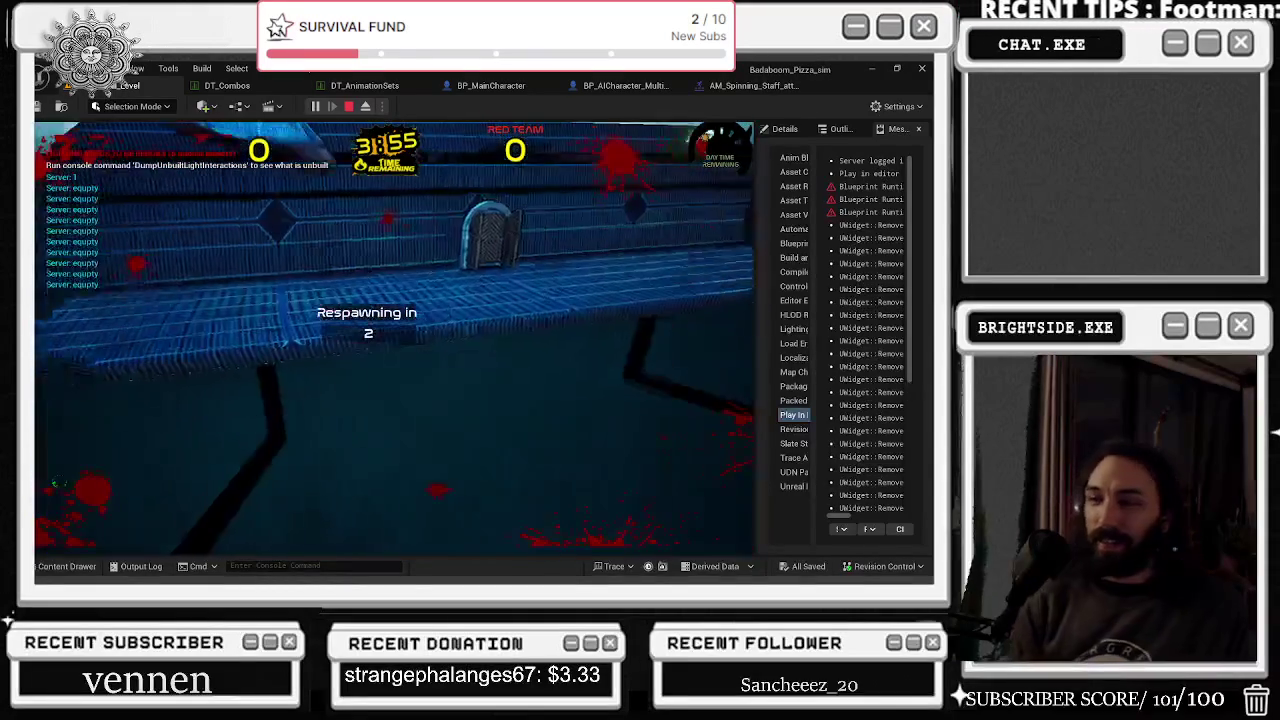
pyautogui.press('Escape')
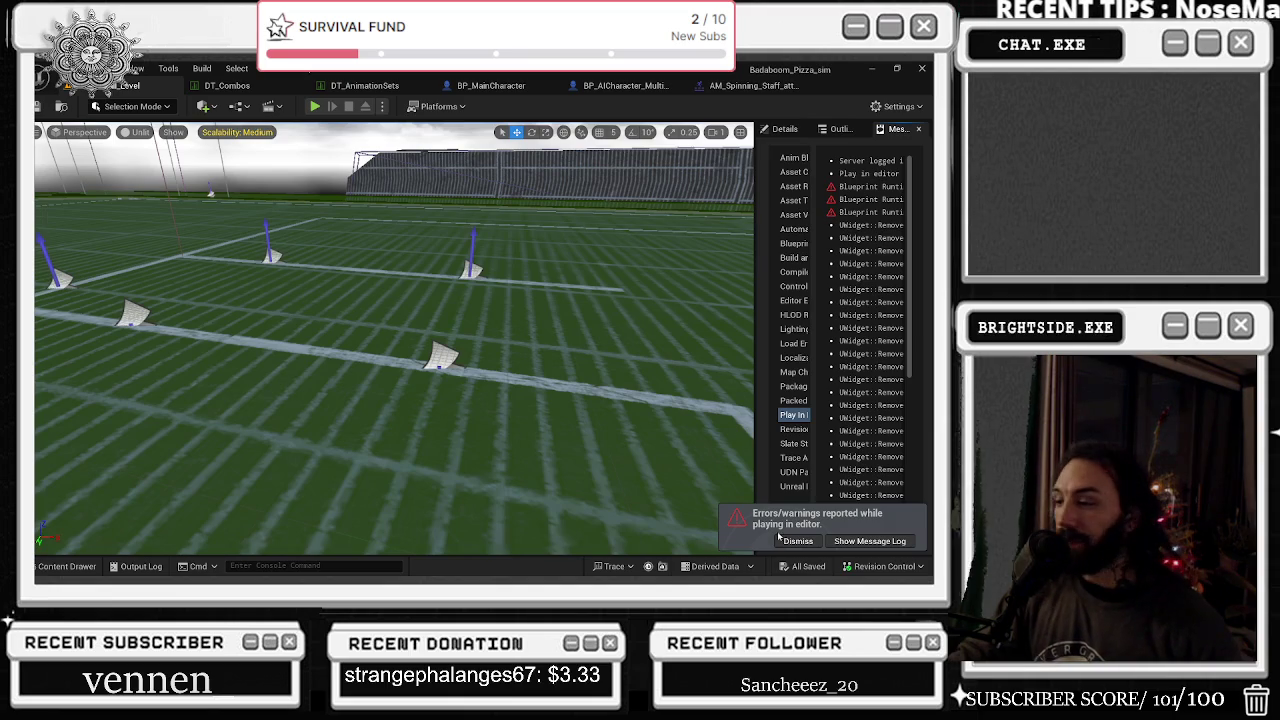
# - Save all modified assets and open the DT_Combos data table
pyautogui.hotkey('ctrl', 's')
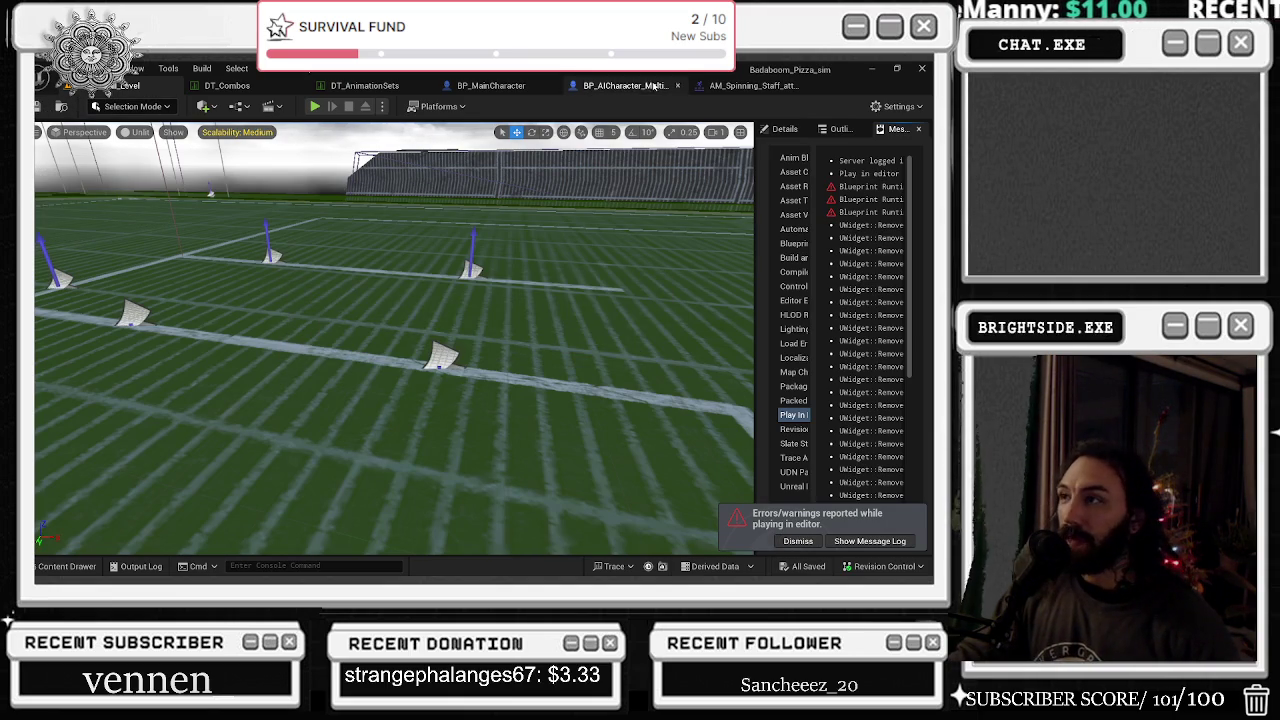
pyautogui.click(227, 85)
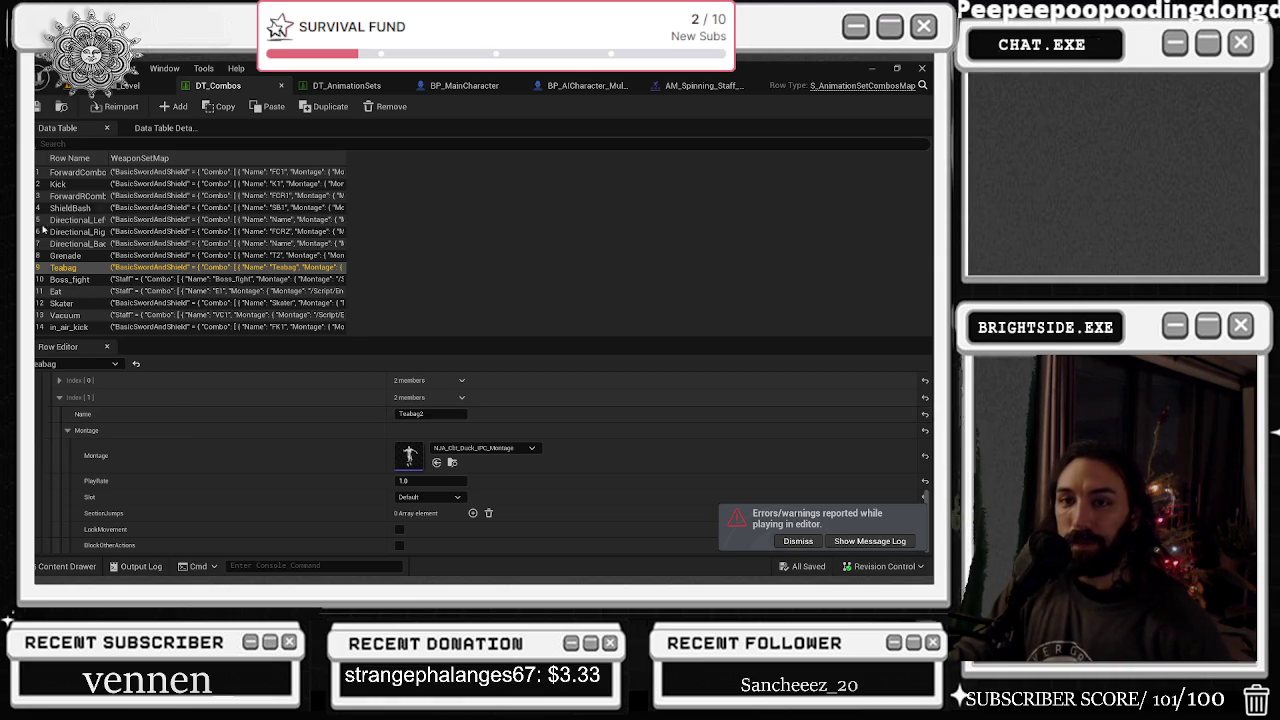
pyautogui.scroll(1, 220, 428)
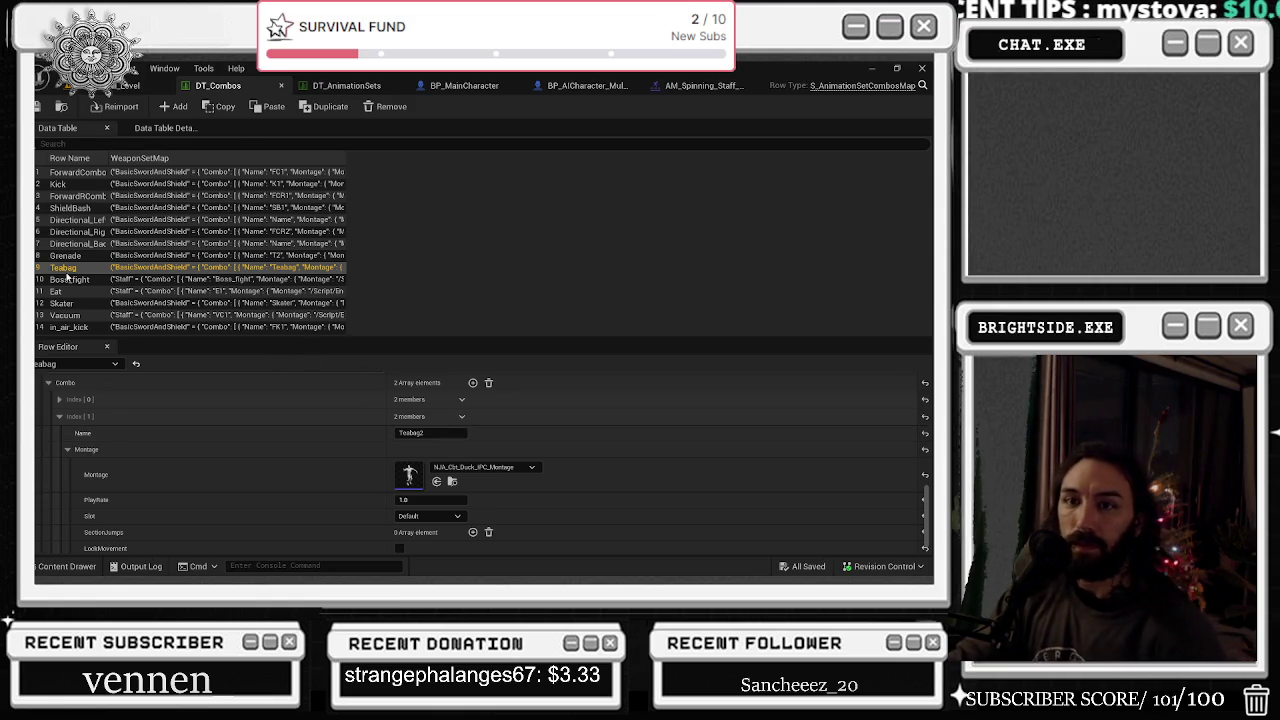
# - Review the Kick row's montage entries and collapse its Extinguisher weapon entry
pyautogui.click(76, 185)
pyautogui.scroll(-3, 129, 470)
pyautogui.scroll(-2, 129, 484)
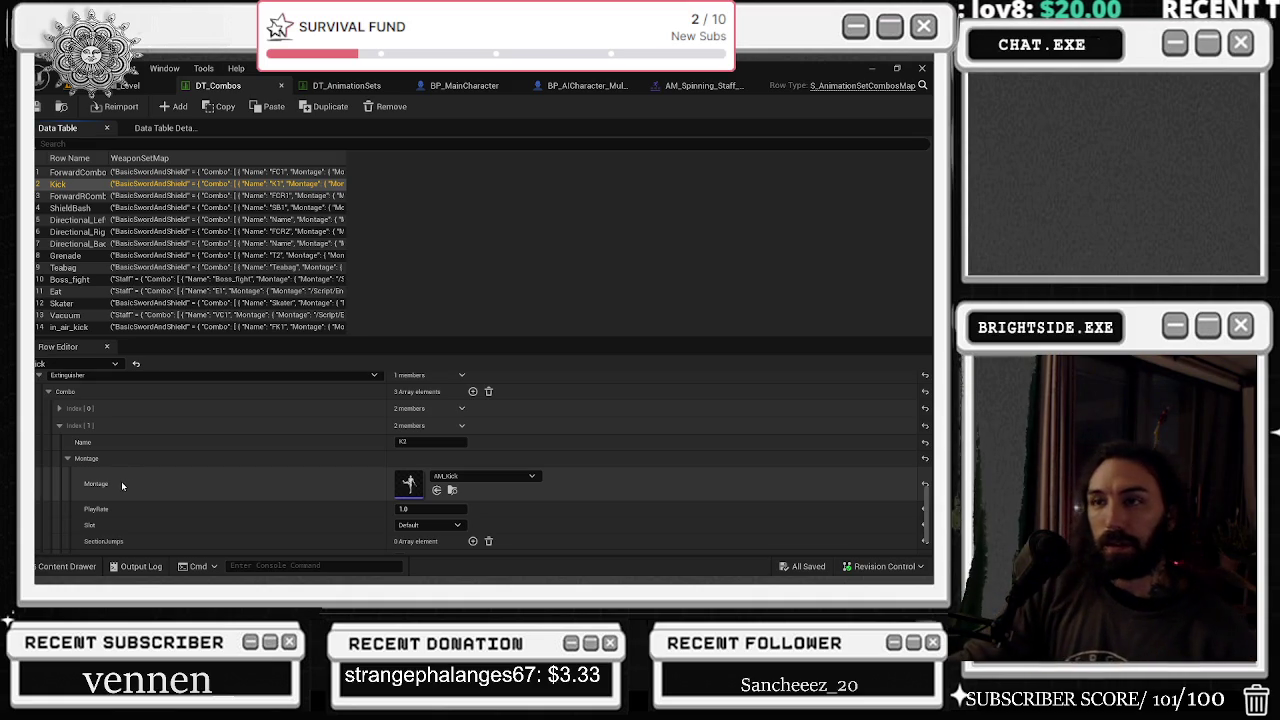
pyautogui.scroll(-2, 240, 446)
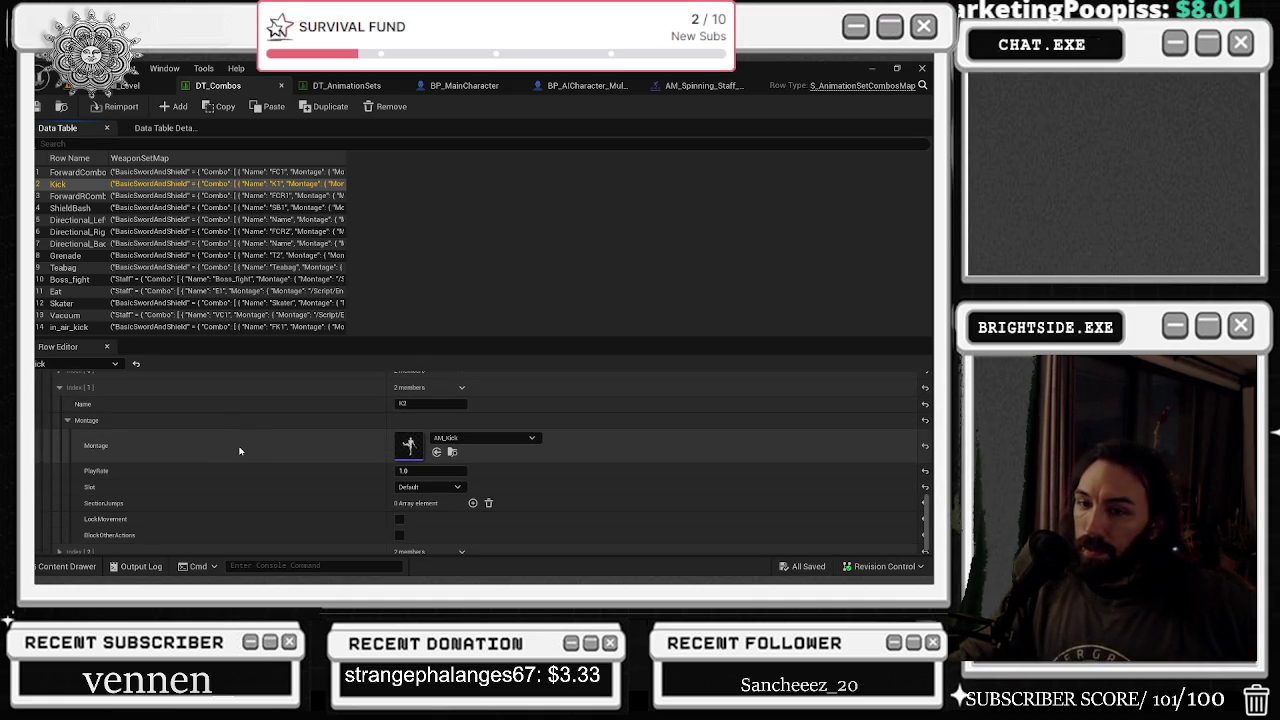
pyautogui.scroll(5, 238, 451)
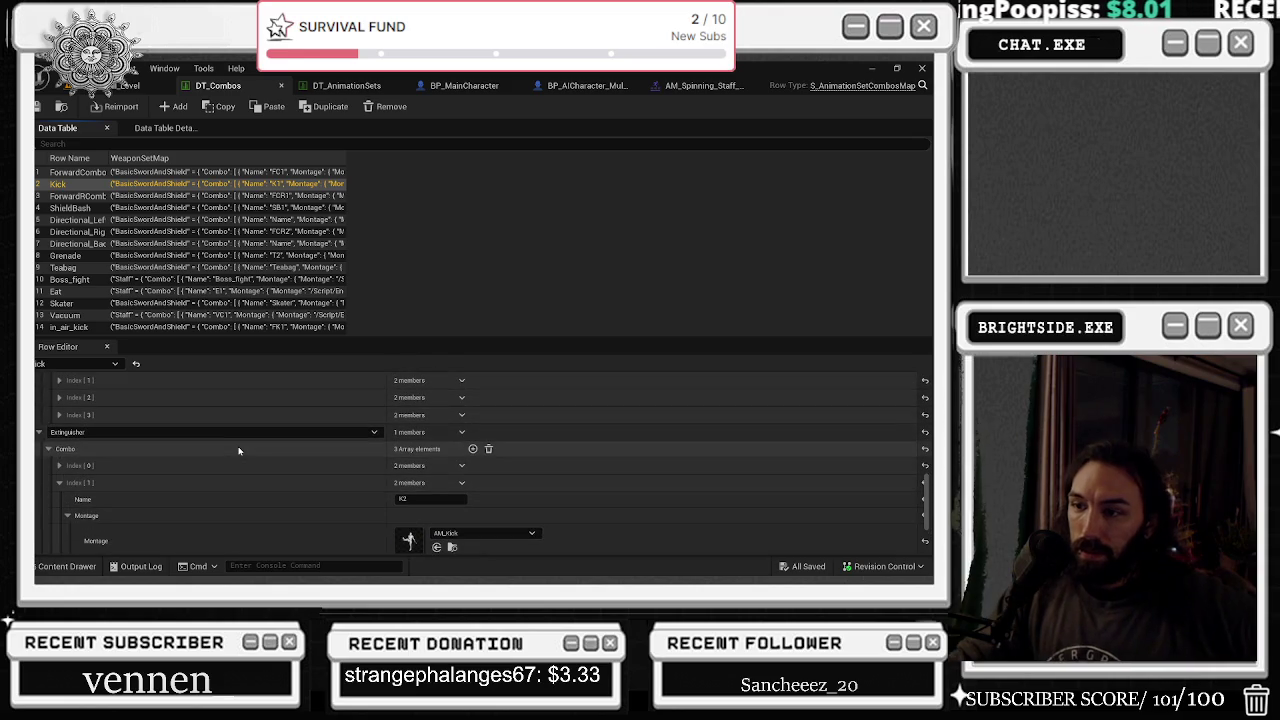
pyautogui.click(40, 432)
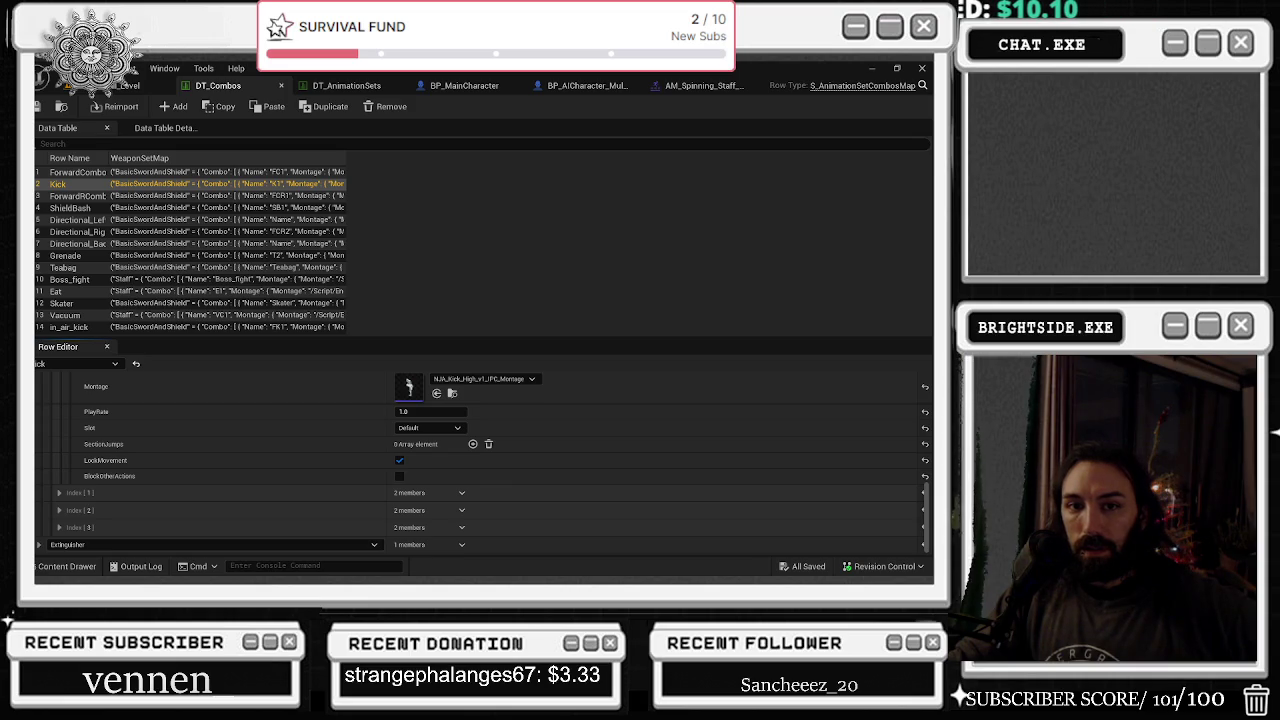
pyautogui.hotkey('alt', 'Tab')
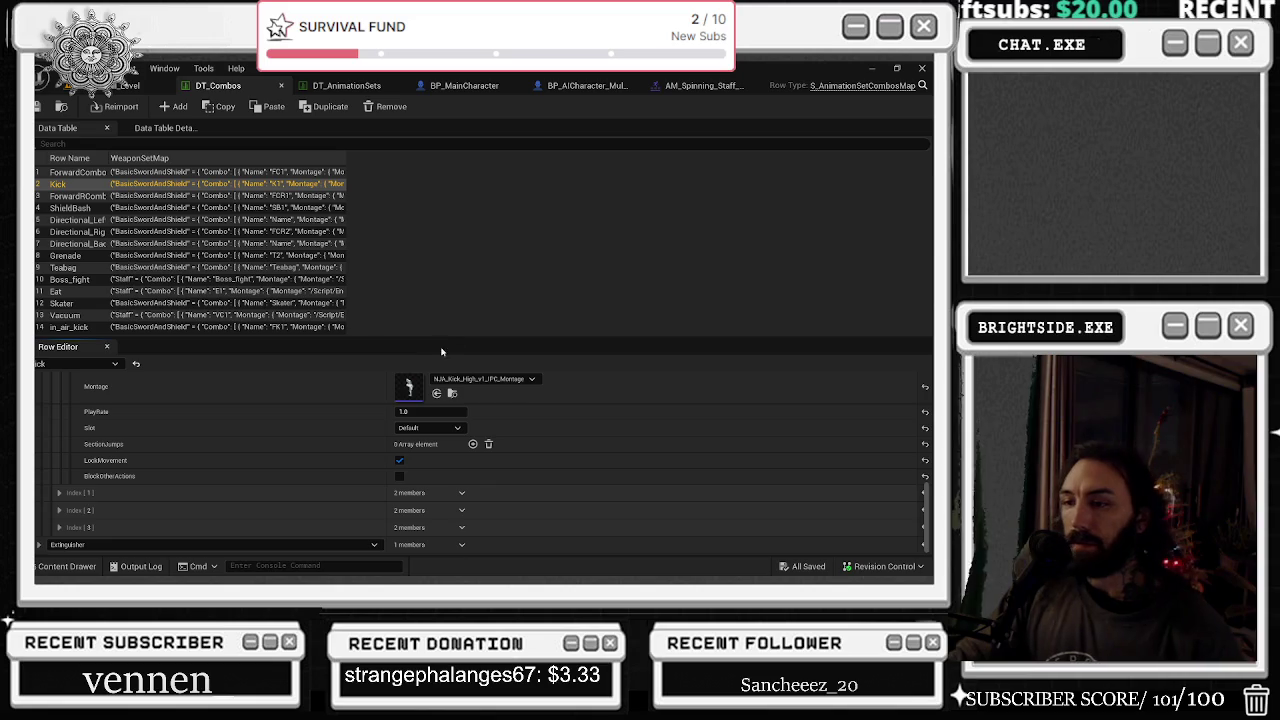
# - Select the ForwardCombo row and collapse its Staff weapon combo entries
pyautogui.click(75, 197)
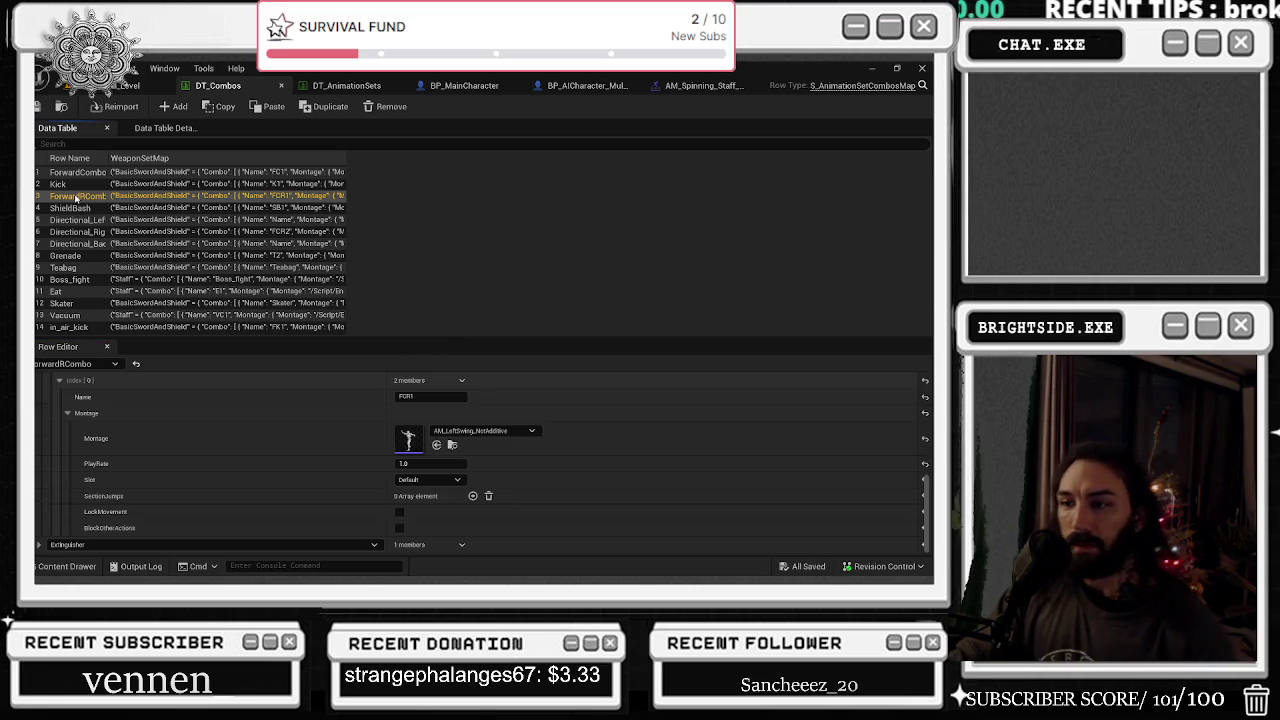
pyautogui.click(68, 174)
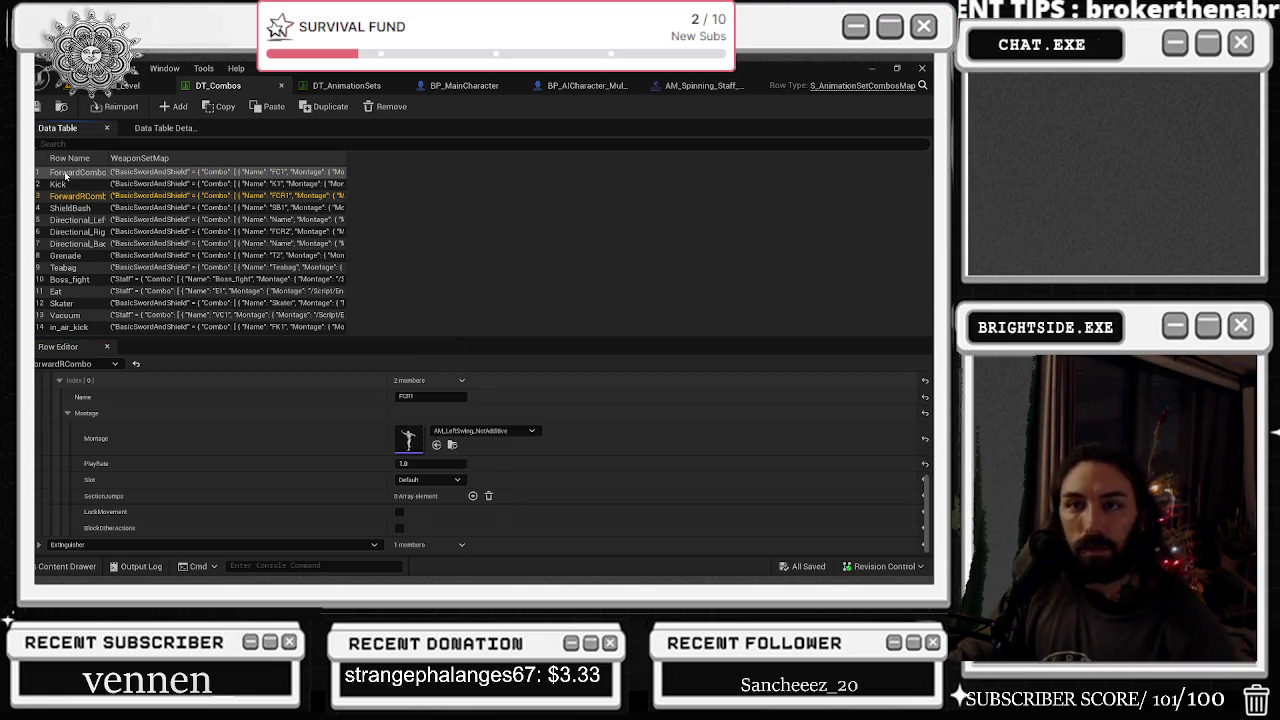
pyautogui.scroll(-3, 50, 393)
pyautogui.scroll(5, 50, 400)
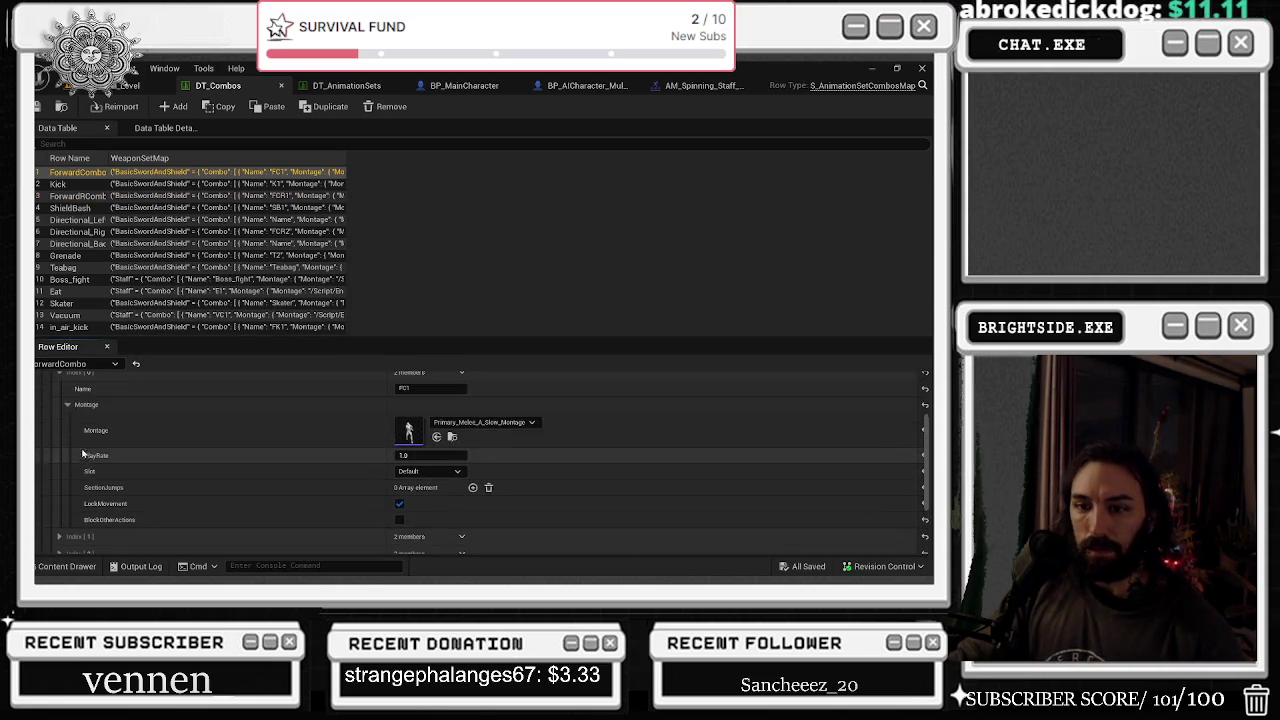
pyautogui.click(47, 432)
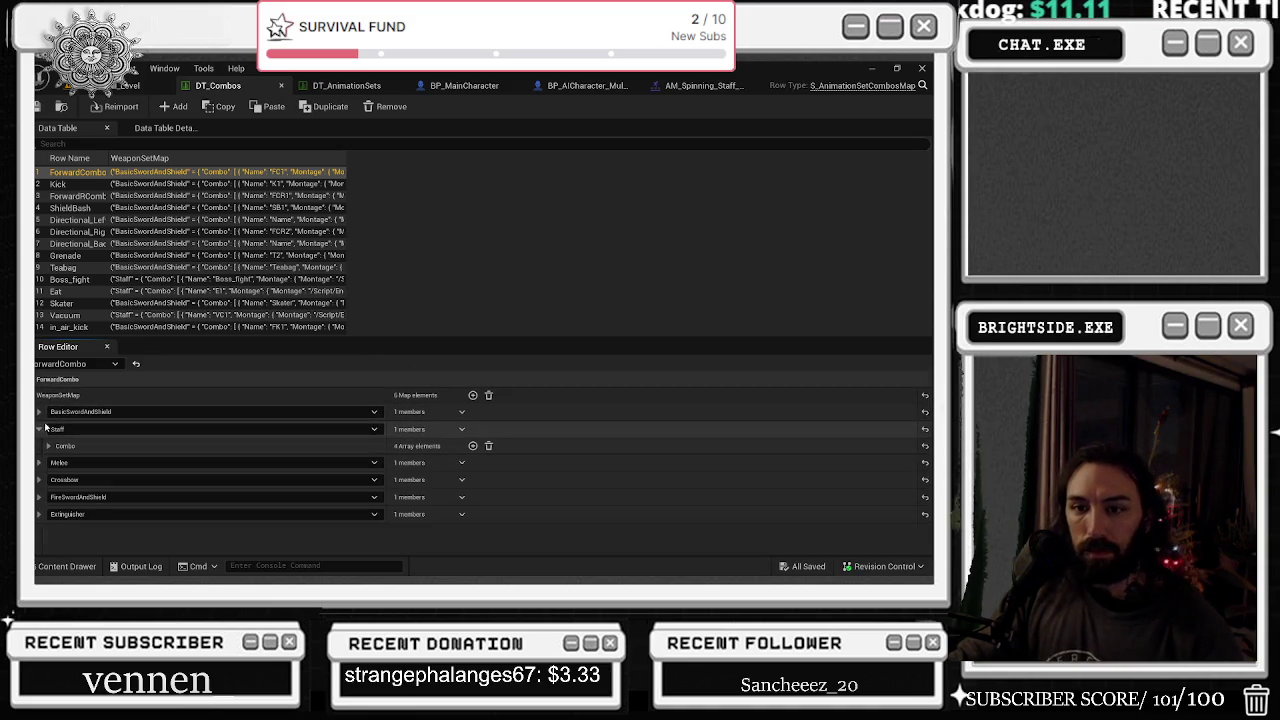
pyautogui.click(39, 430)
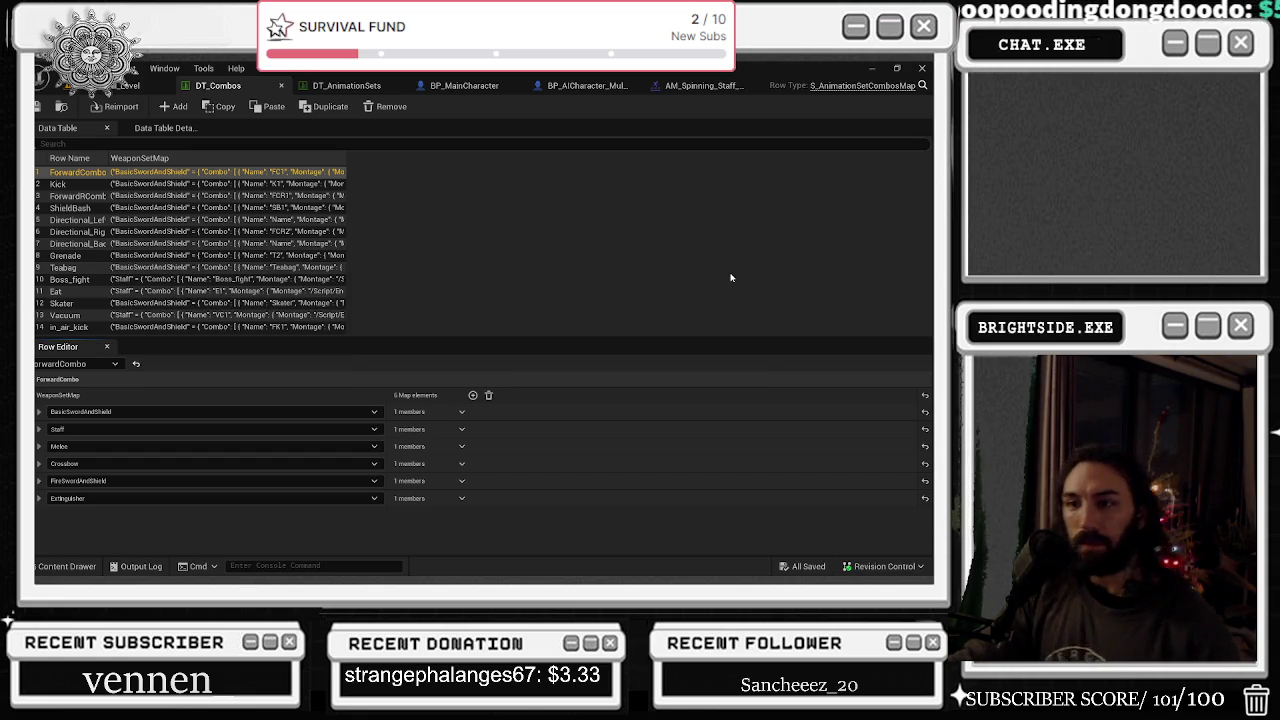
# - Inspect BasicSwordAndShield's first combo step FC1, collapse everything, and switch to DT_AnimationSets
pyautogui.click(38, 413)
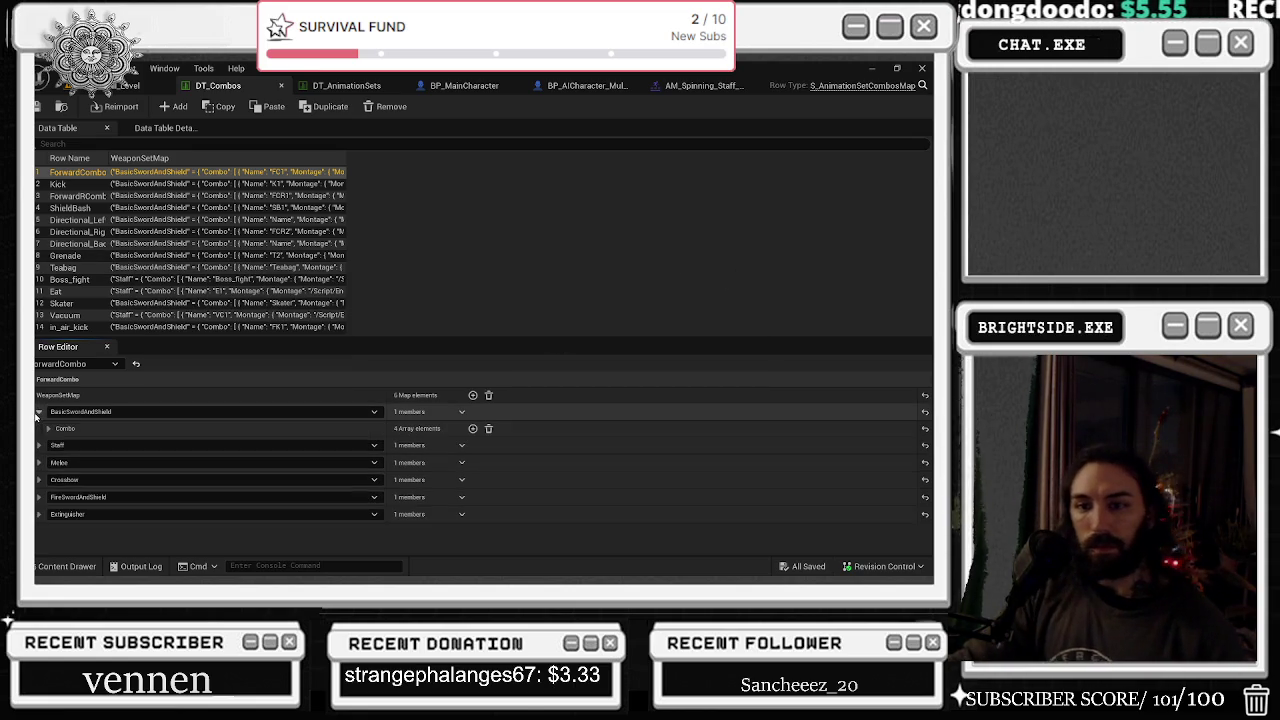
pyautogui.click(48, 429)
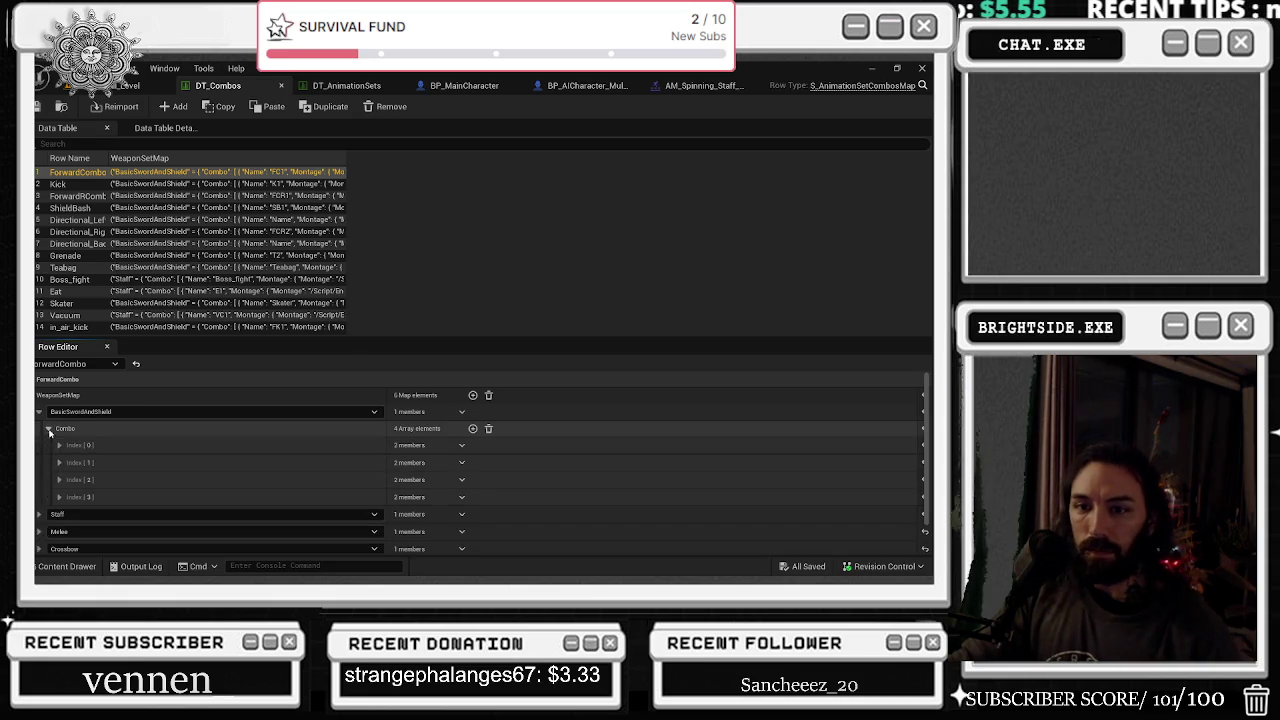
pyautogui.click(58, 446)
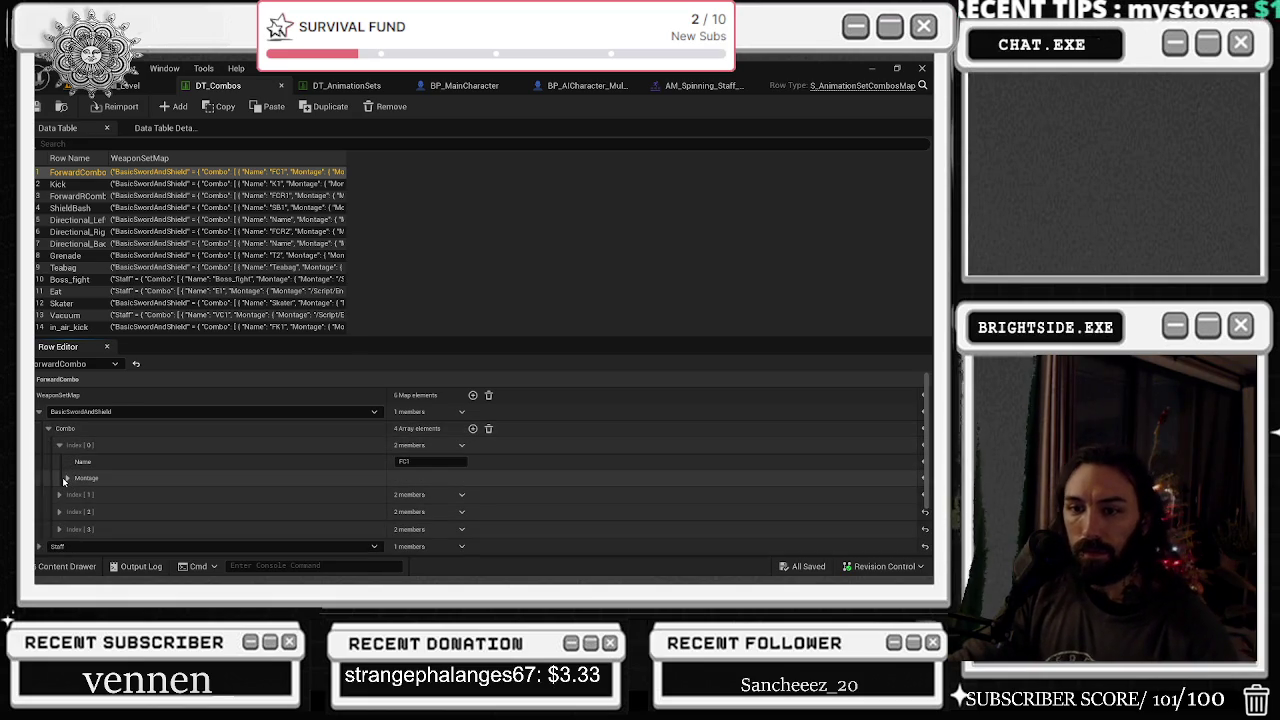
pyautogui.click(48, 428)
pyautogui.click(38, 411)
pyautogui.click(38, 395)
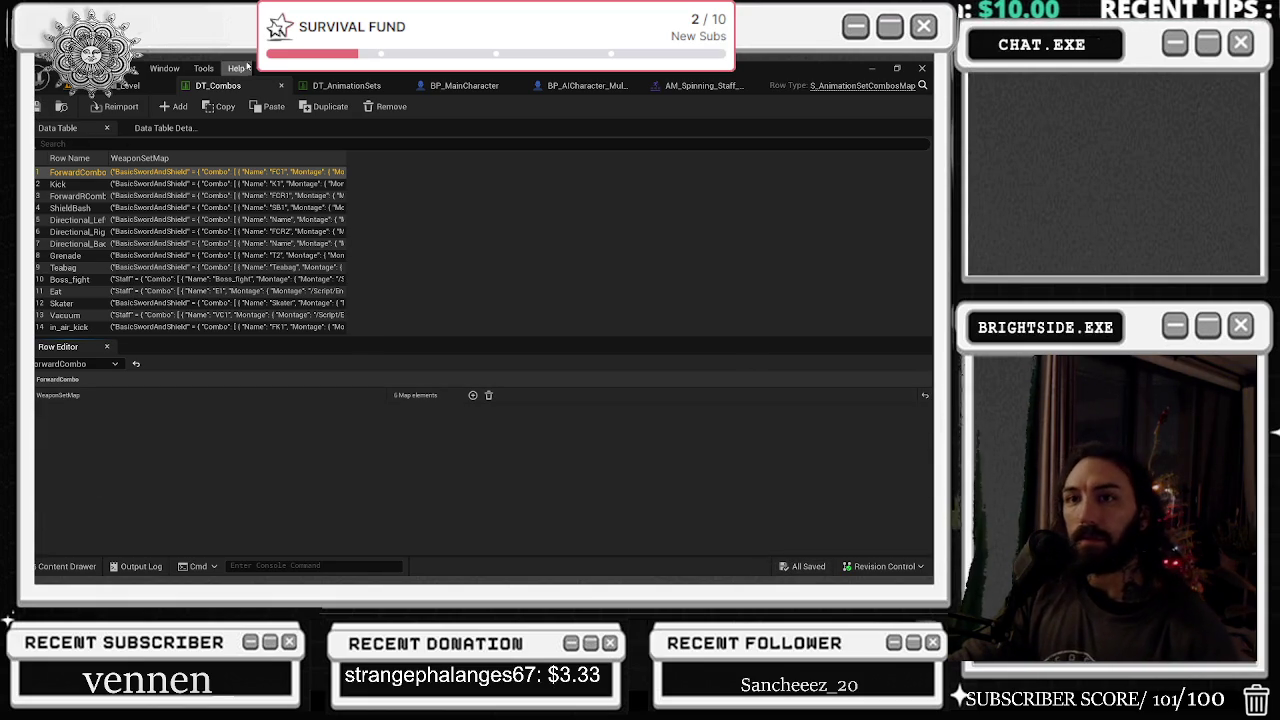
pyautogui.click(279, 87)
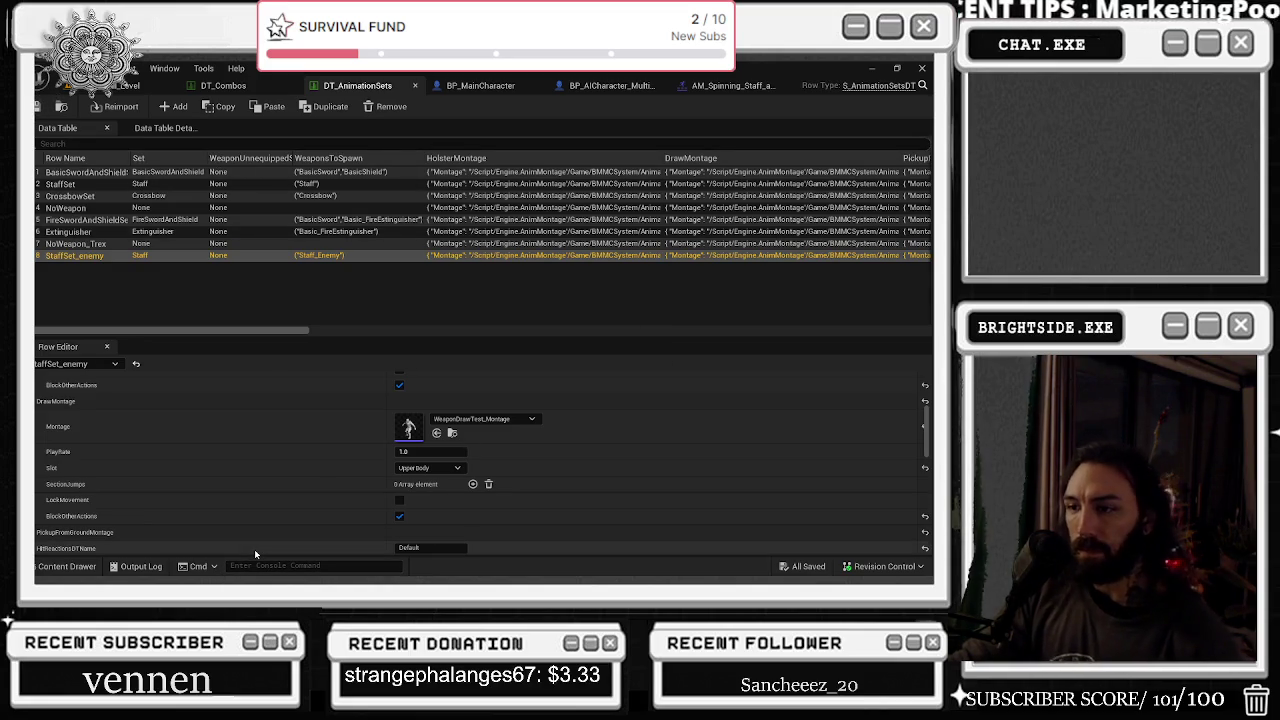
# - Close DT_AnimationSets and bring up the BP_AICharacter_Multiplayer blueprint's viewport
pyautogui.click(415, 85)
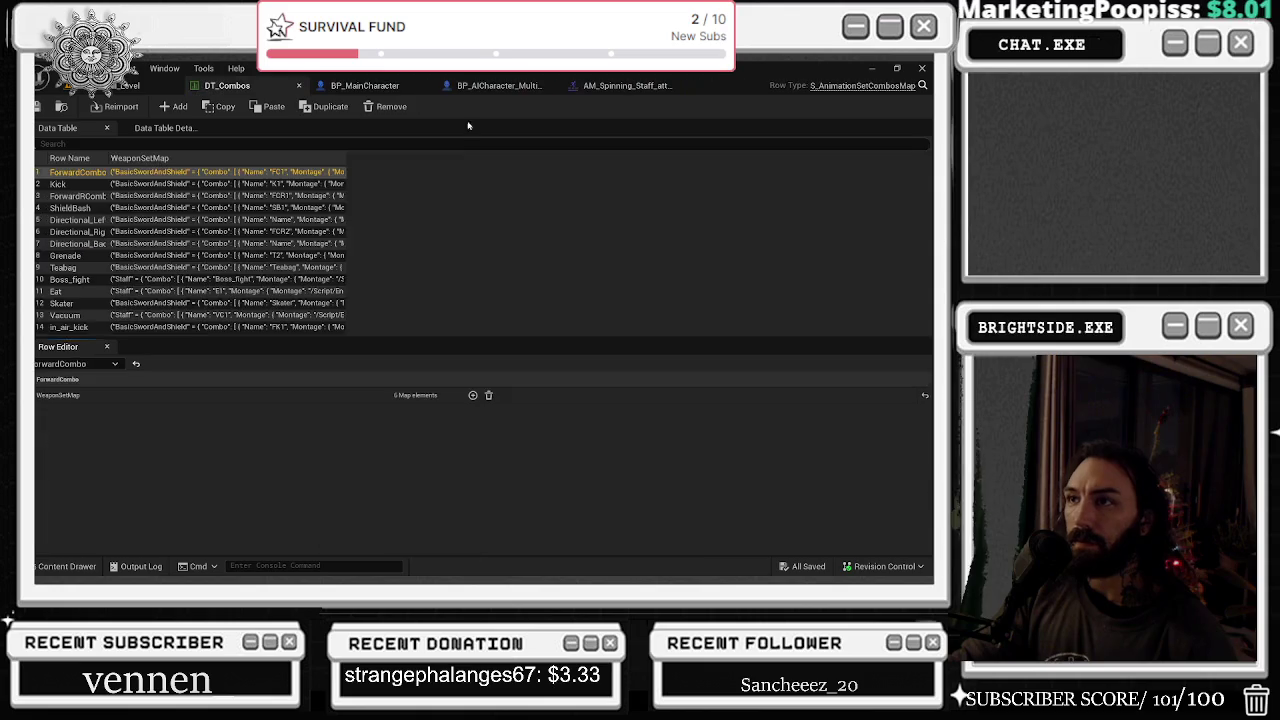
pyautogui.click(364, 86)
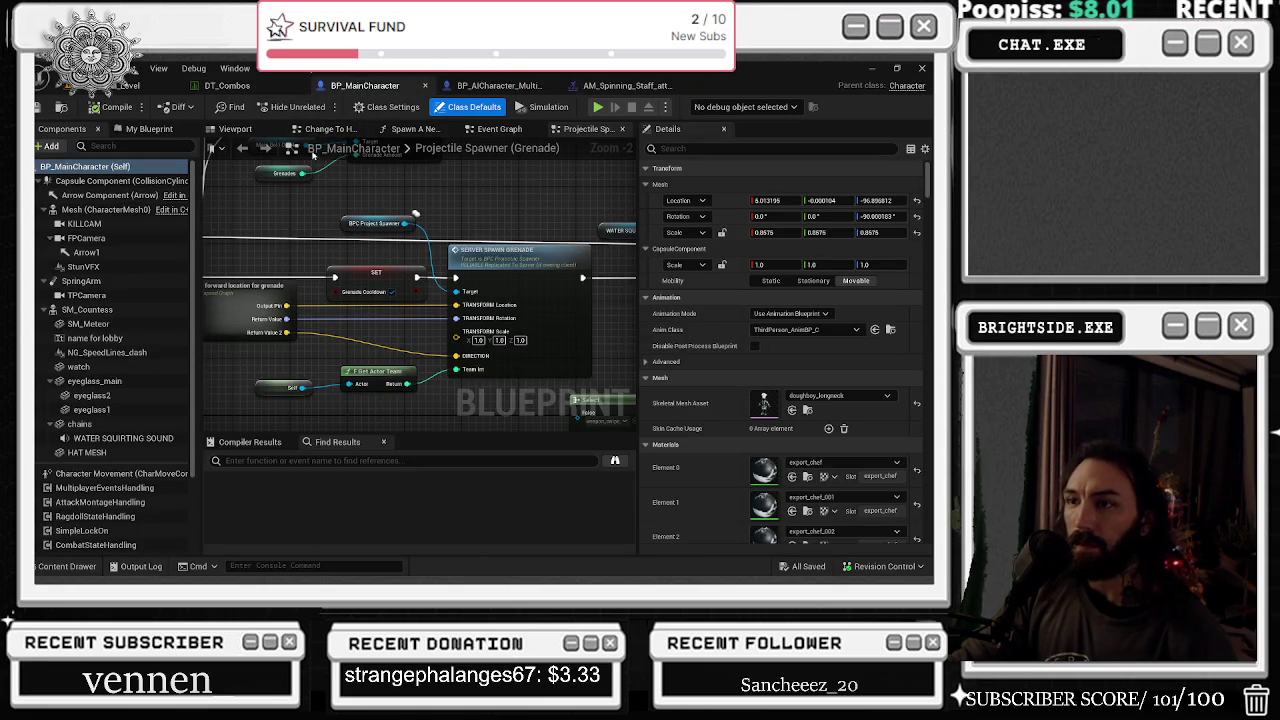
pyautogui.click(515, 87)
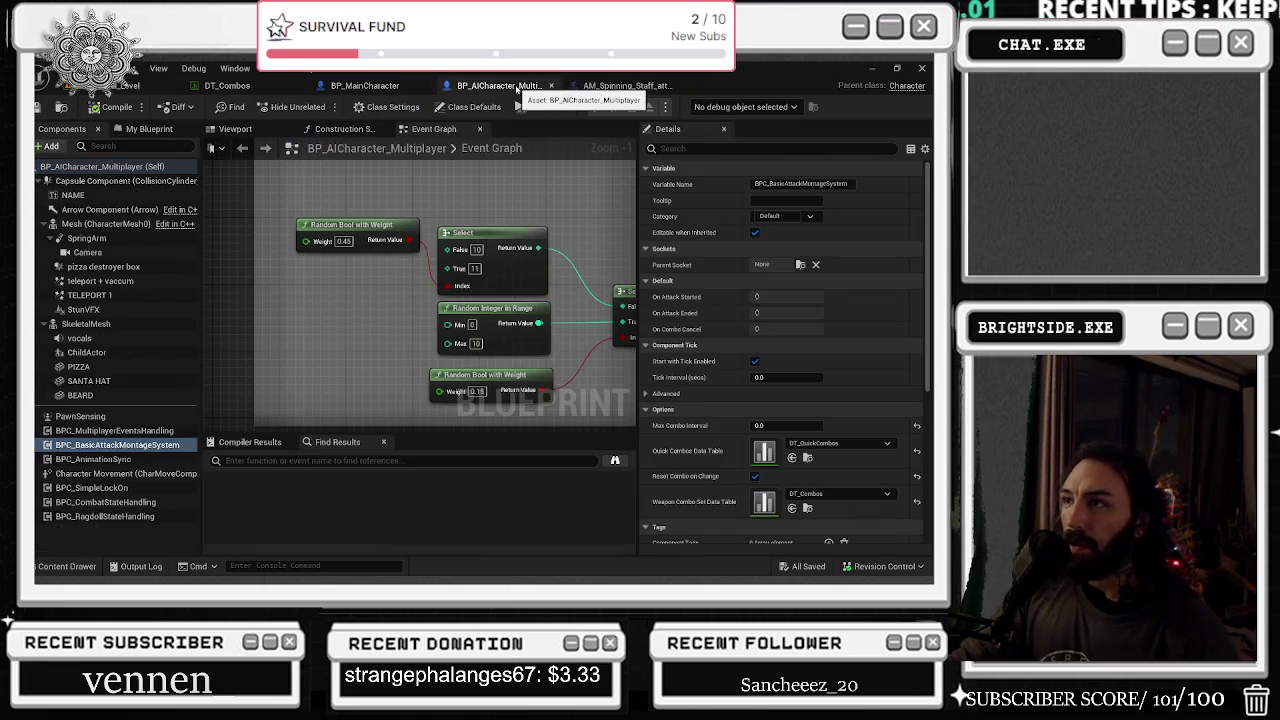
pyautogui.click(236, 129)
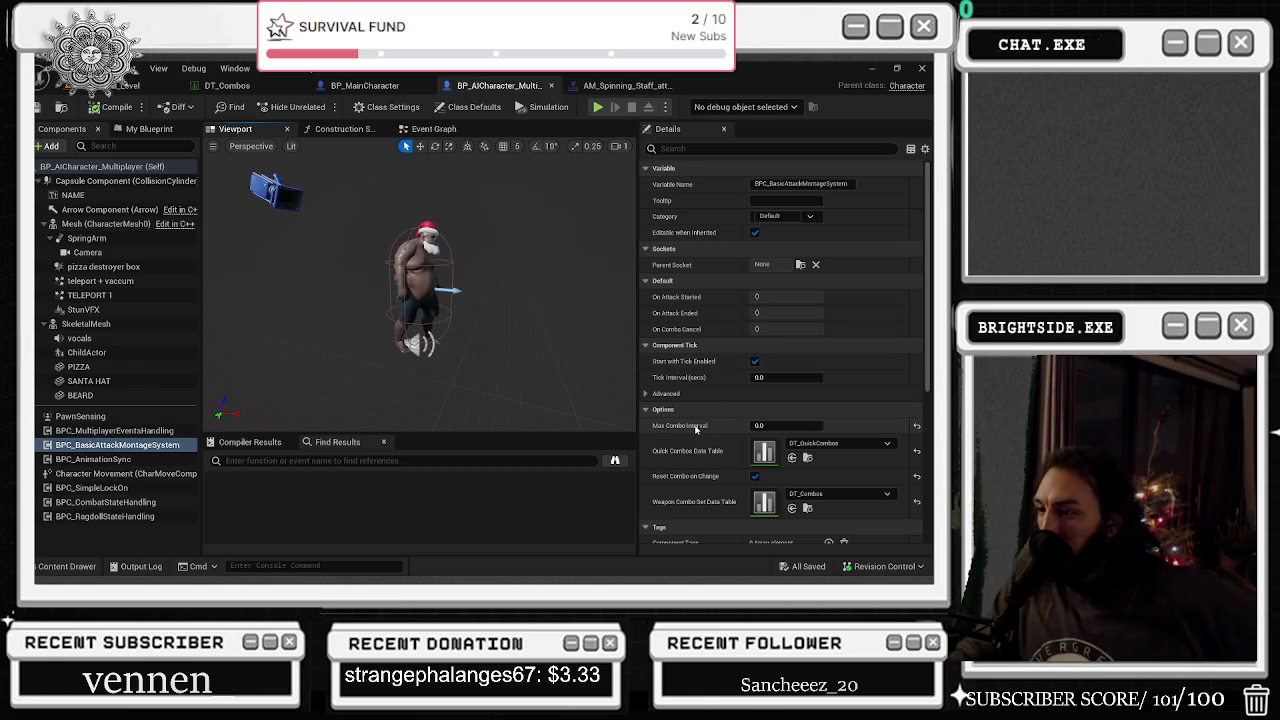
# - Review the BPC_BasicAttackMontageSystem Details, including its advanced tick settings
pyautogui.scroll(-1, 686, 413)
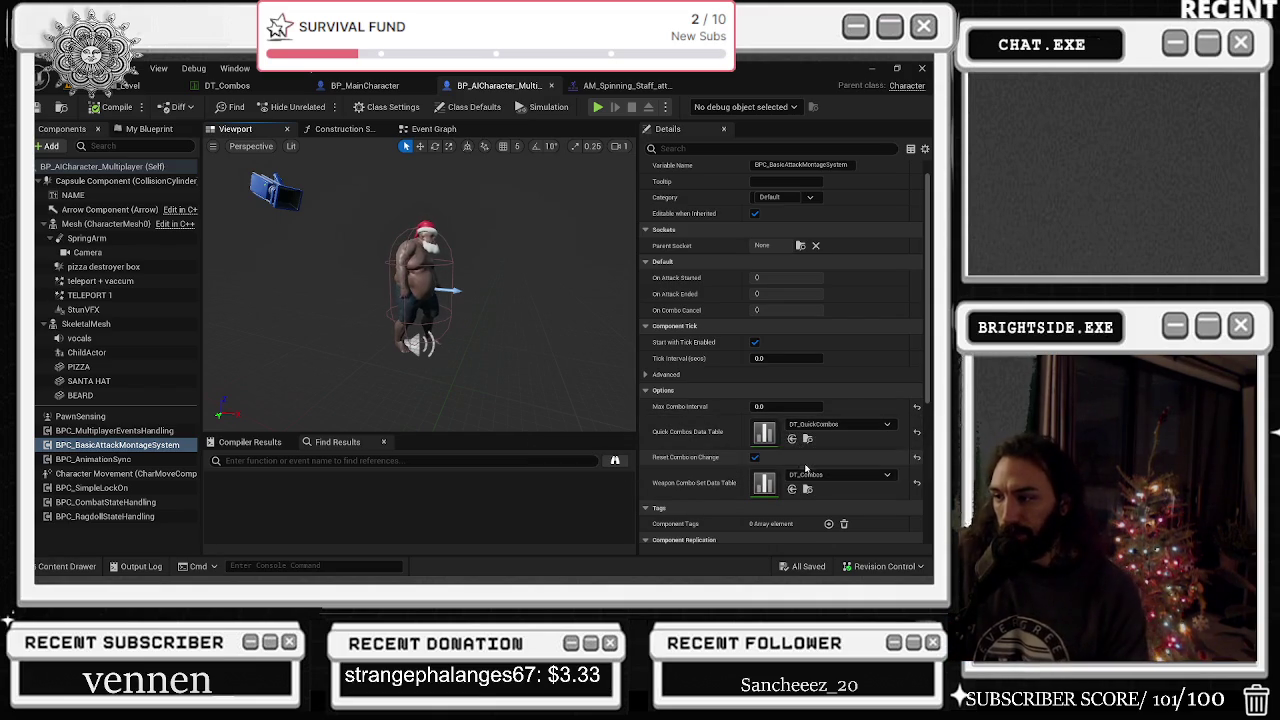
pyautogui.scroll(1, 748, 450)
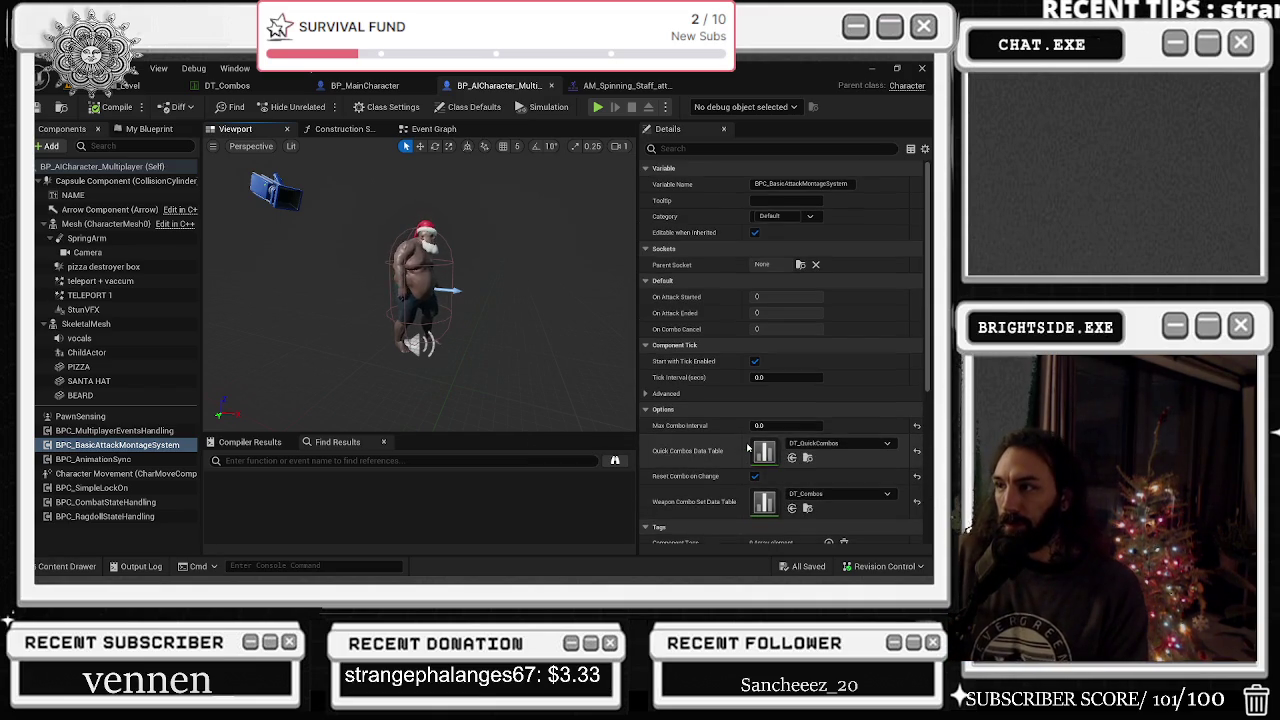
pyautogui.scroll(-5, 747, 447)
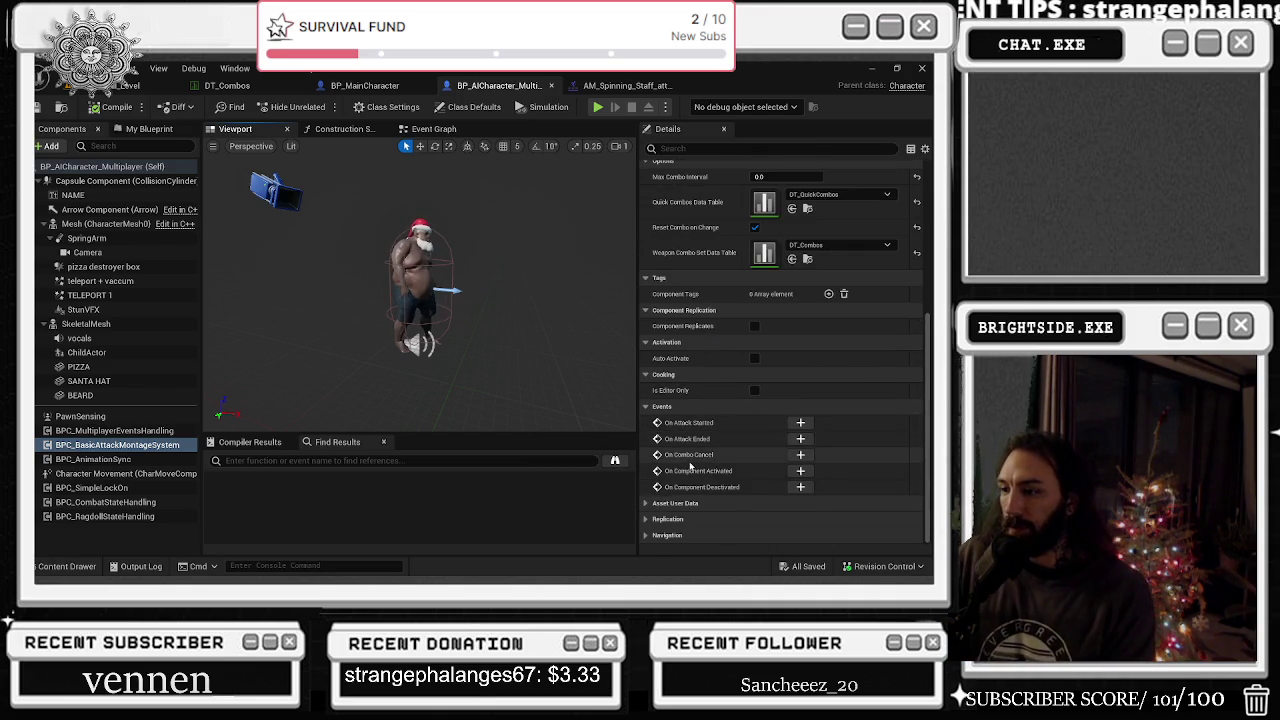
pyautogui.scroll(3, 660, 460)
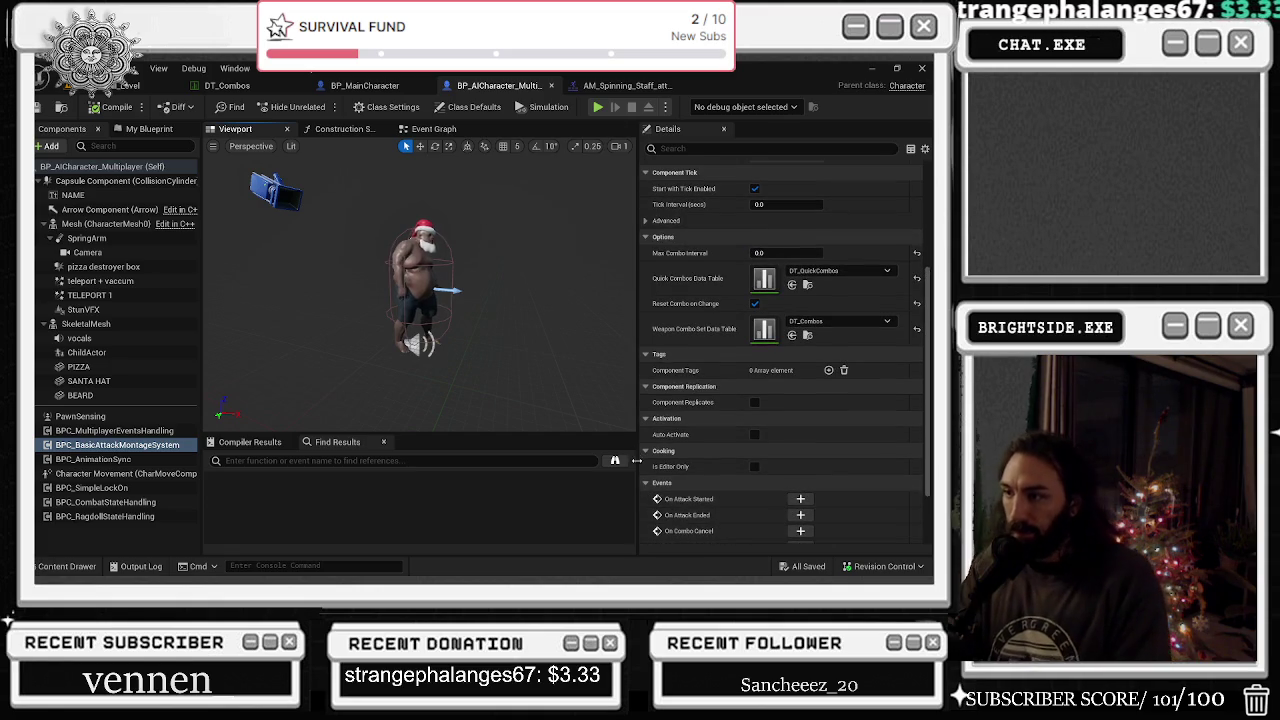
pyautogui.scroll(2, 648, 400)
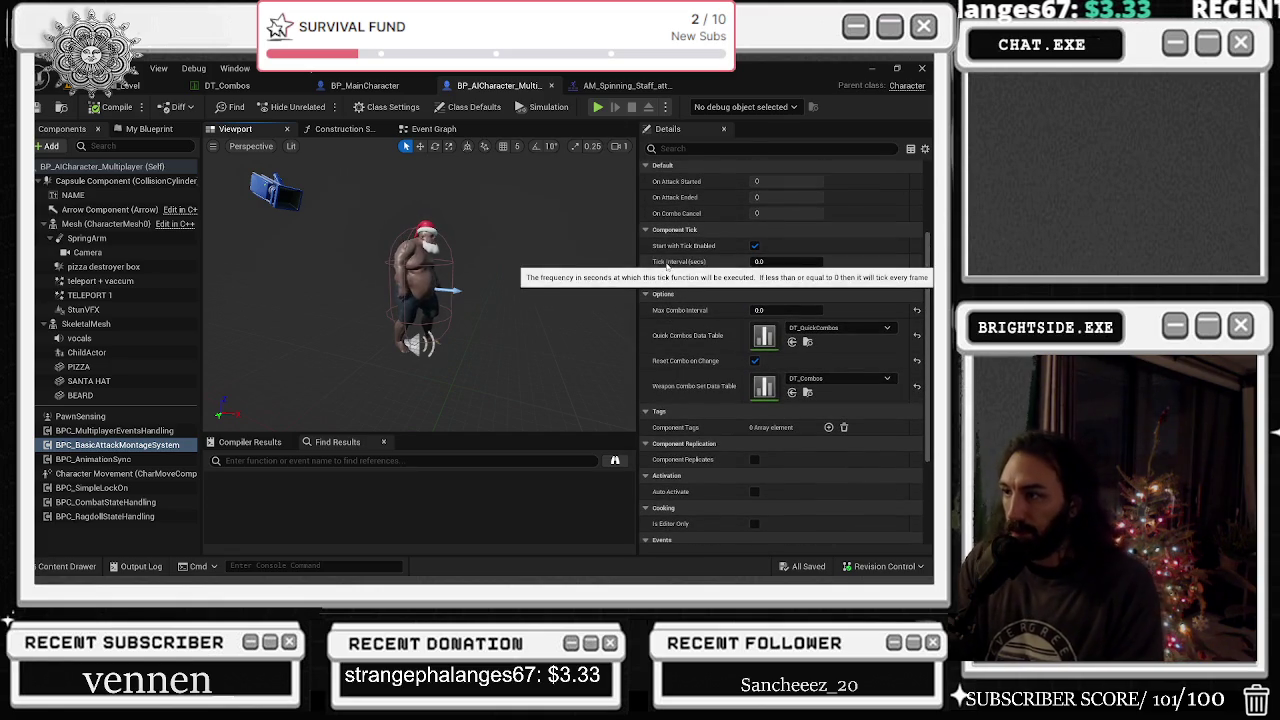
pyautogui.scroll(4, 667, 265)
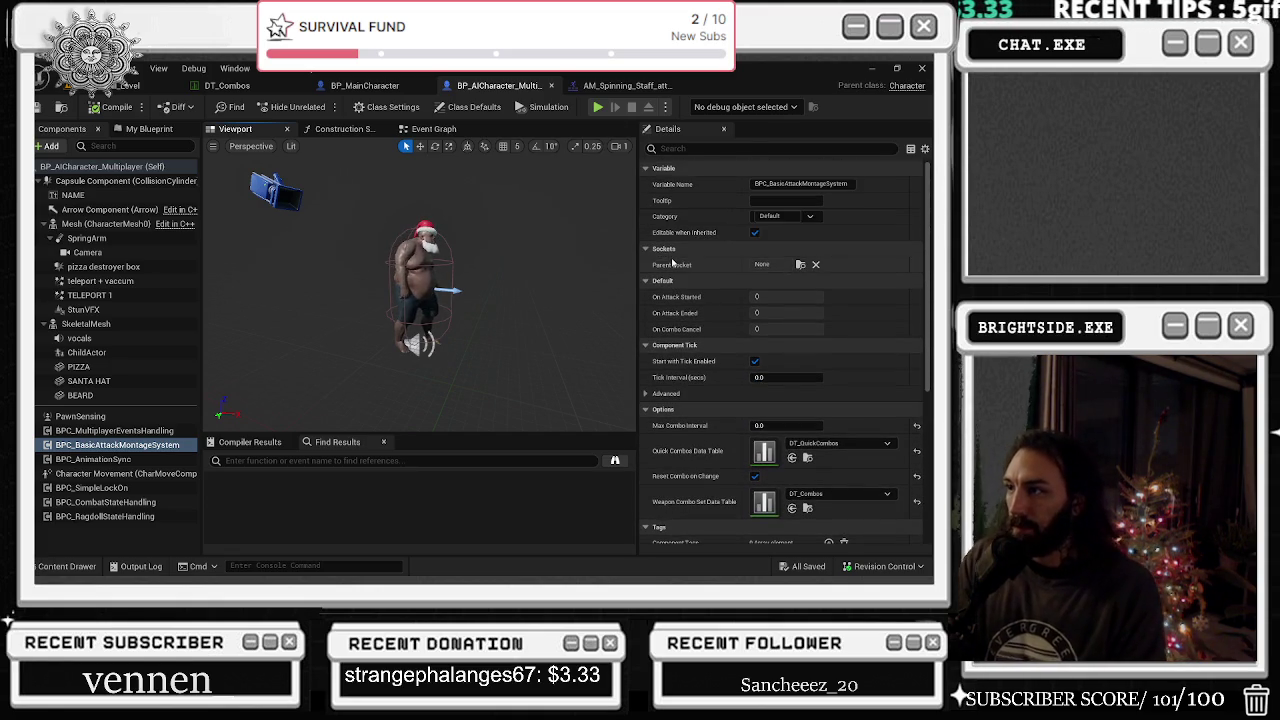
pyautogui.click(647, 394)
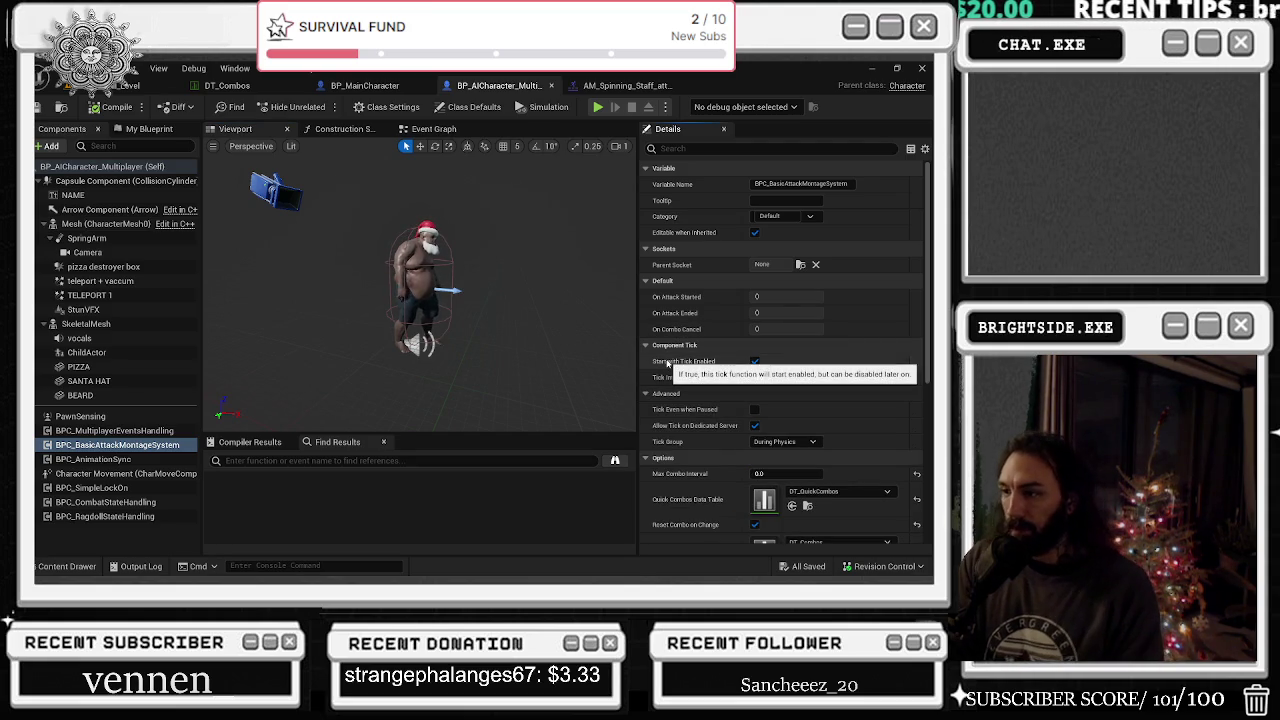
pyautogui.scroll(-3, 709, 339)
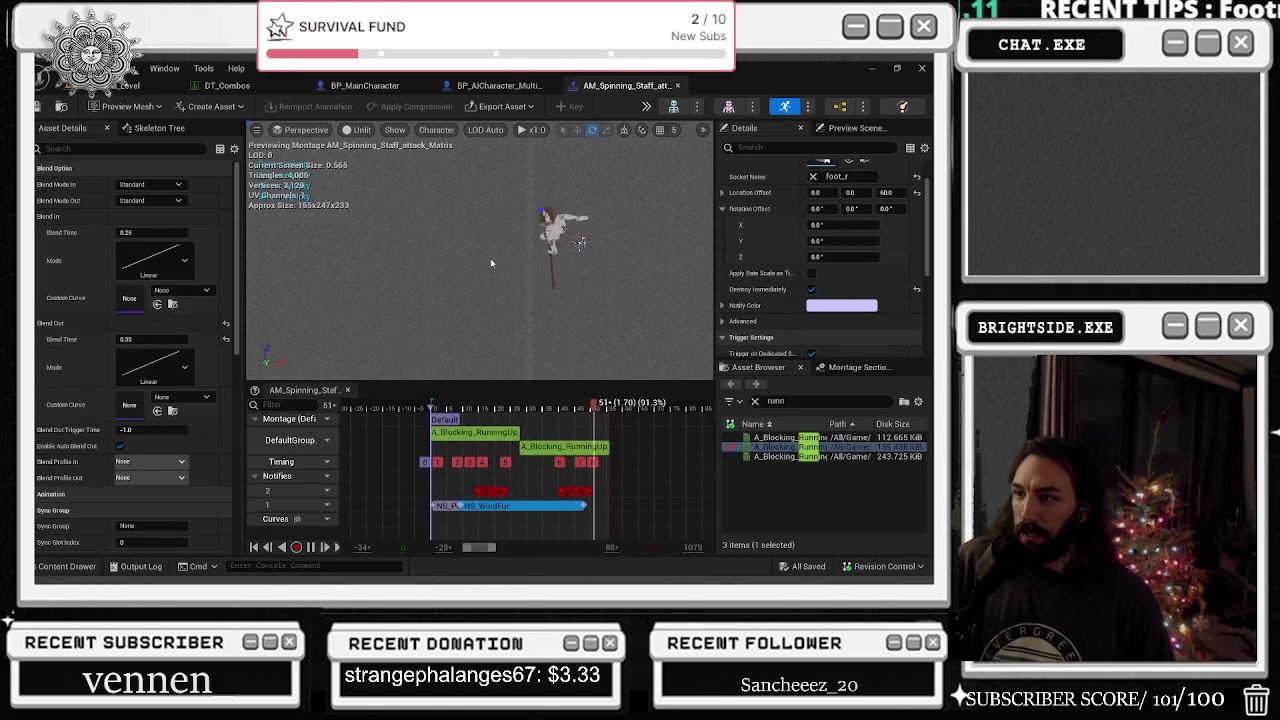
# - Extend the NS_WindFur notify past the playhead, then play the main level in editor
pyautogui.moveTo(479, 503); pyautogui.dragTo(584, 505)
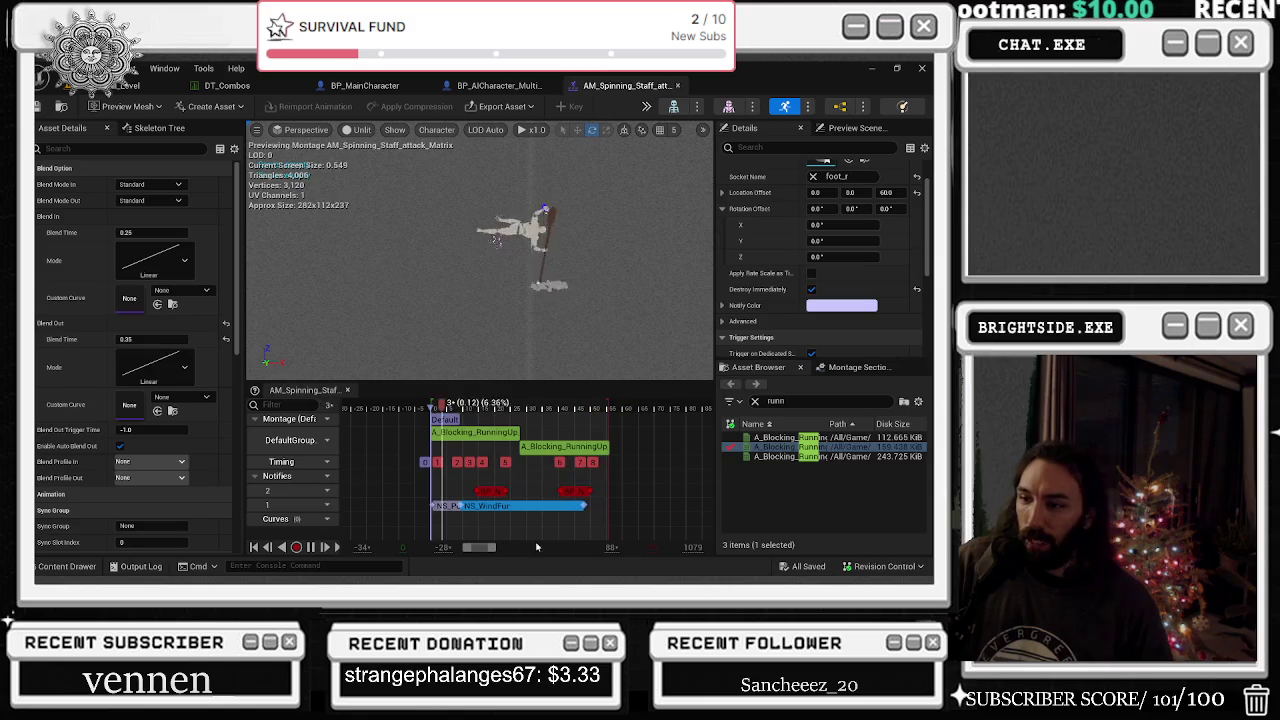
pyautogui.click(128, 85)
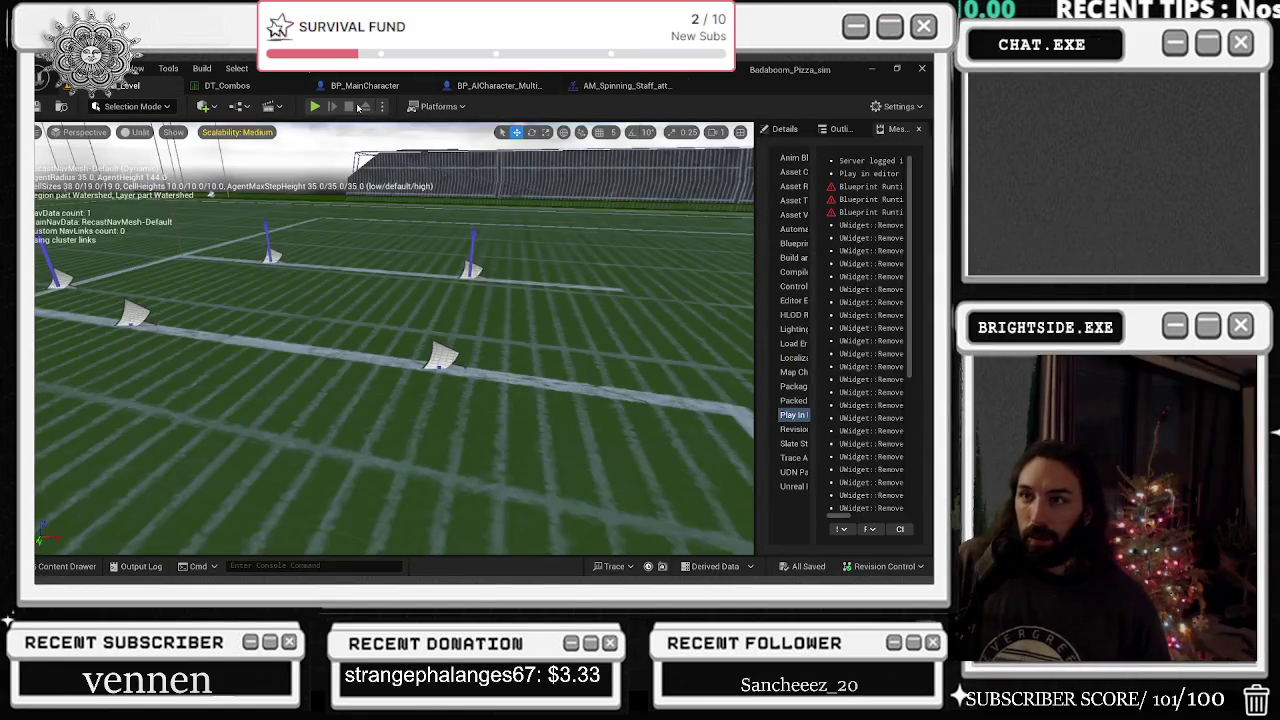
pyautogui.click(313, 107)
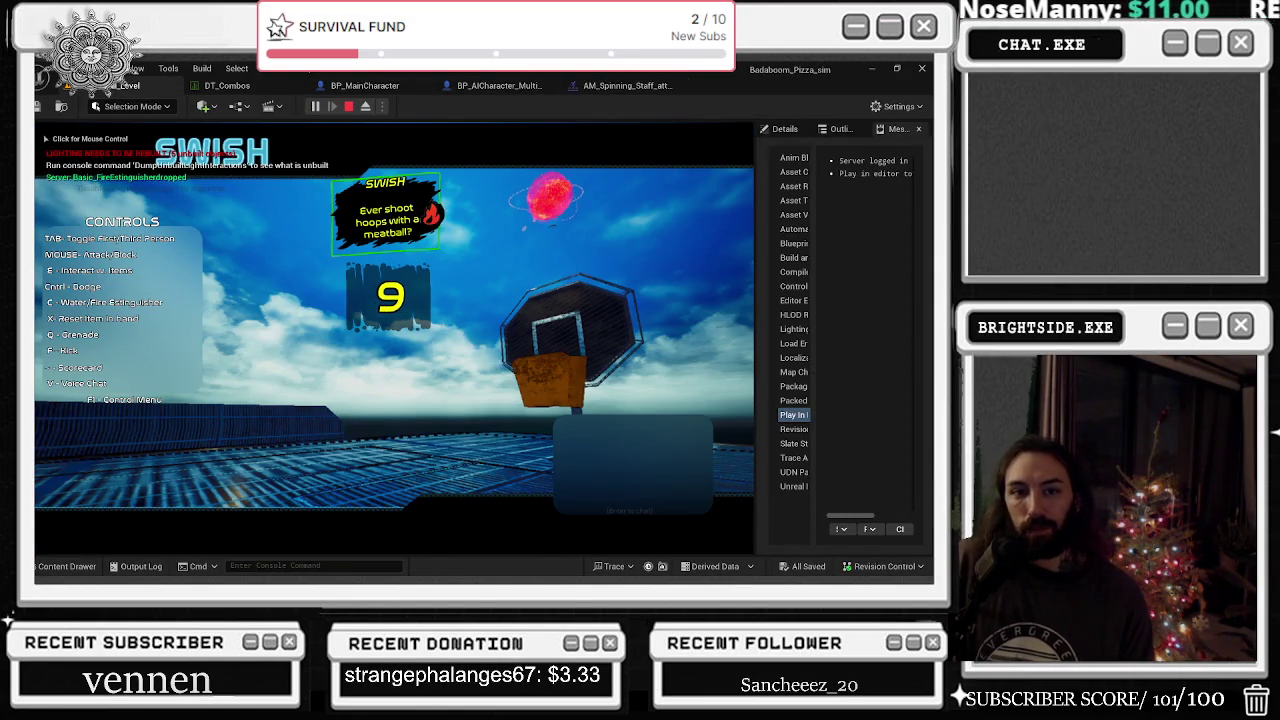
# - Playtest the level: pick up the shovel with E, drop it with Q, attack with W
pyautogui.click(368, 283)
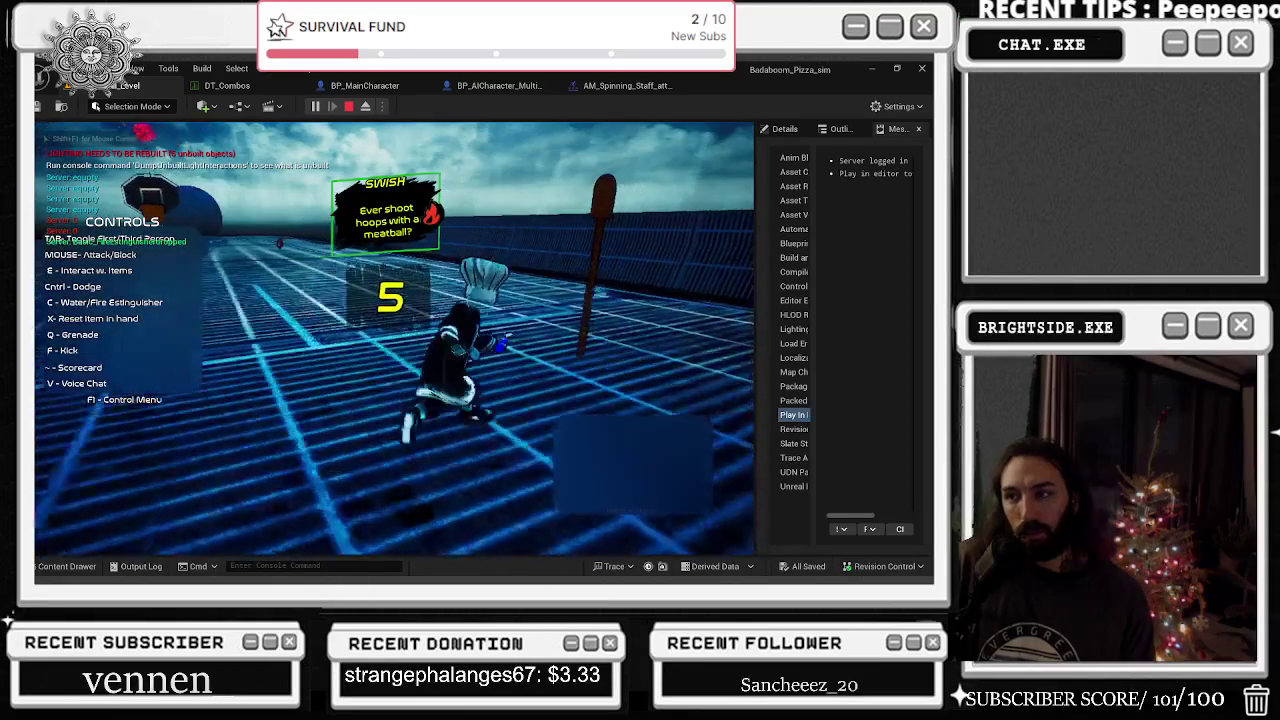
pyautogui.press('e')
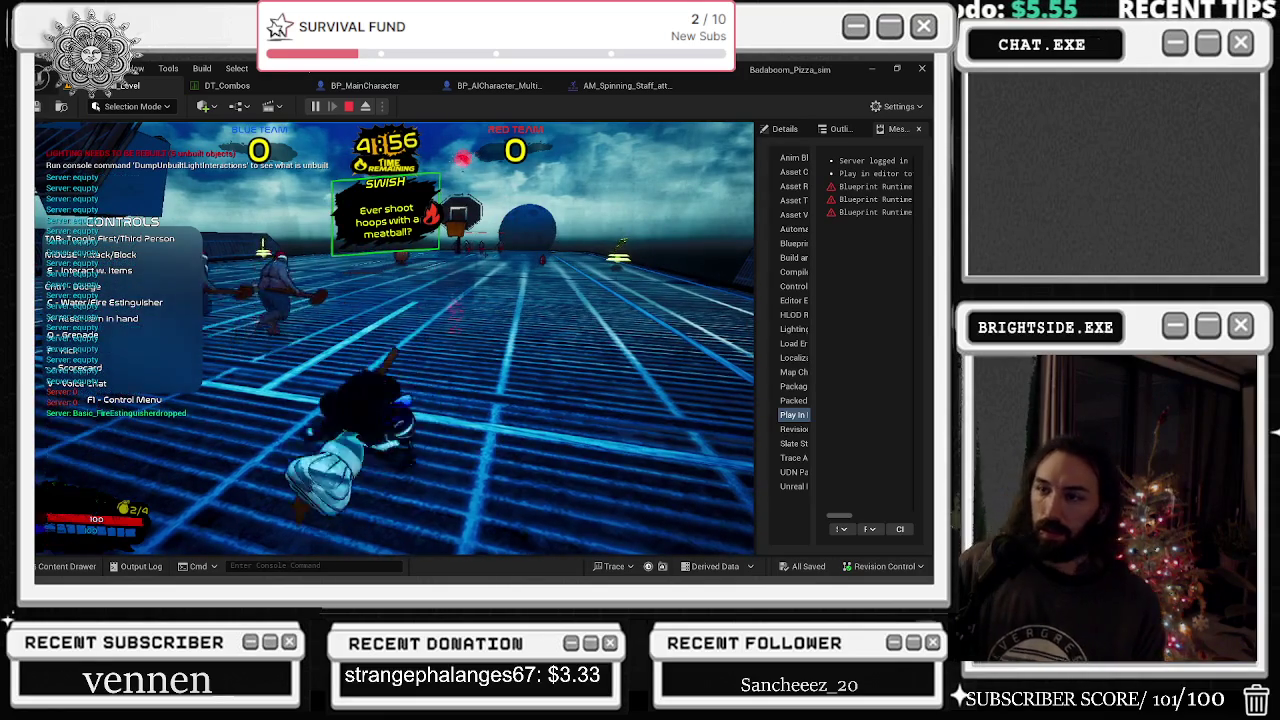
pyautogui.press('q')
pyautogui.press('w')
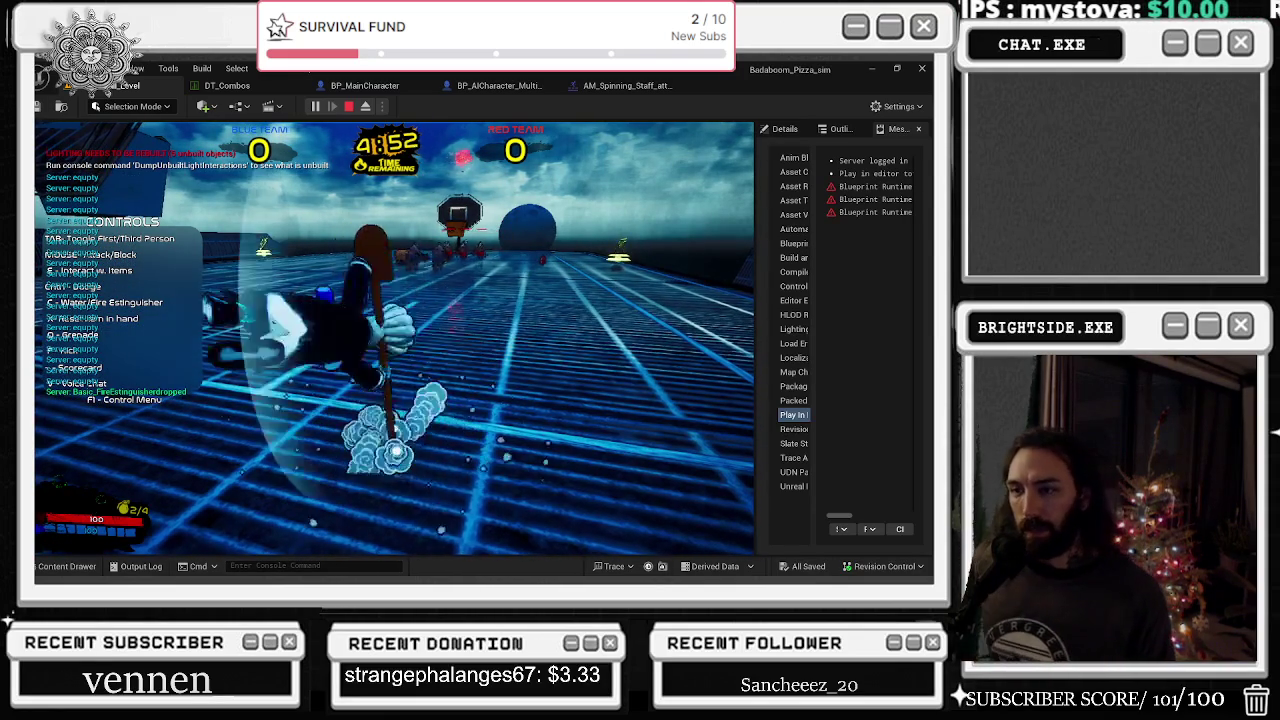
pyautogui.press('w')
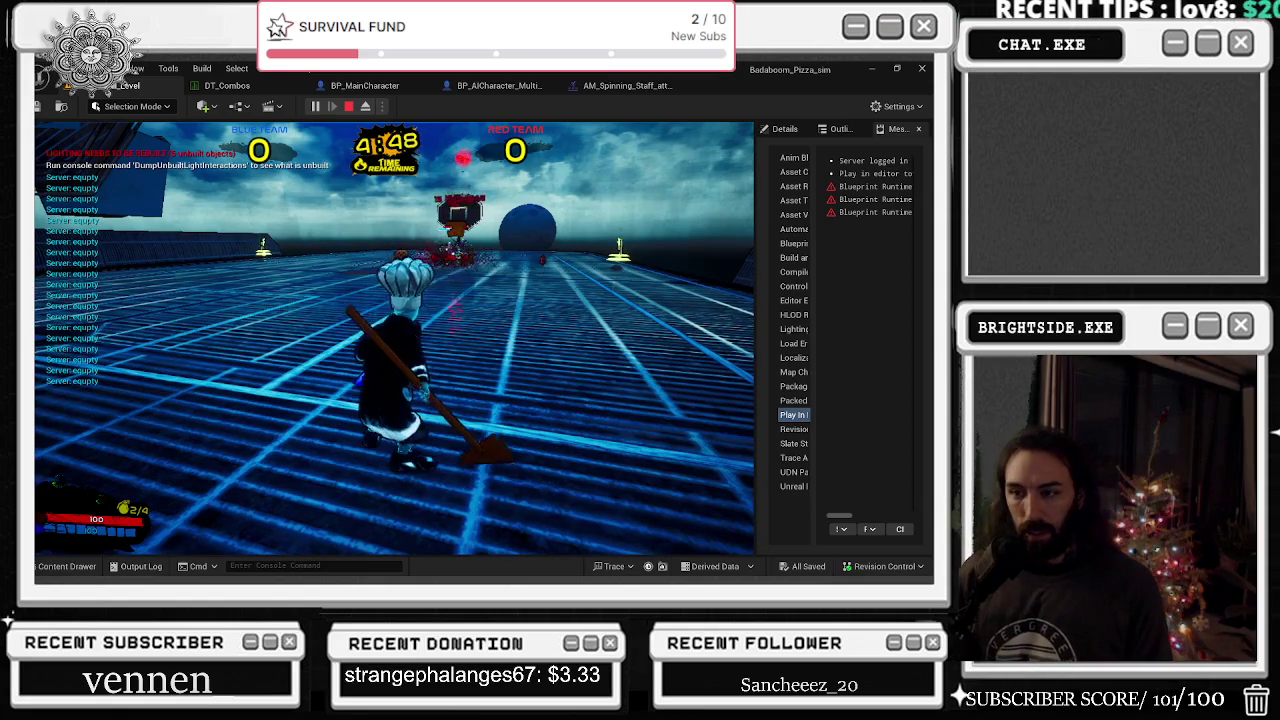
pyautogui.press('w')
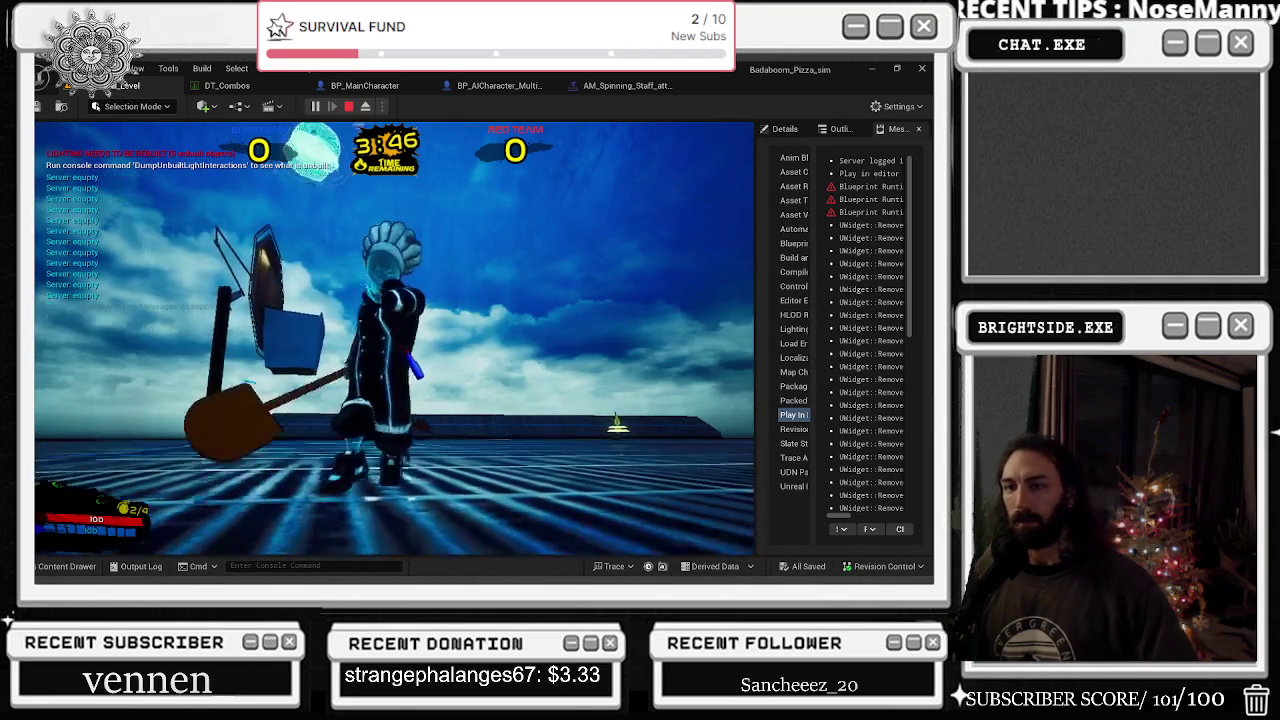
# - Stop the play session with Esc and toggle the navigation debug view with P
pyautogui.press('Escape')
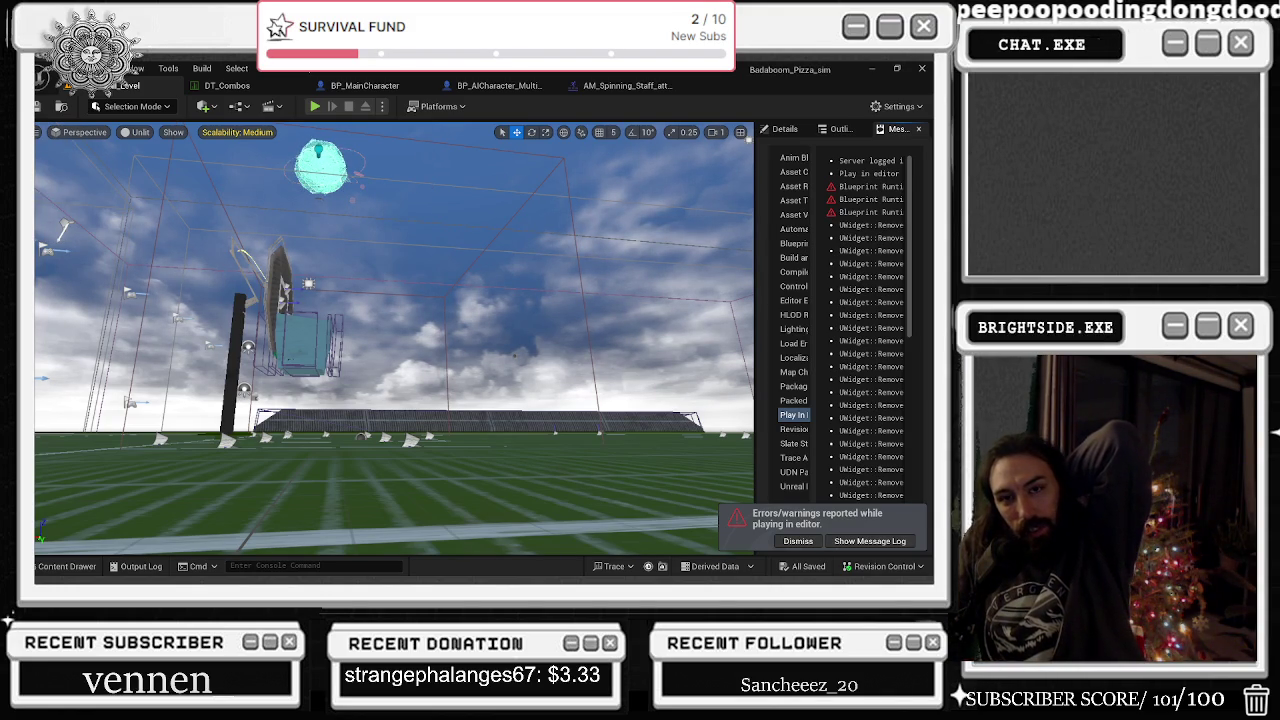
pyautogui.press('p')
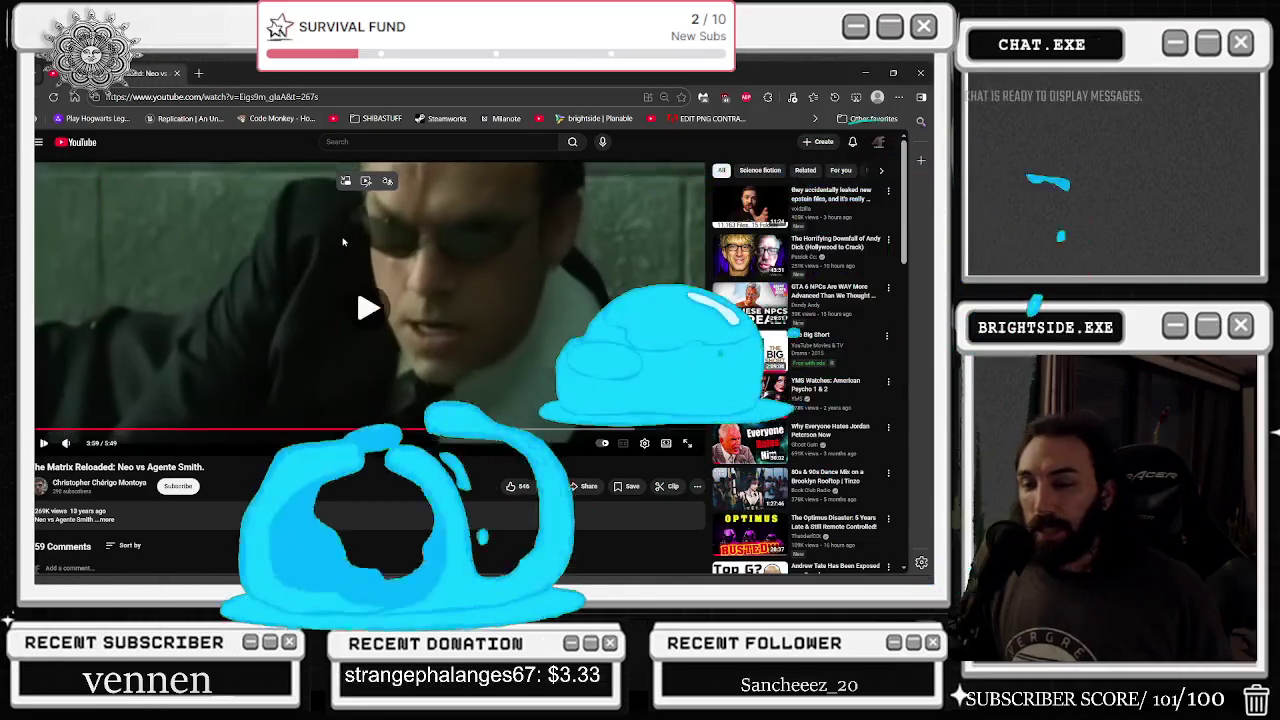
# - Resume the Neo vs Agente Smith clip and switch it to full screen
pyautogui.click(343, 242)
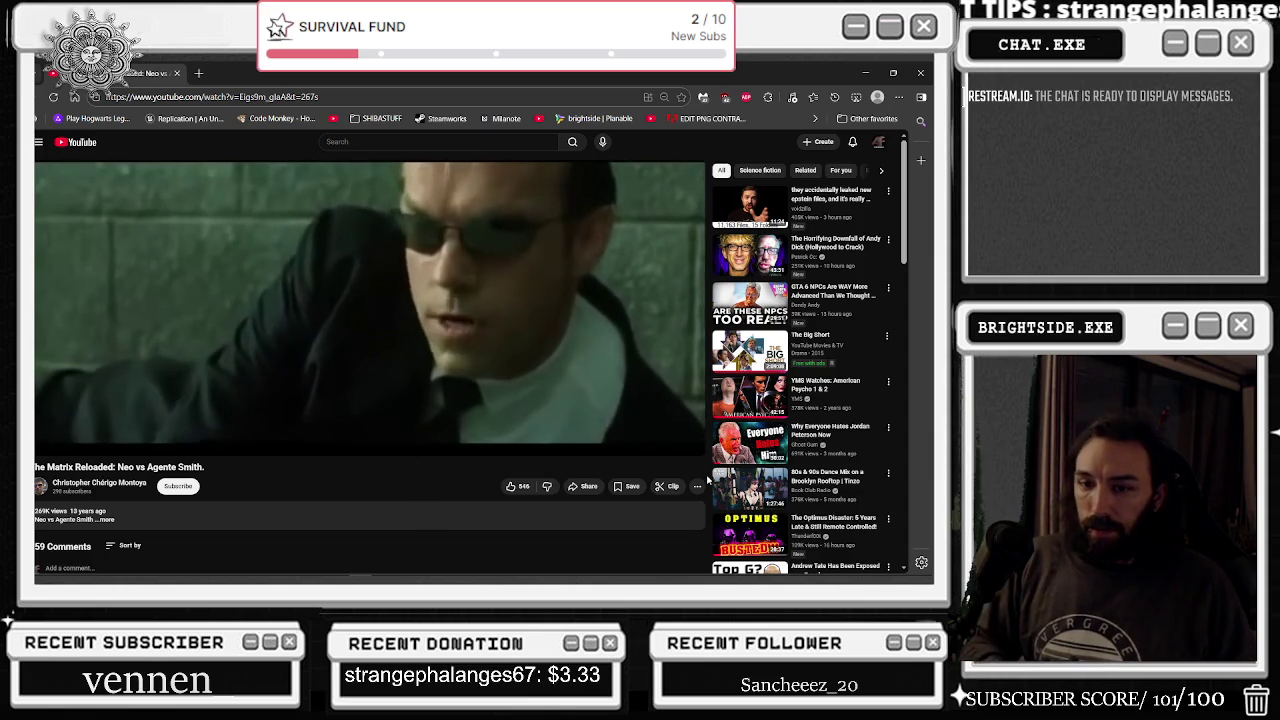
pyautogui.press('f')
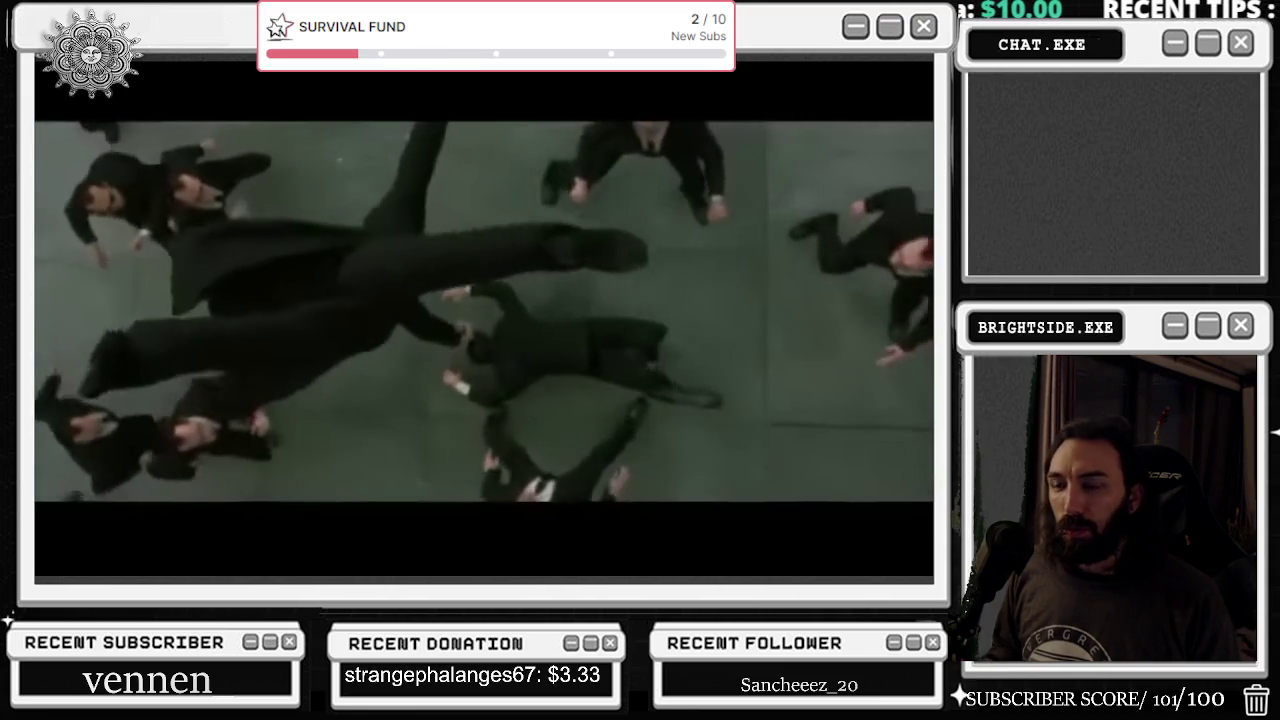
# - Pause, resume, rewind the clip five seconds, and pause again
pyautogui.click(707, 481)
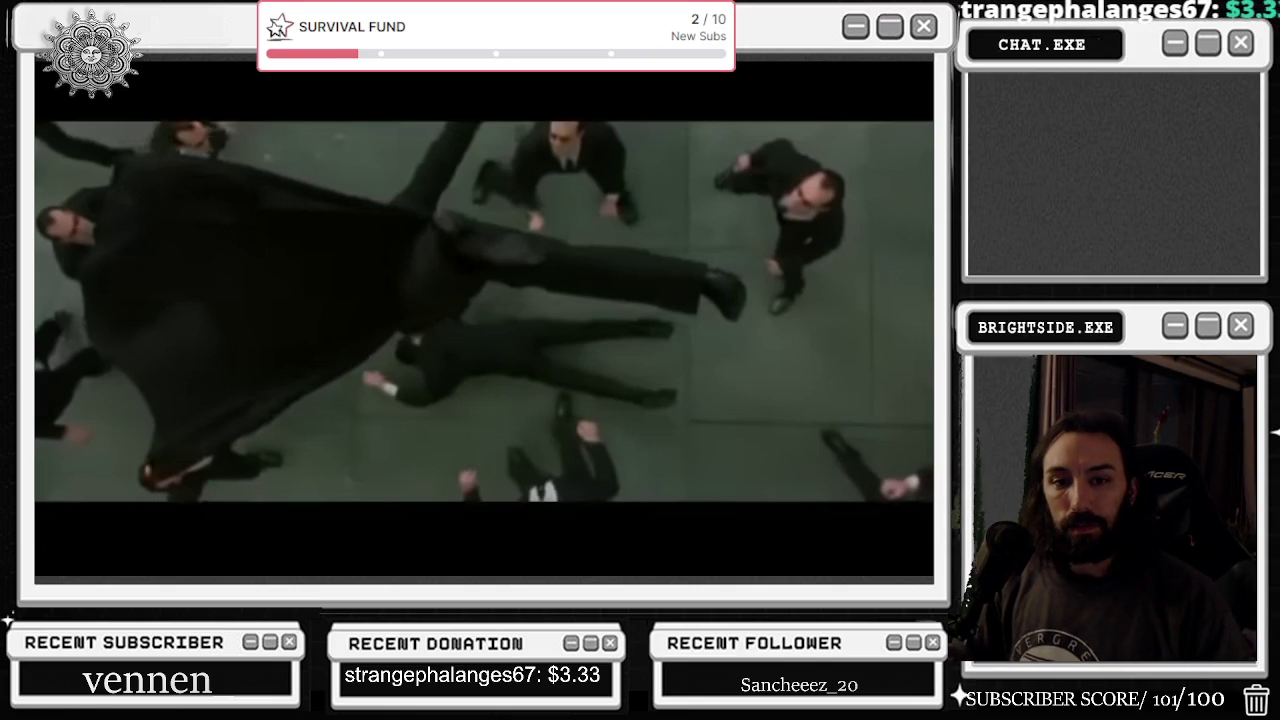
pyautogui.click(389, 263)
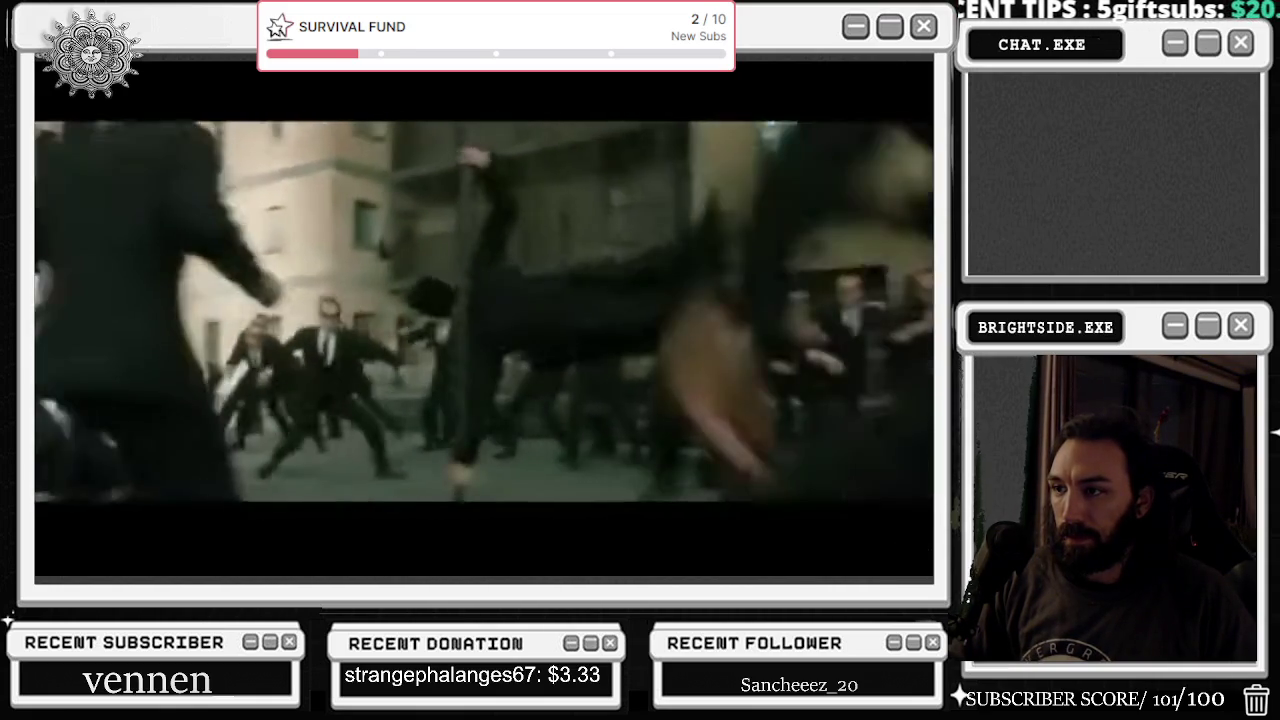
pyautogui.press('Left')
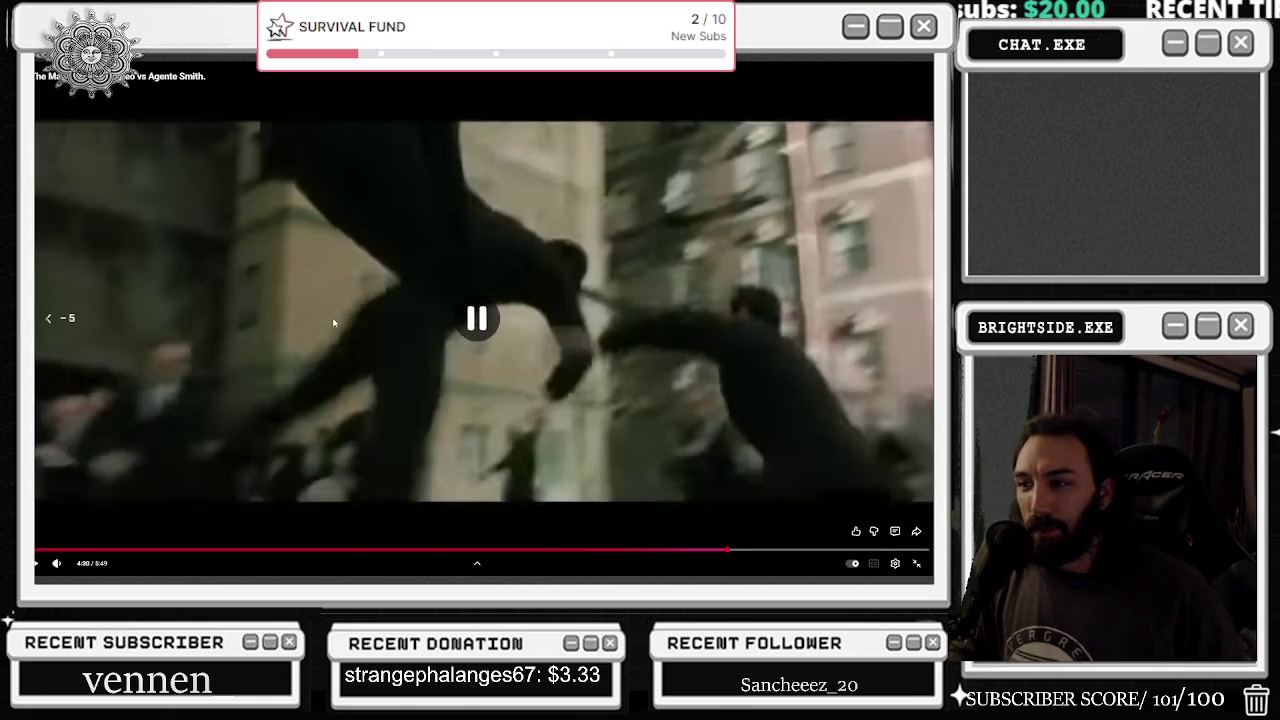
pyautogui.press('space')
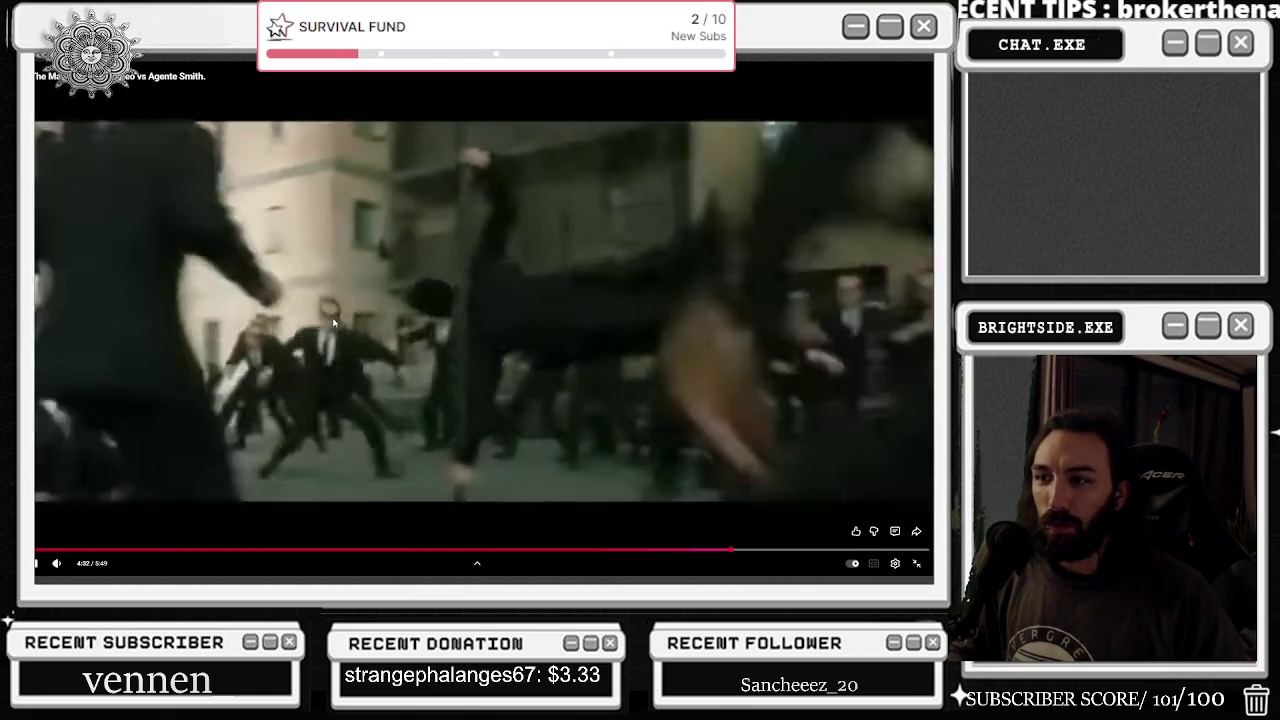
# - Scrub back to 4:14, step forward and back, and freeze on the kick near 4:24
pyautogui.moveTo(752, 550); pyautogui.dragTo(684, 549)
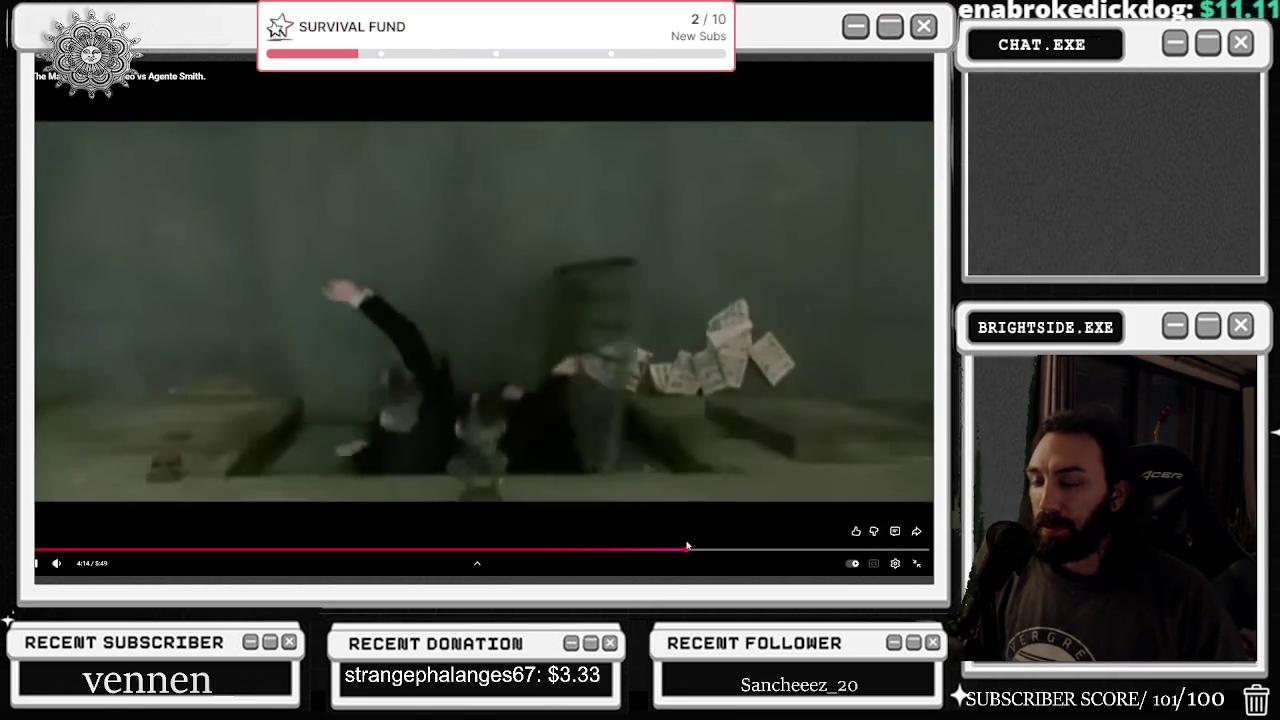
pyautogui.press('Right')
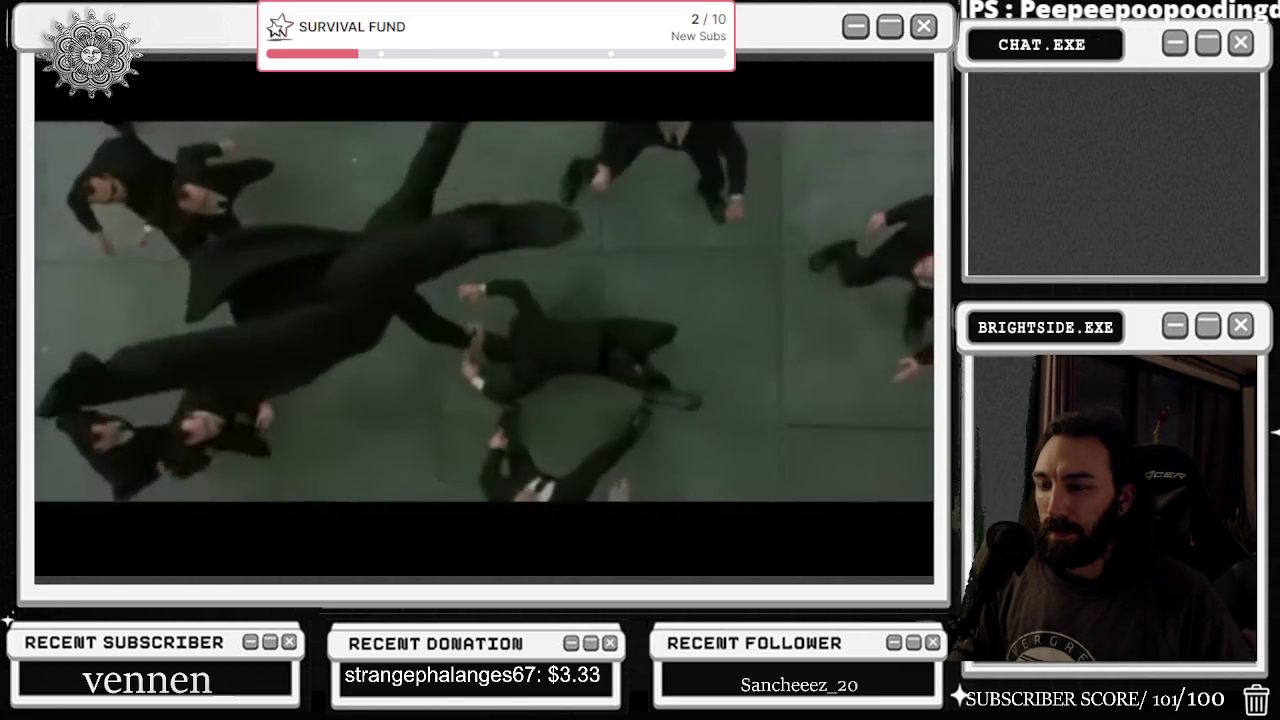
pyautogui.press('Left')
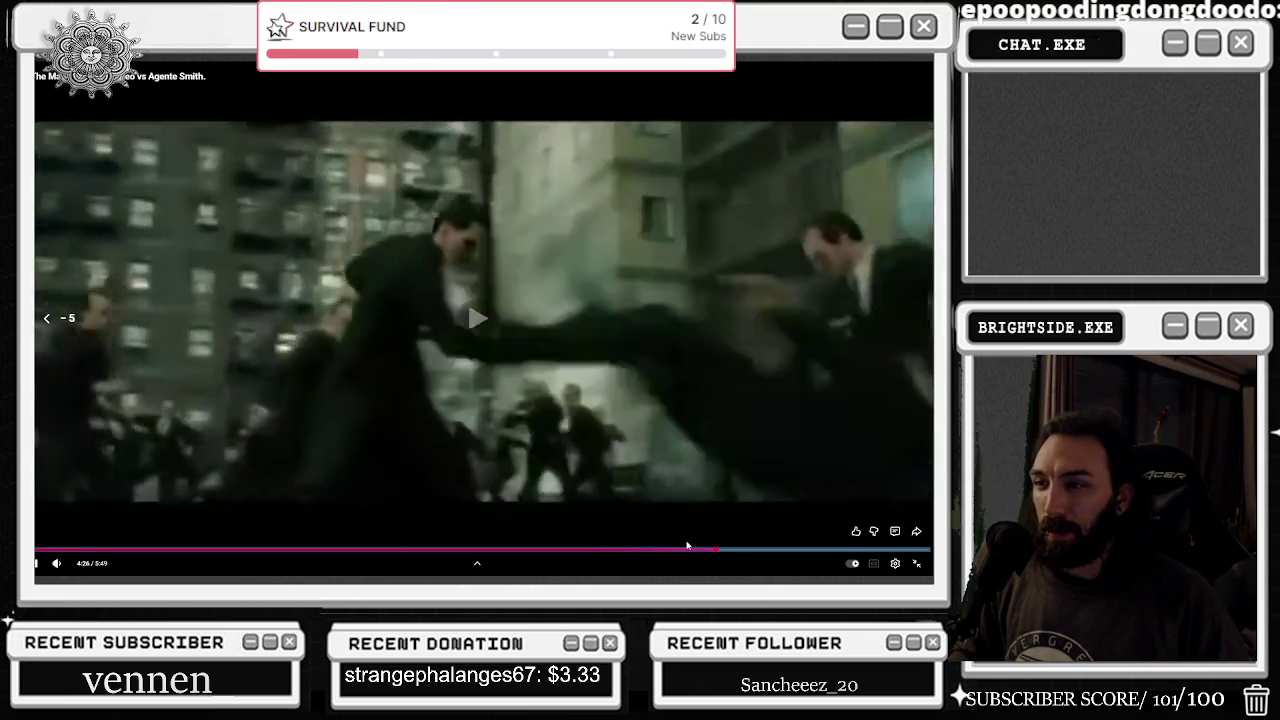
pyautogui.press('Left')
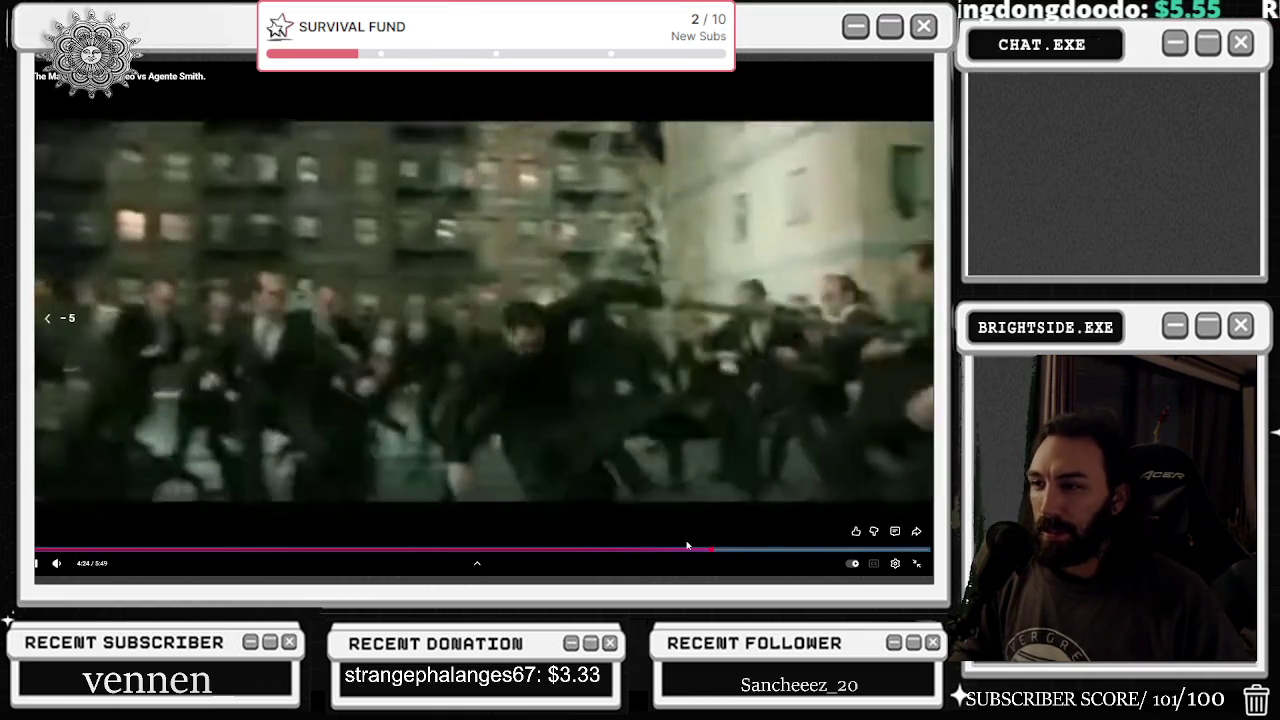
pyautogui.press('space')
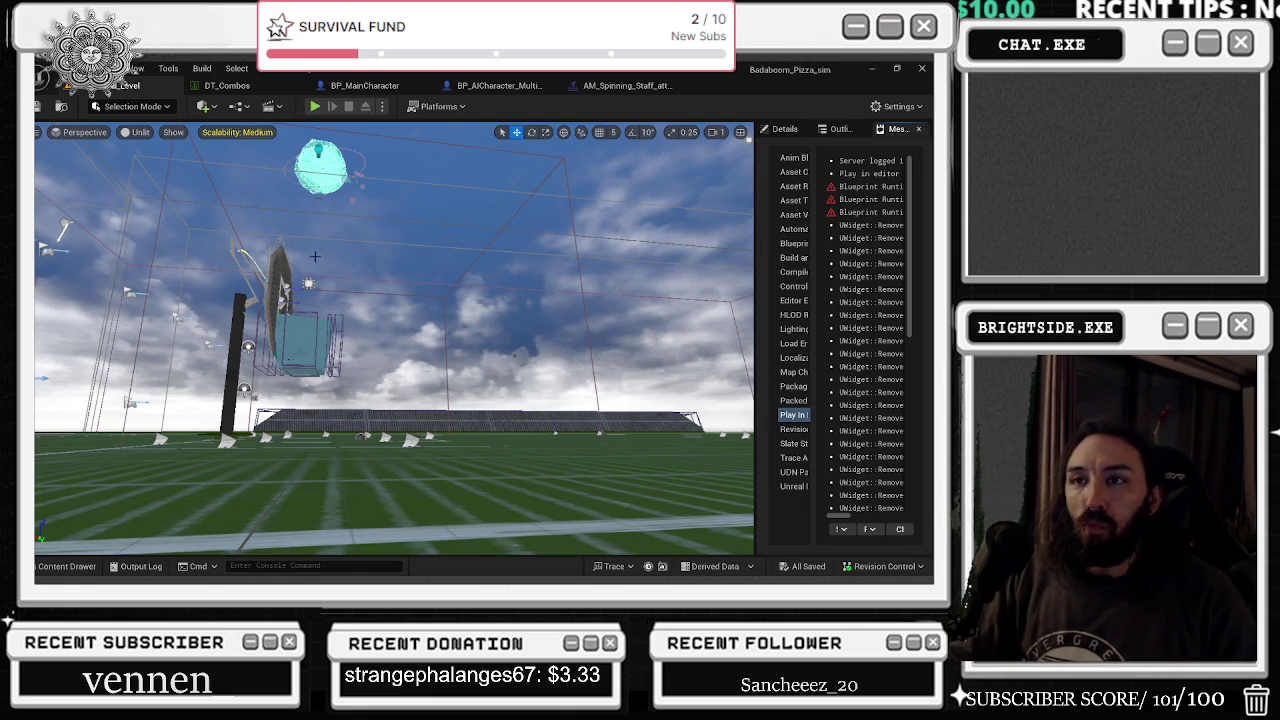
# - Return to the DT_Combos data table in Unreal Engine
pyautogui.click(267, 87)
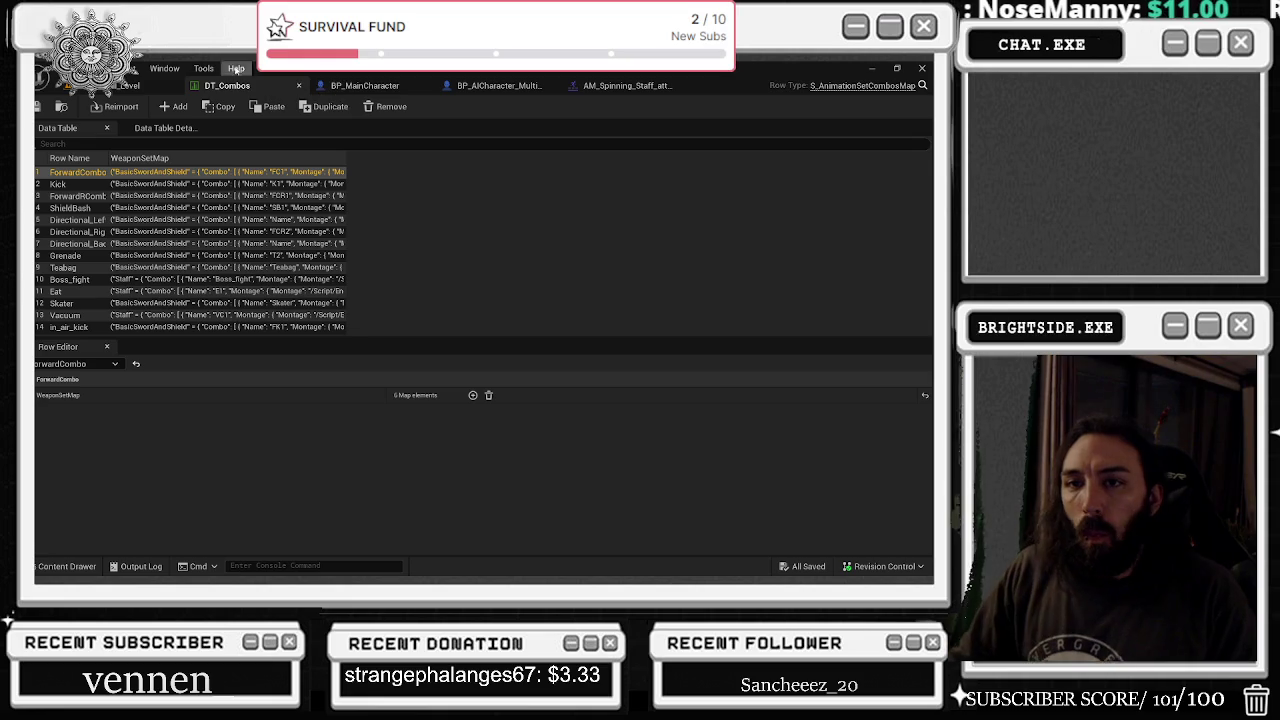
# - Expand the Kick row's BasicSwordAndShield combo to reveal step K8's NJA_jumping_kick_3_montage
pyautogui.click(60, 184)
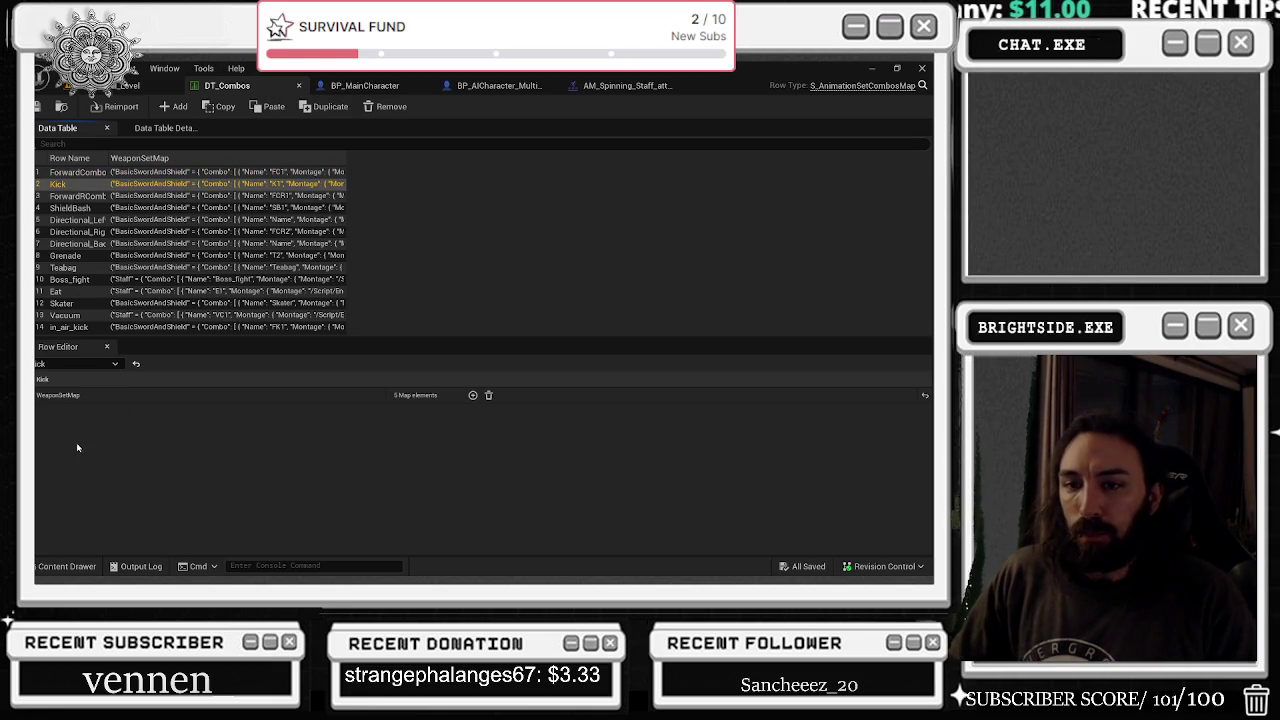
pyautogui.click(37, 395)
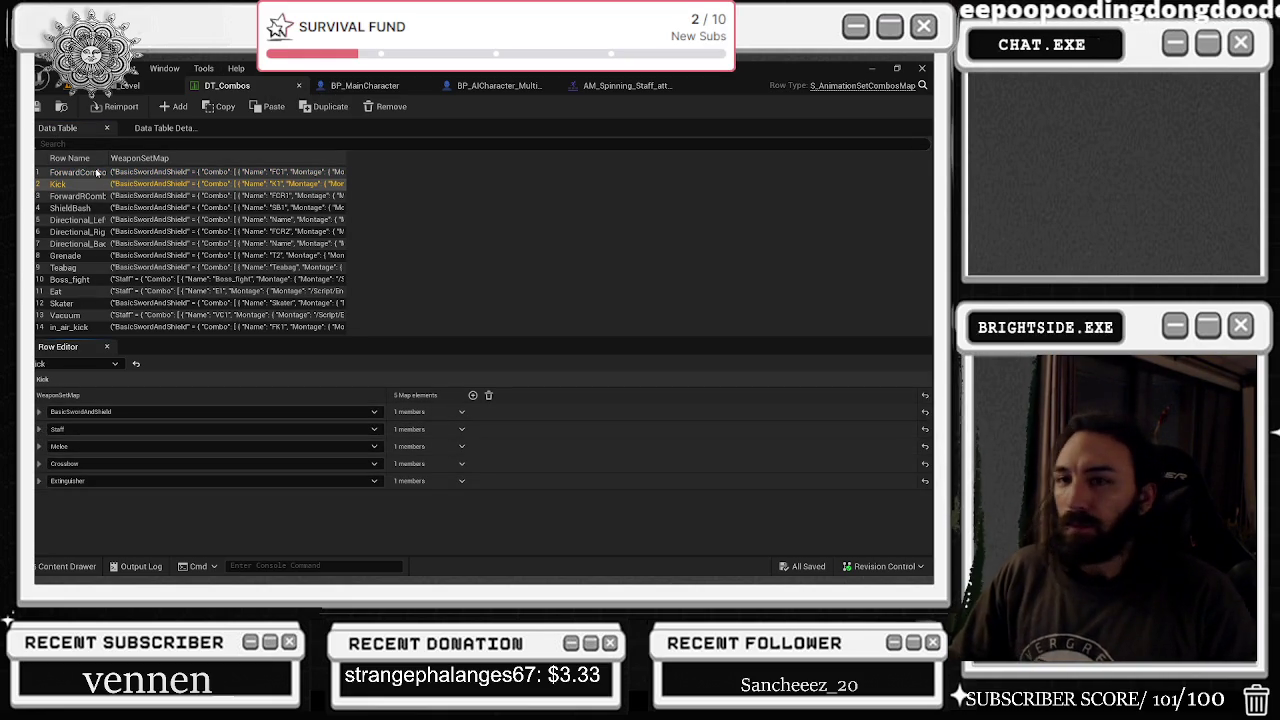
pyautogui.click(39, 412)
pyautogui.click(48, 428)
pyautogui.click(59, 463)
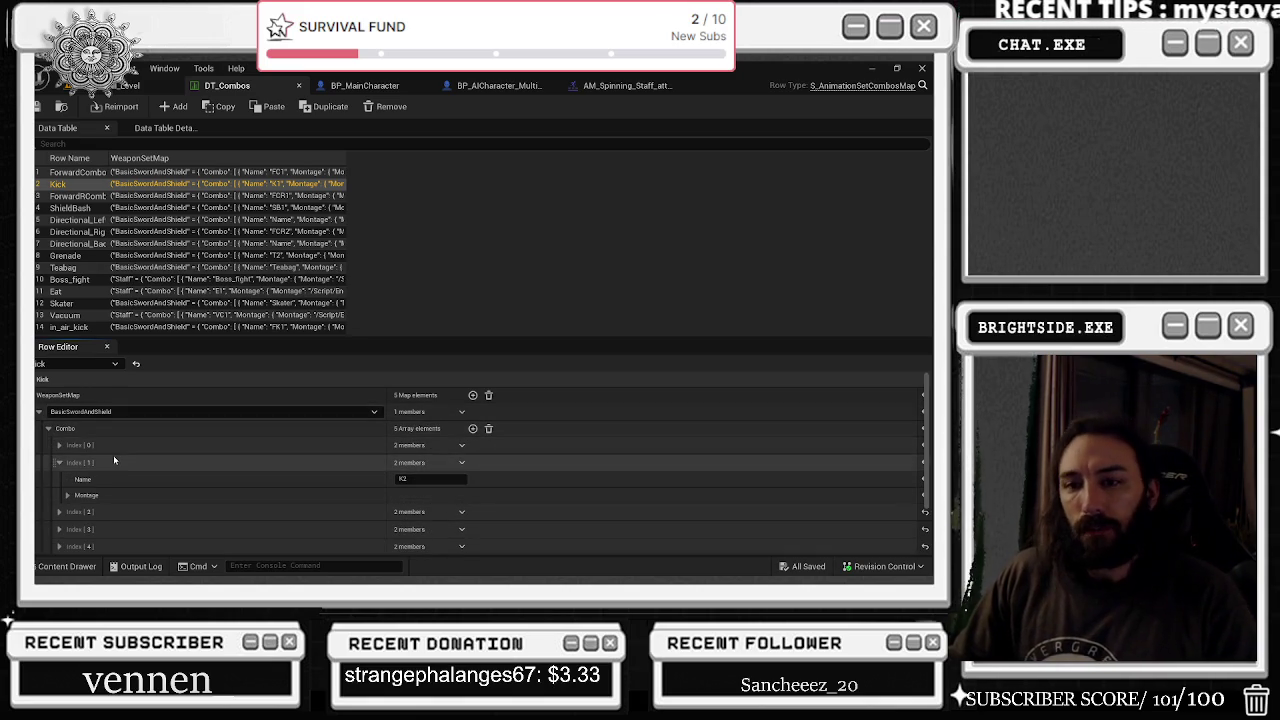
pyautogui.scroll(-1, 91, 460)
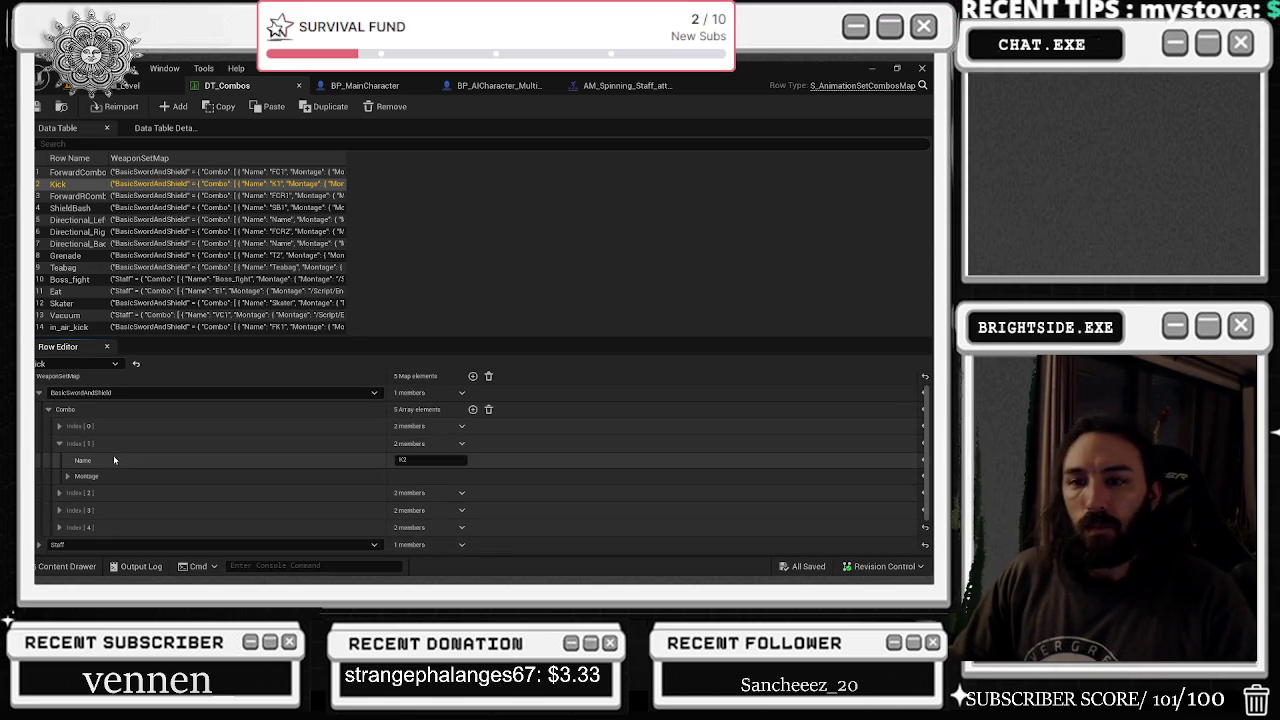
pyautogui.scroll(-3, 135, 504)
pyautogui.click(68, 503)
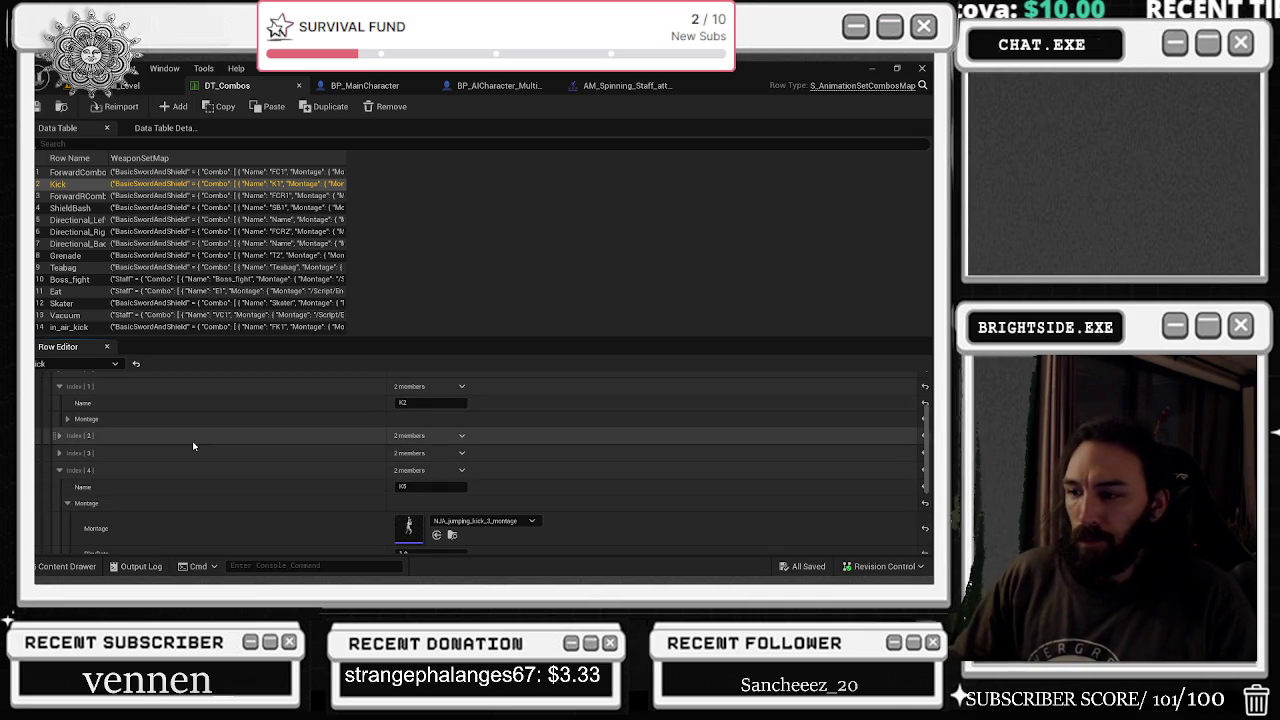
# - Open the jumping kick 3 montage, then expand the K3 and K4 entries in DT_Combos
pyautogui.doubleClick(414, 533)
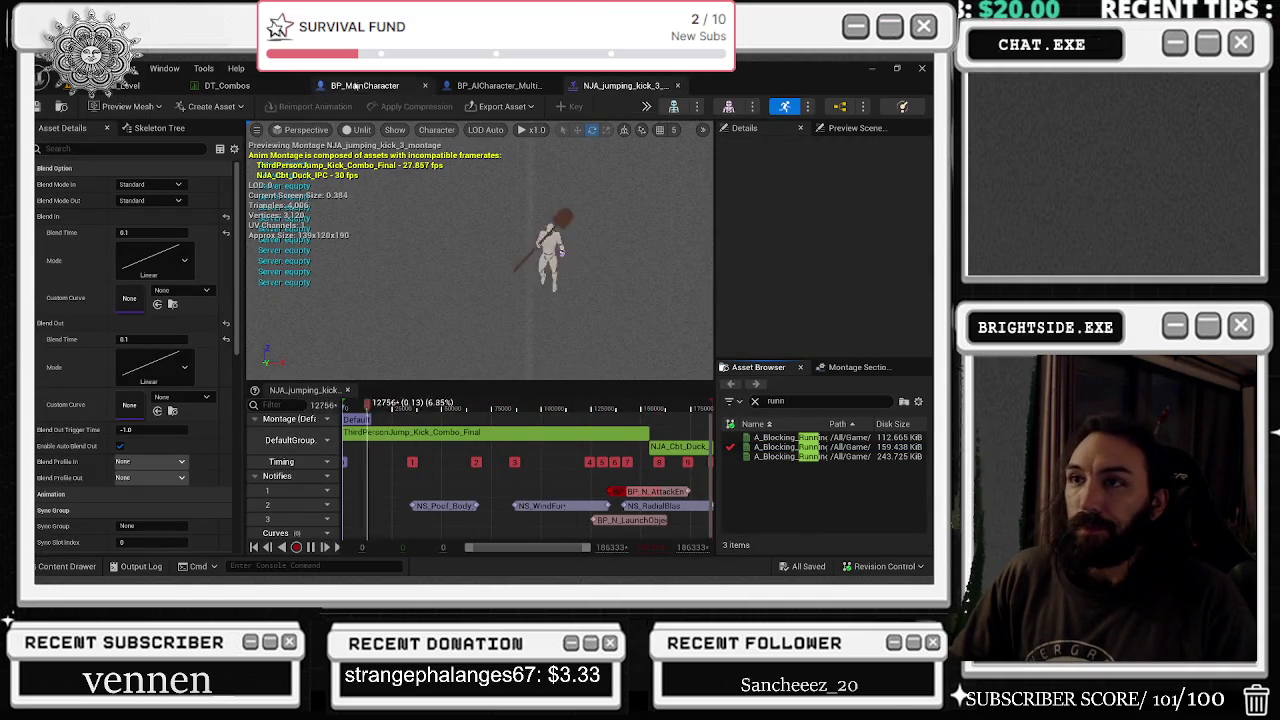
pyautogui.click(233, 87)
pyautogui.scroll(1, 185, 425)
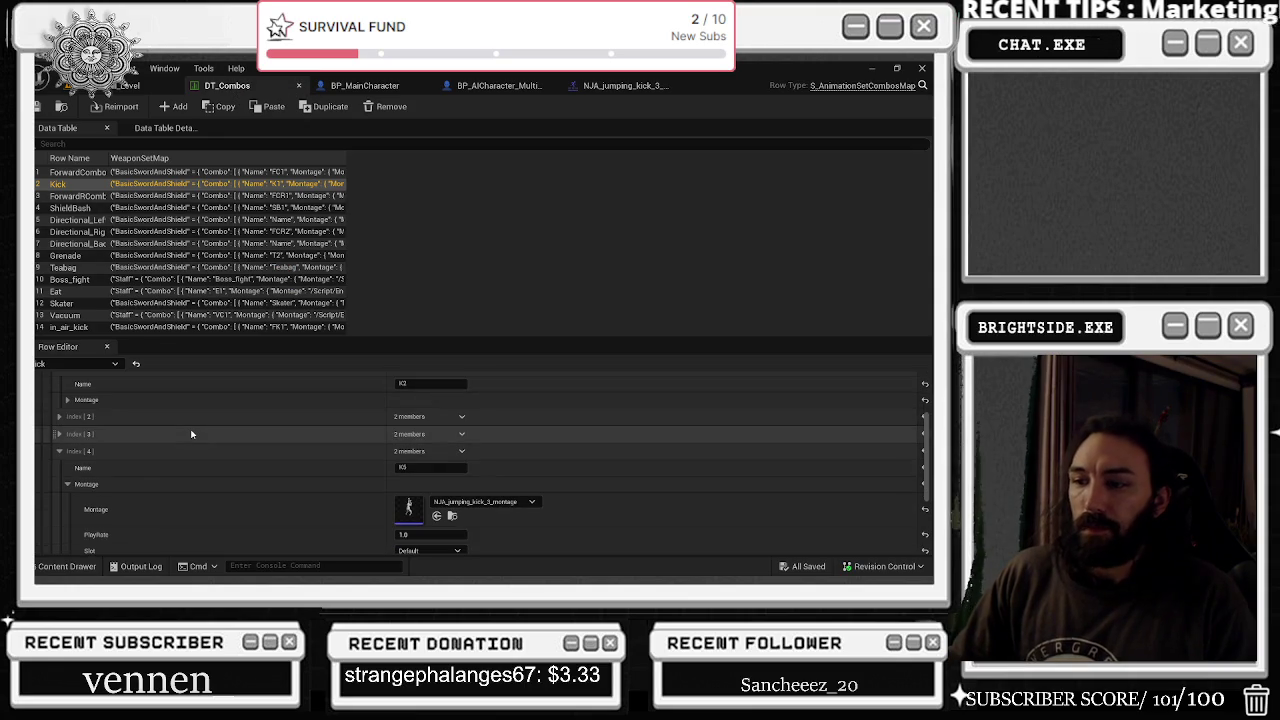
pyautogui.click(117, 471)
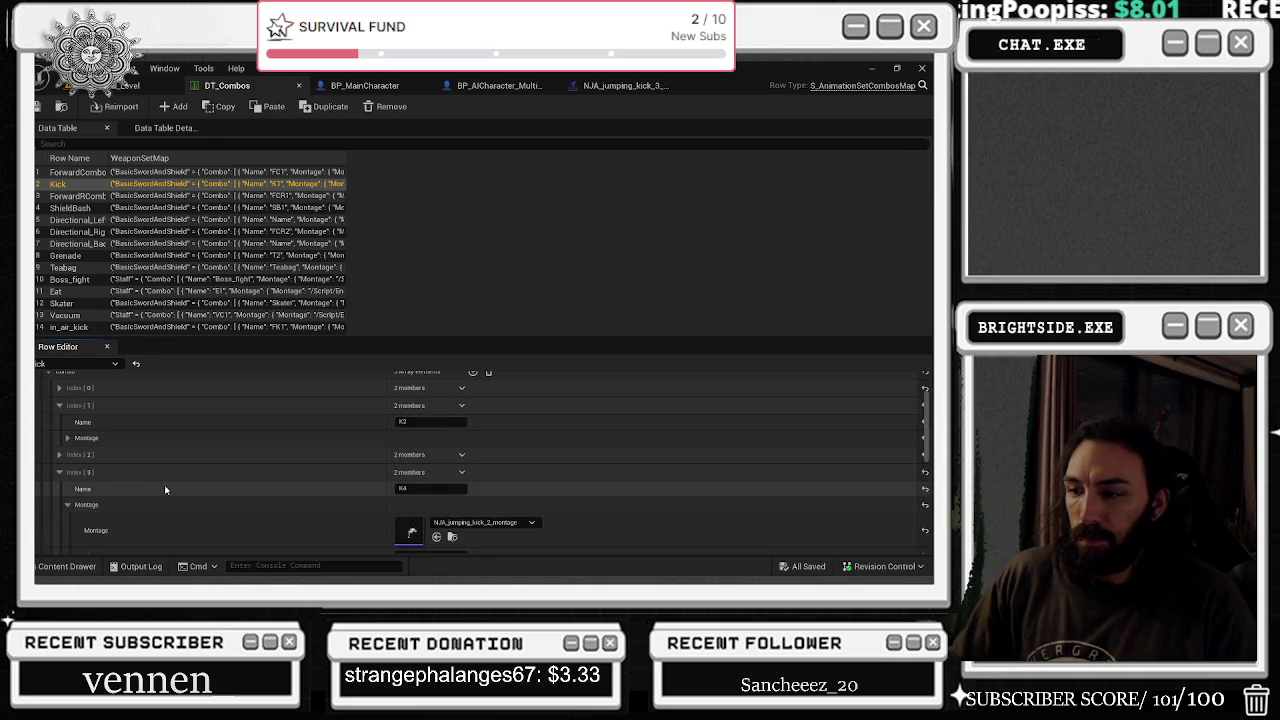
pyautogui.click(60, 454)
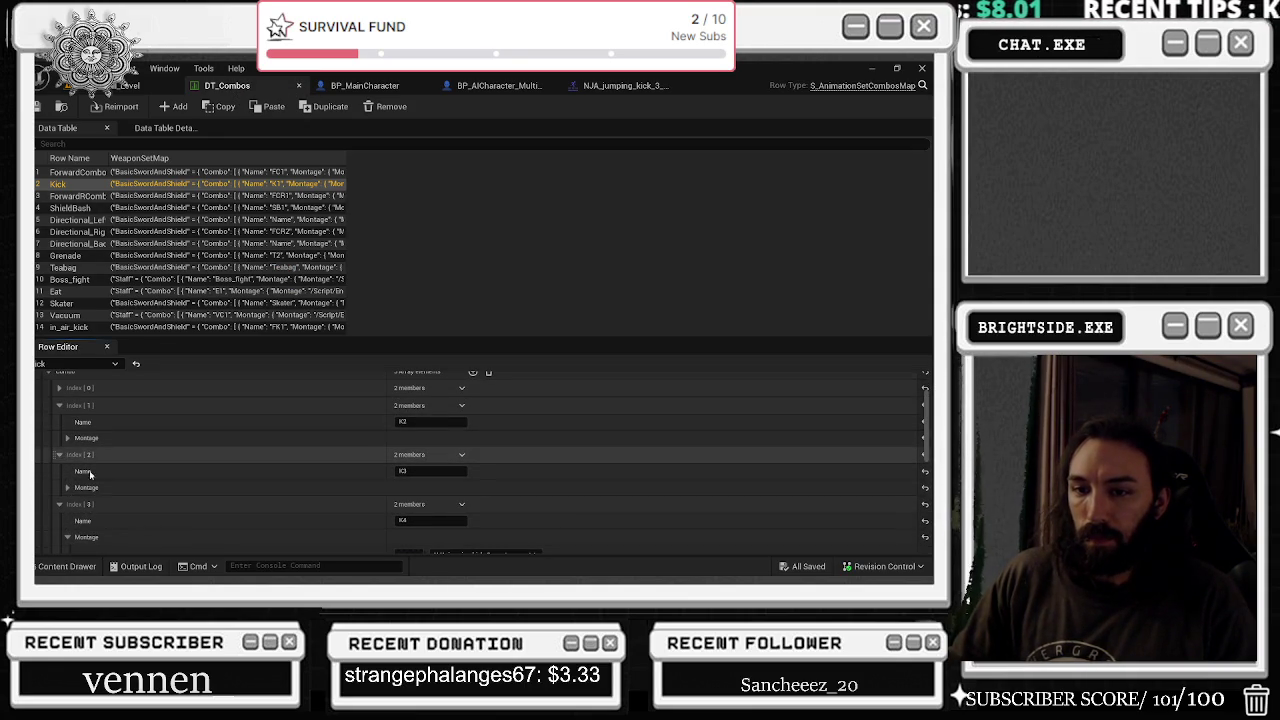
# - Open NJA_jumping_kick_2_montage from the K4 entry's montage thumbnail
pyautogui.scroll(-3, 141, 467)
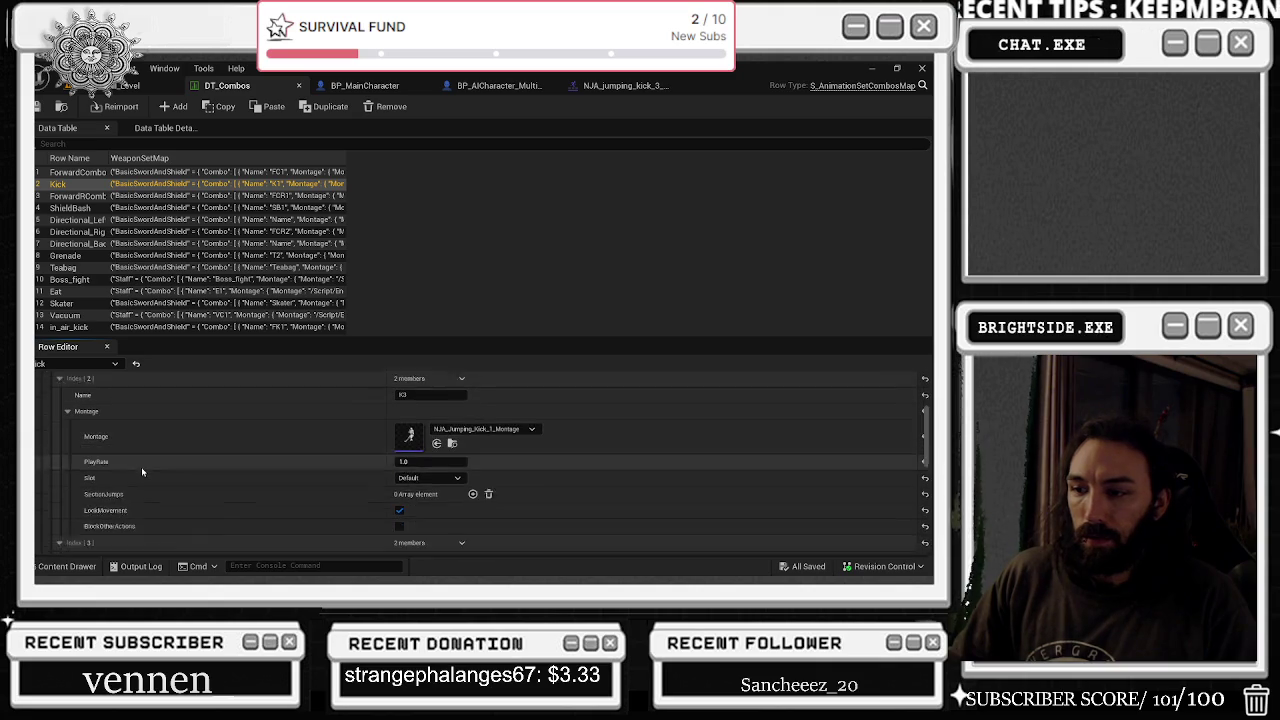
pyautogui.scroll(-2, 148, 502)
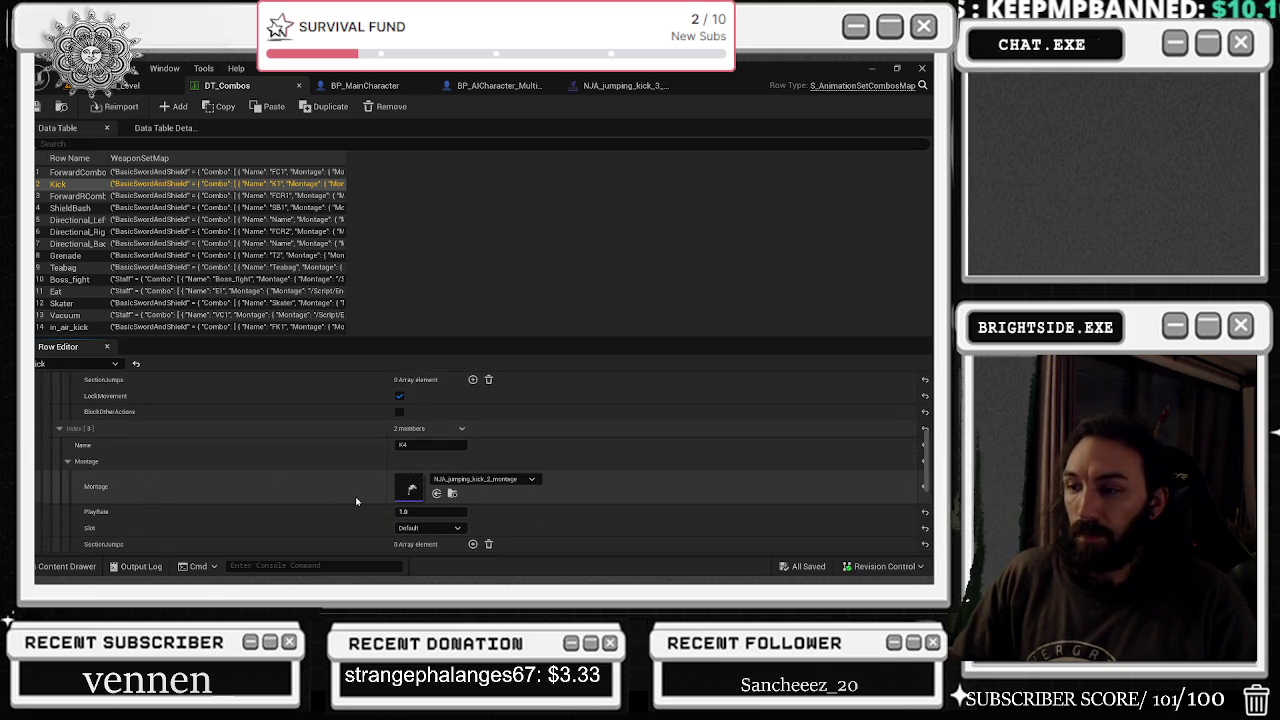
pyautogui.scroll(4, 356, 500)
pyautogui.scroll(5, 360, 501)
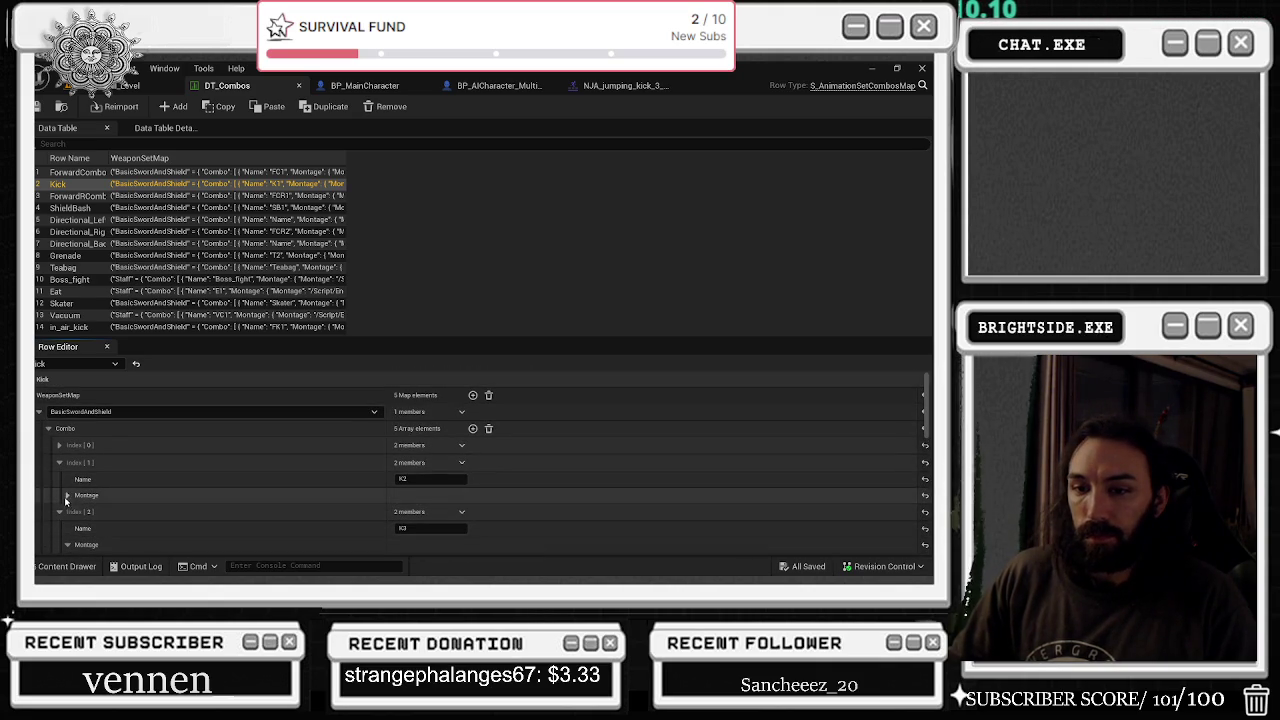
pyautogui.scroll(-2, 76, 490)
pyautogui.scroll(-4, 253, 433)
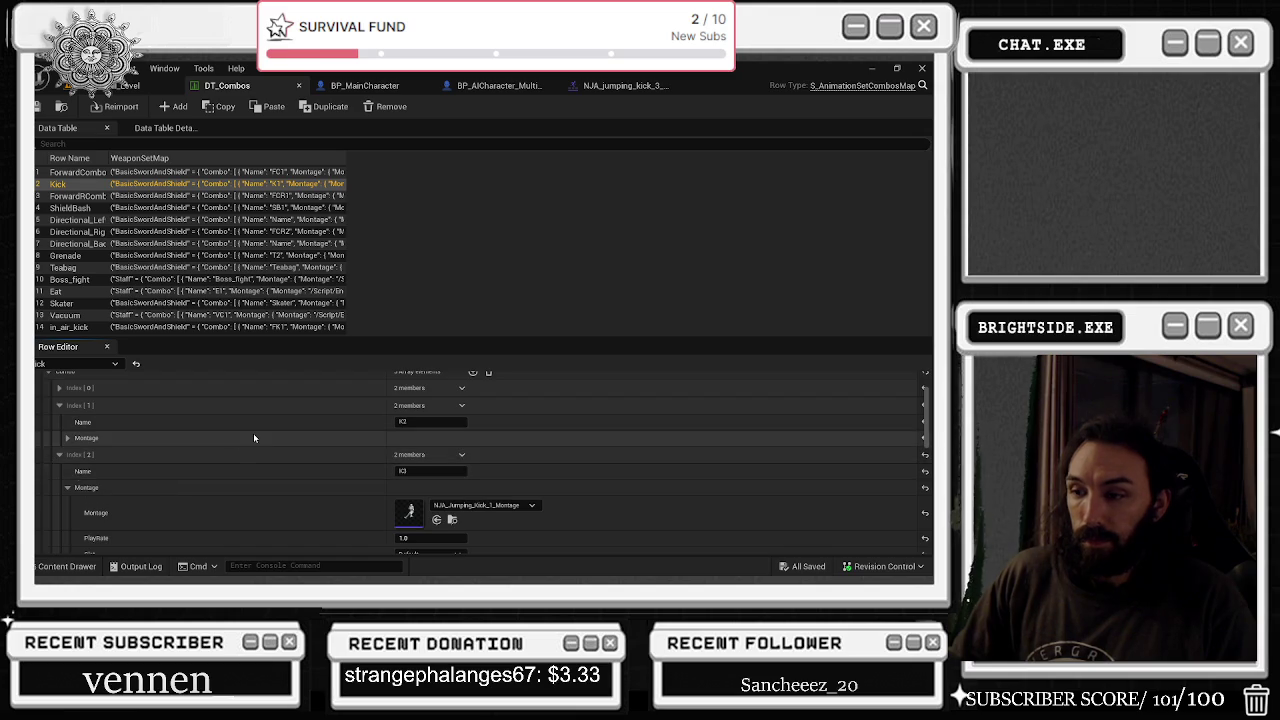
pyautogui.scroll(-2, 360, 500)
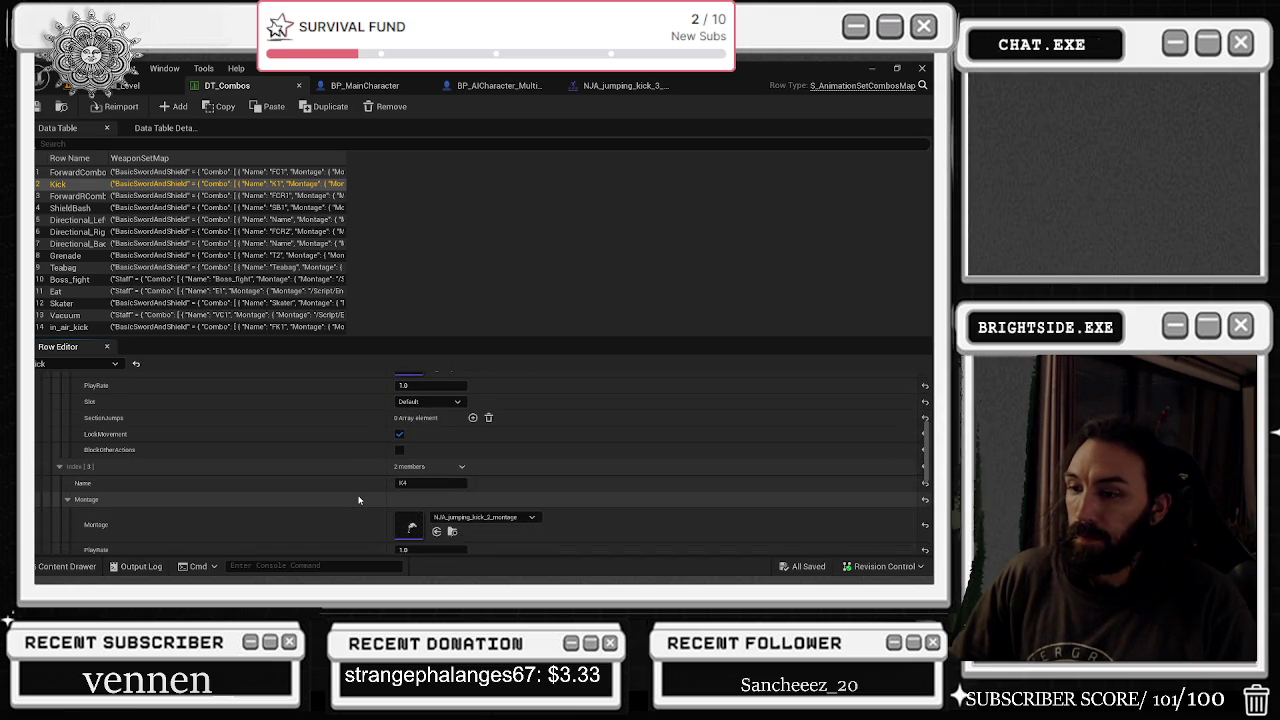
pyautogui.doubleClick(410, 530)
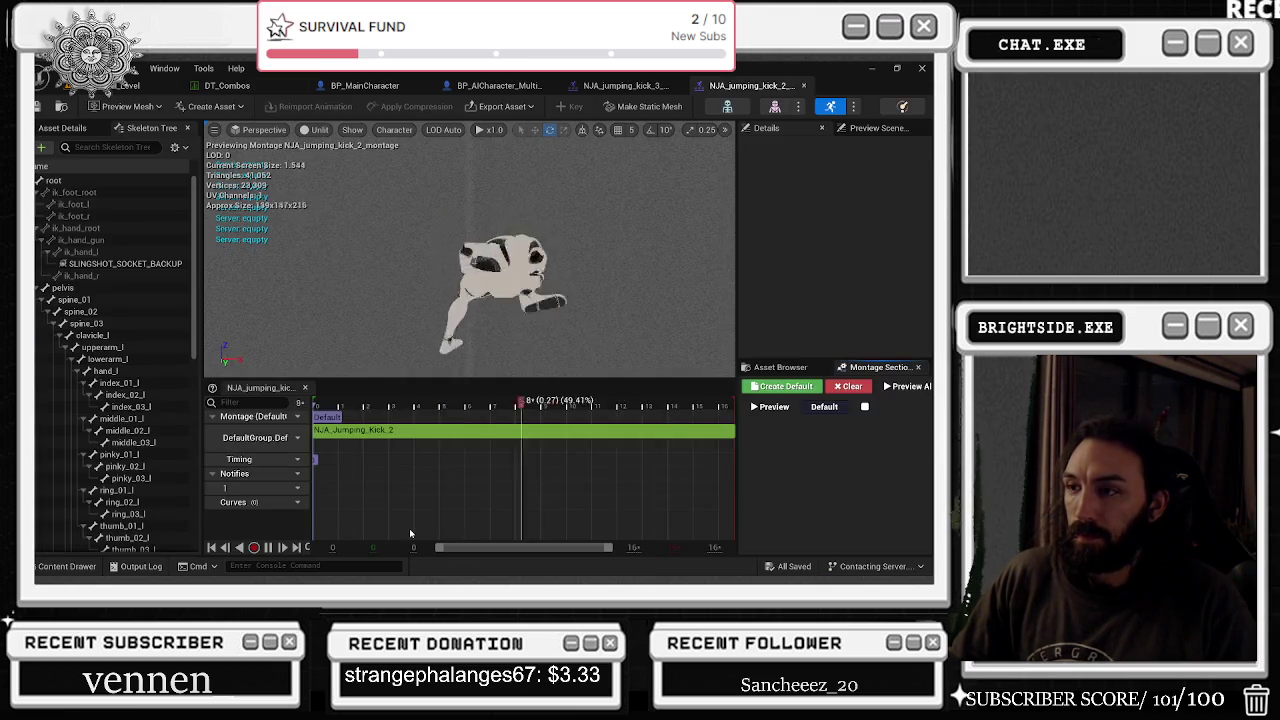
# - Scrub the kick montage preview and inspect the animation segment's options
pyautogui.moveTo(326, 413)
pyautogui.mouseDown()
pyautogui.moveTo(469, 389)
pyautogui.moveTo(480, 410)
pyautogui.mouseUp()
pyautogui.rightClick(480, 430)
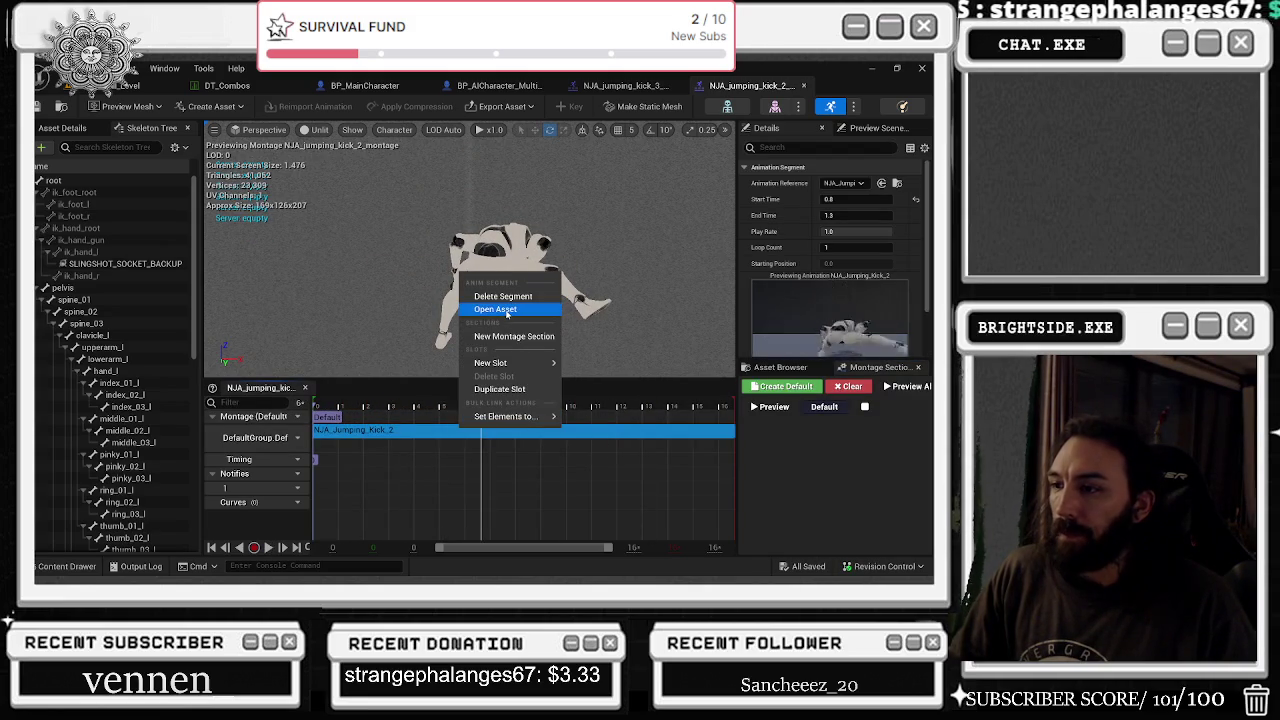
pyautogui.click(398, 459)
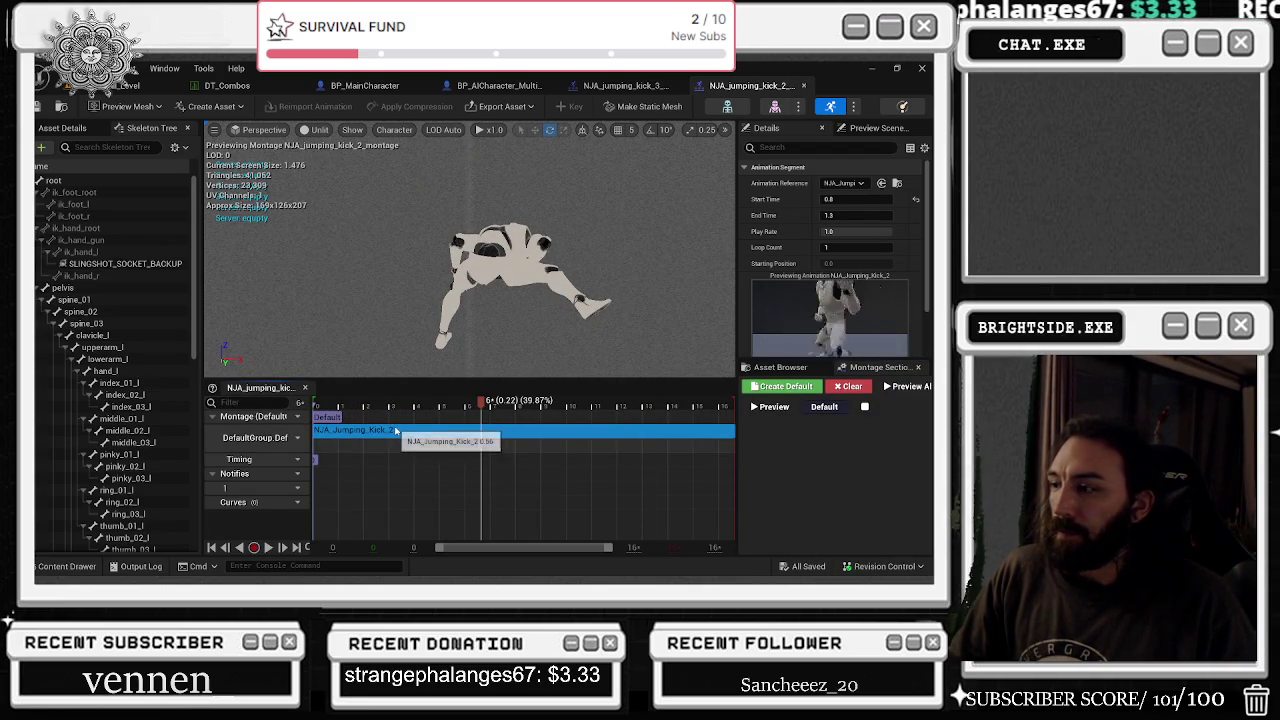
# - Filter the Content Drawer with '2' and open NJA_Jumping_Kick_2 for editing
pyautogui.hotkey('ctrl', 'space')
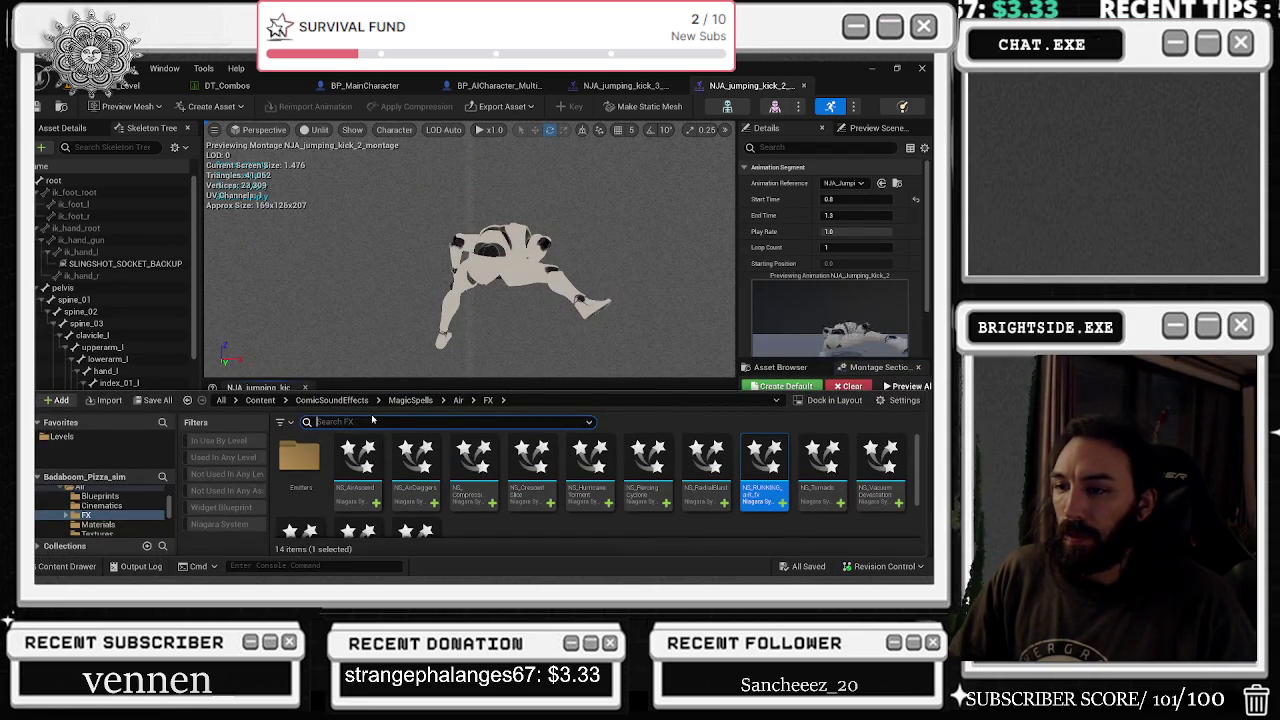
pyautogui.hotkey('ctrl', 'b')
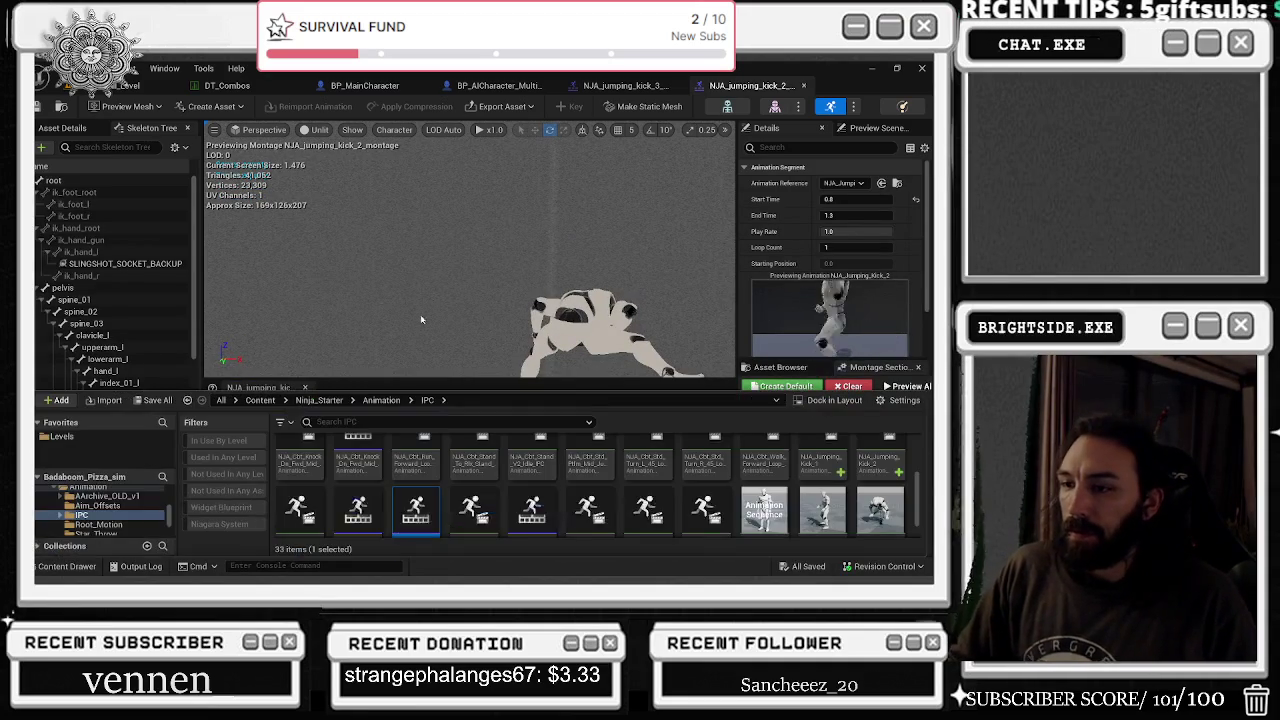
pyautogui.scroll(-1, 577, 515)
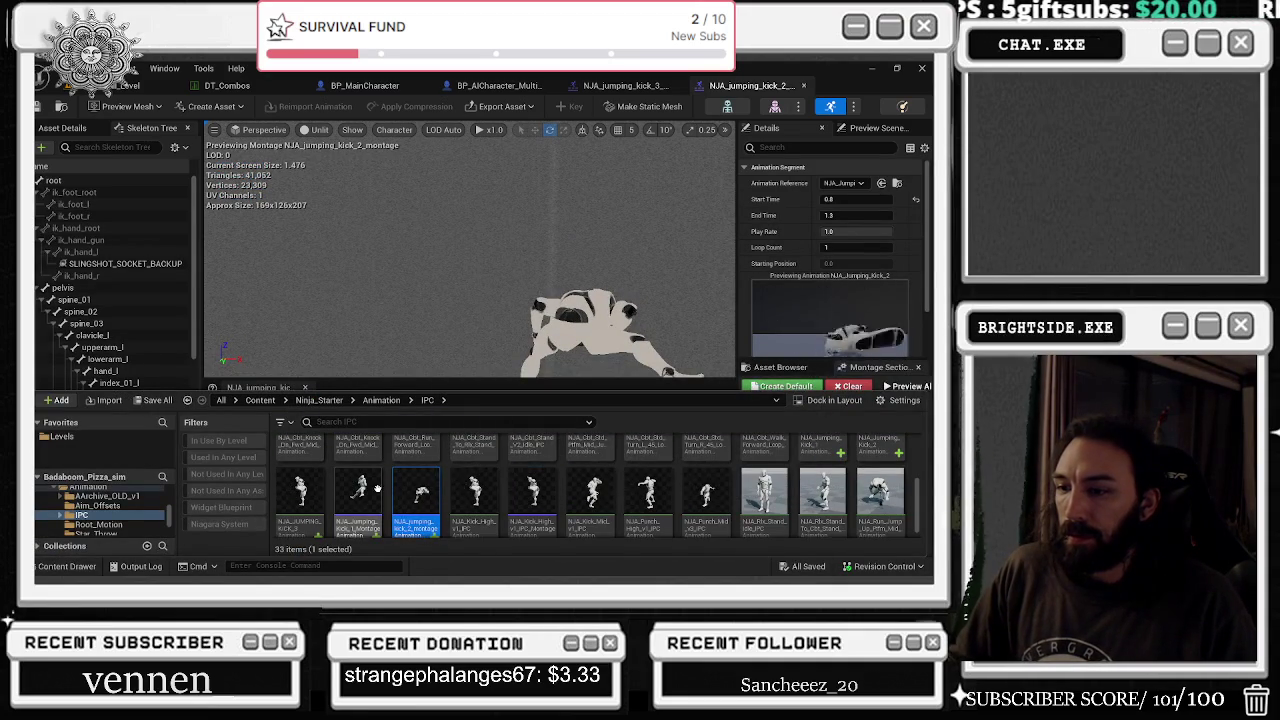
pyautogui.write('2')
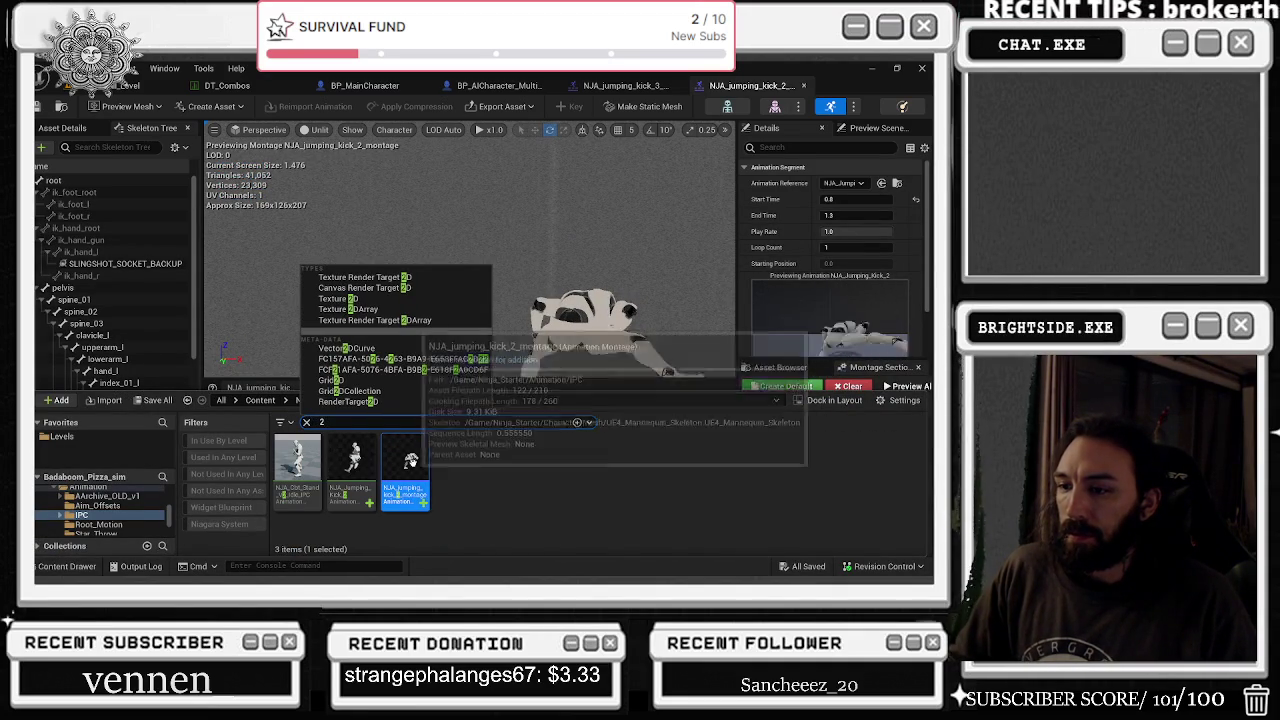
pyautogui.click(661, 222)
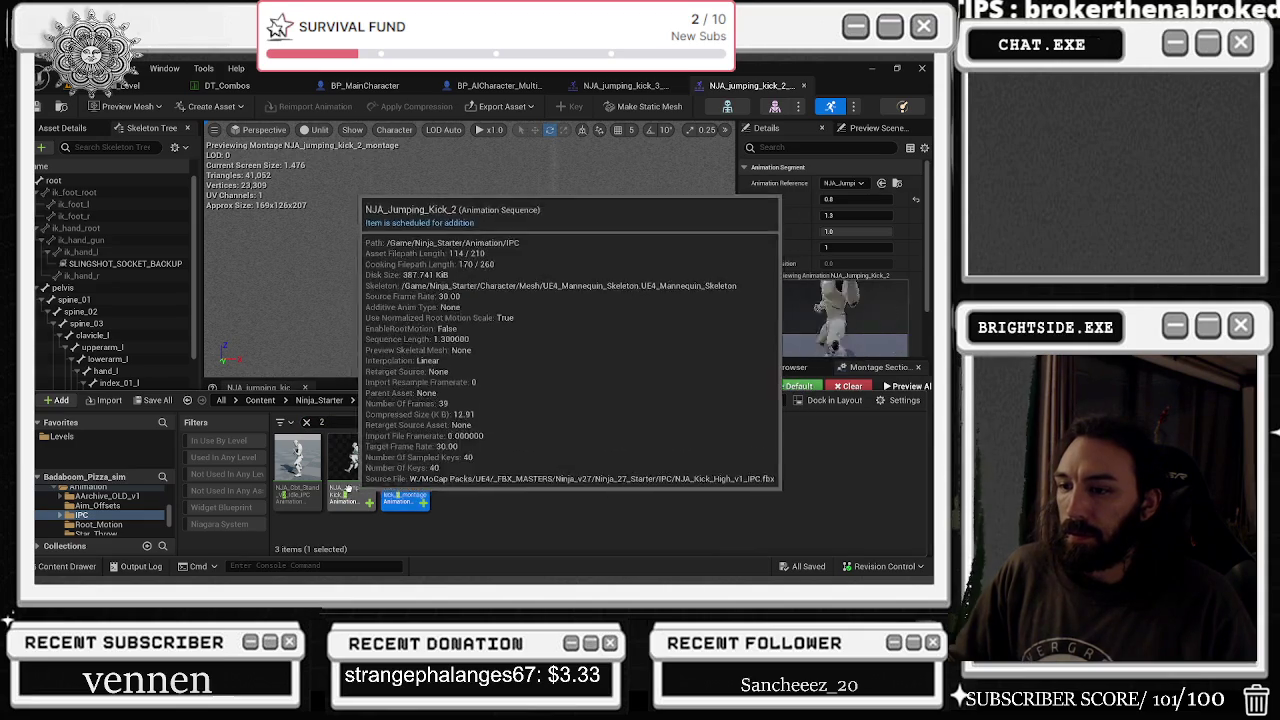
pyautogui.rightClick(366, 462)
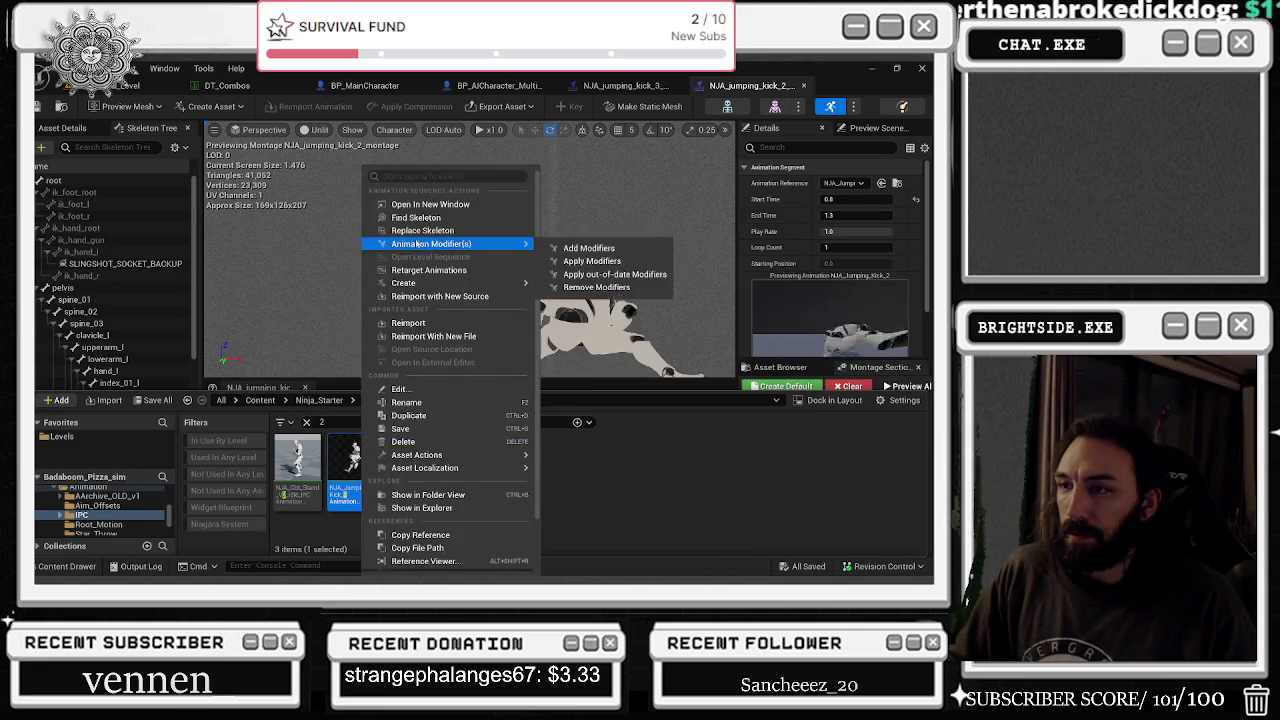
pyautogui.click(417, 211)
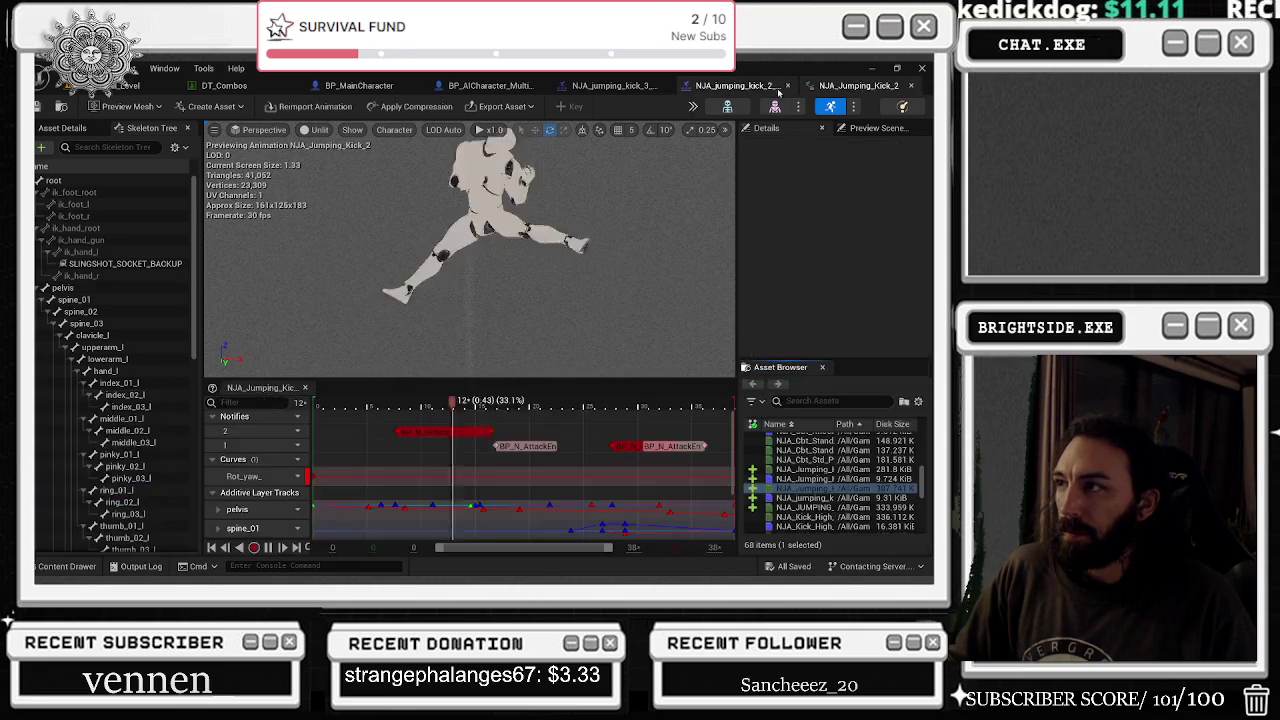
# - Scrub through NJA_Jumping_Kick_2's poses, then return to the montage's blend settings
pyautogui.moveTo(453, 404)
pyautogui.mouseDown()
pyautogui.moveTo(580, 401)
pyautogui.moveTo(520, 400)
pyautogui.moveTo(584, 388)
pyautogui.mouseUp()
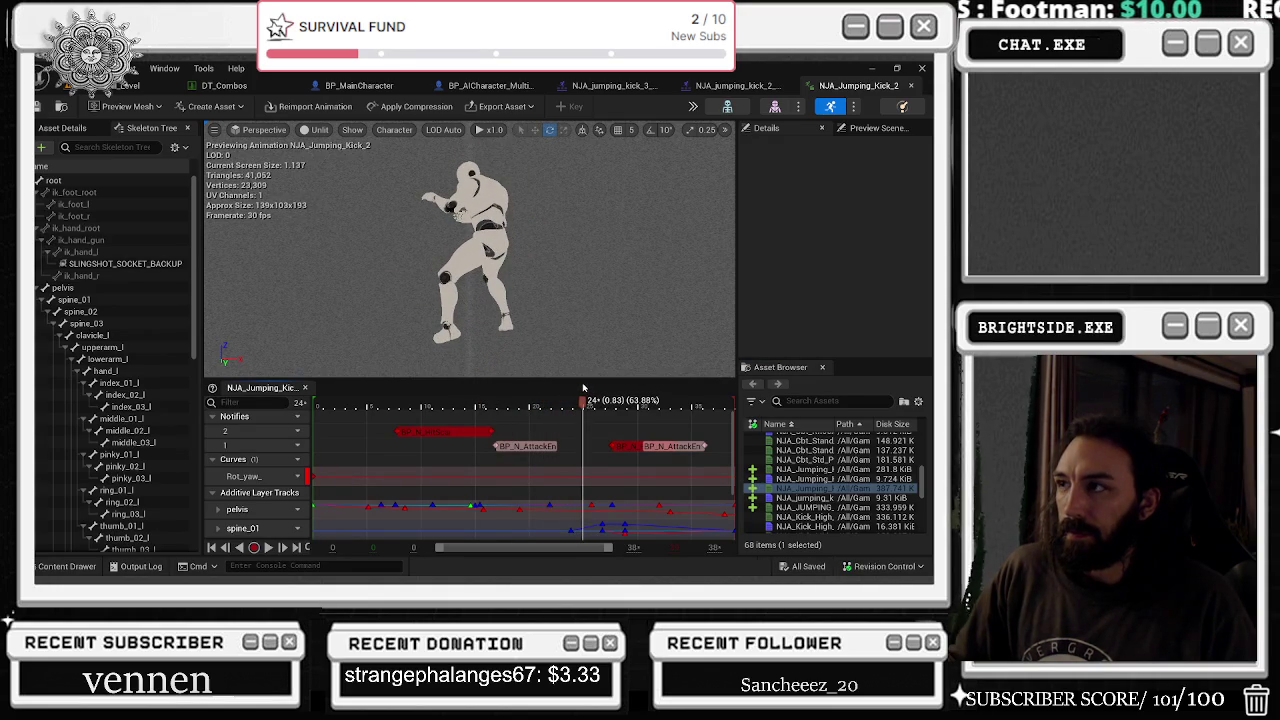
pyautogui.click(391, 434)
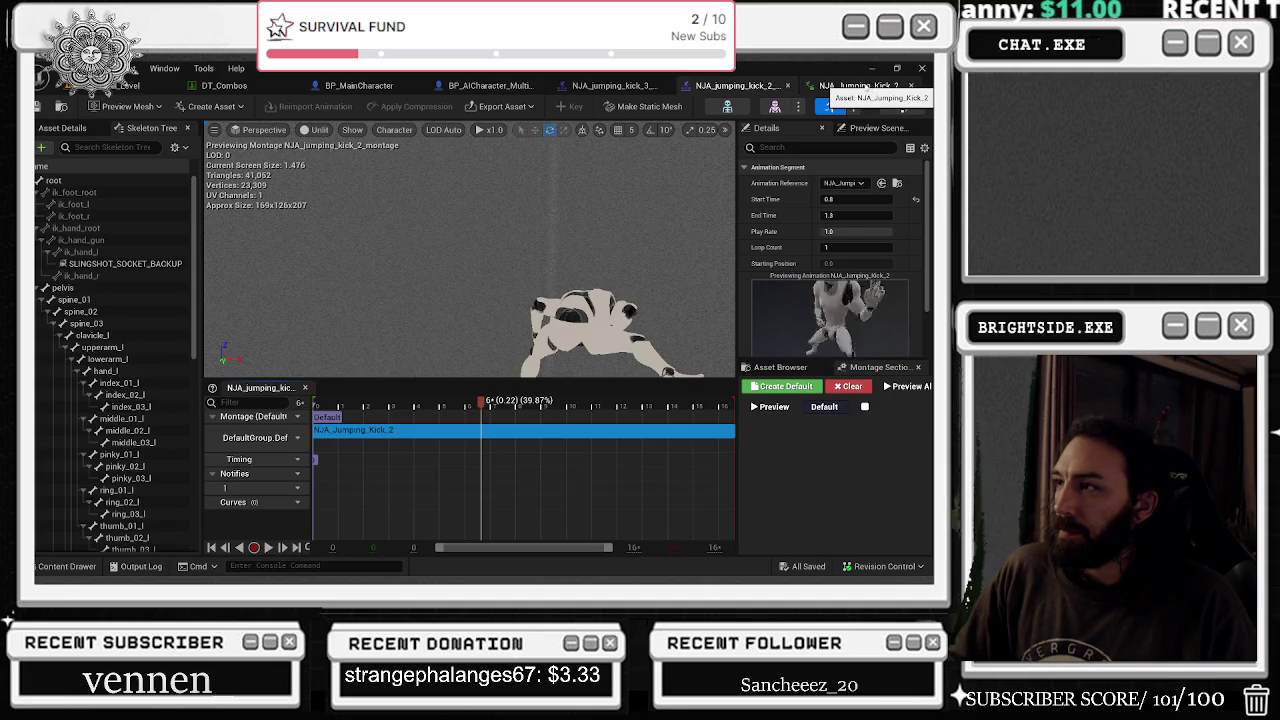
pyautogui.click(62, 128)
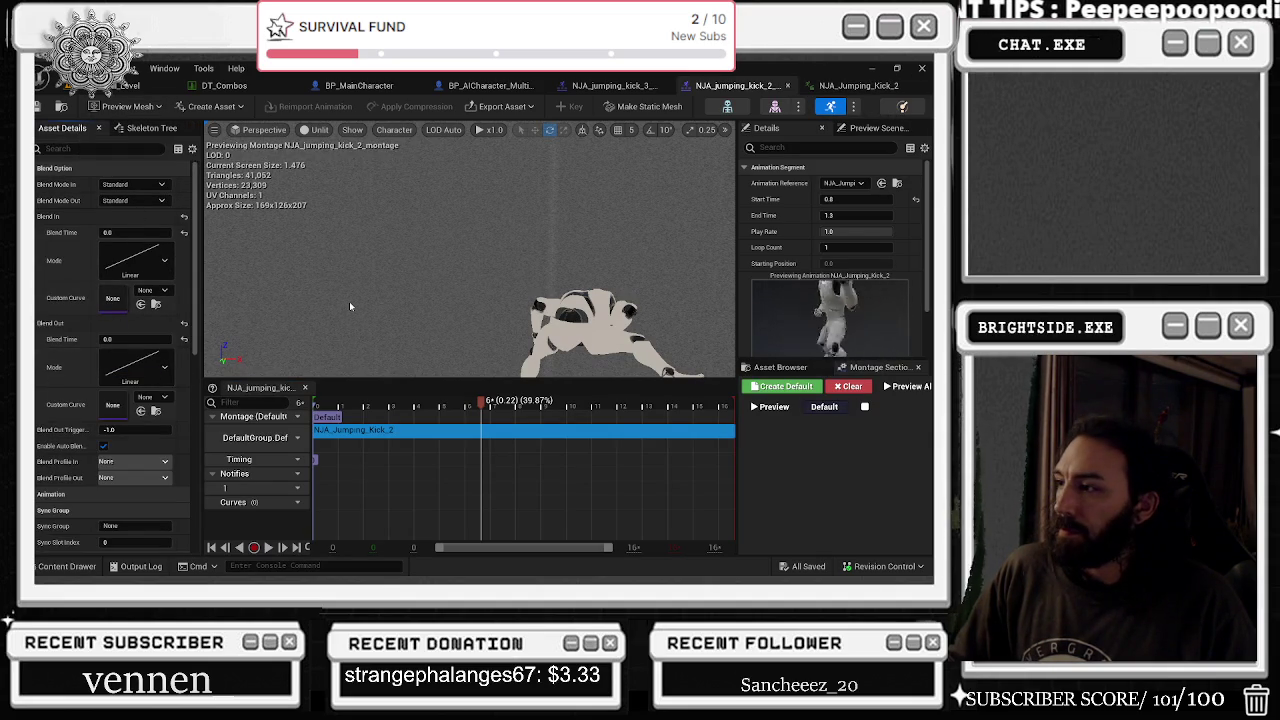
# - Scrub the montage preview forward to frame 7
pyautogui.moveTo(483, 404); pyautogui.dragTo(749, 398)
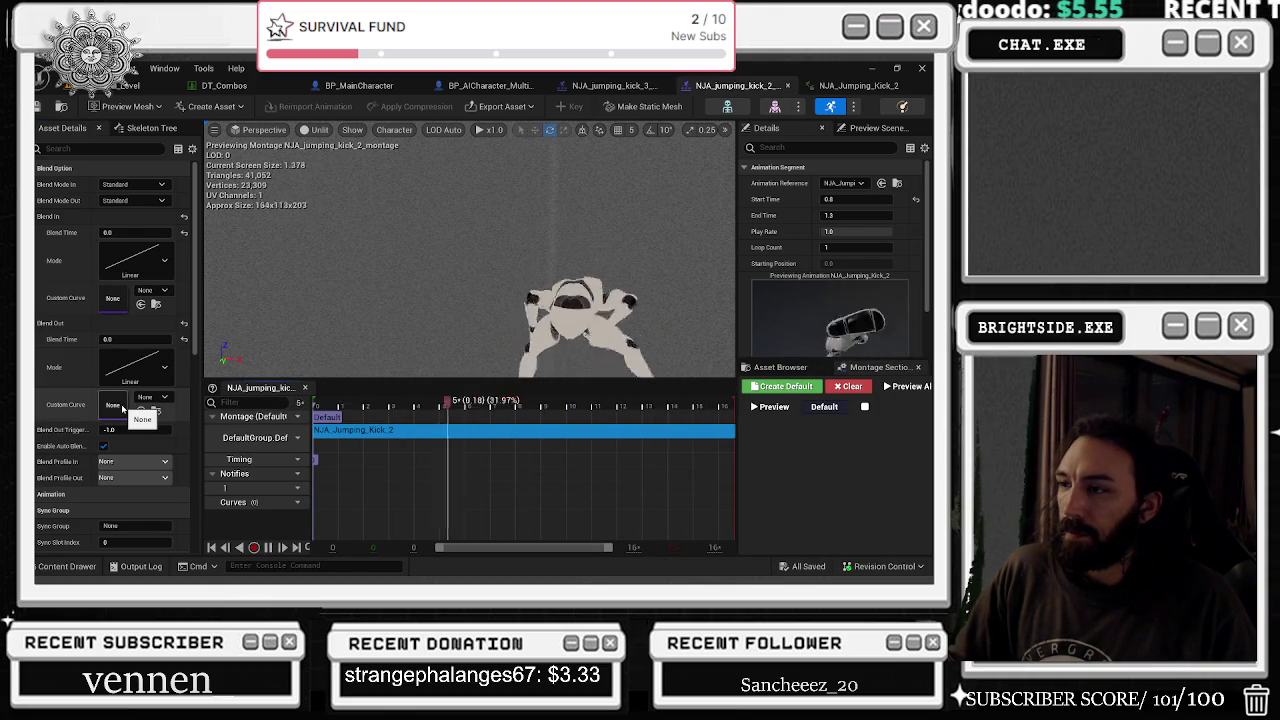
pyautogui.click(343, 404)
pyautogui.moveTo(343, 404); pyautogui.dragTo(506, 404)
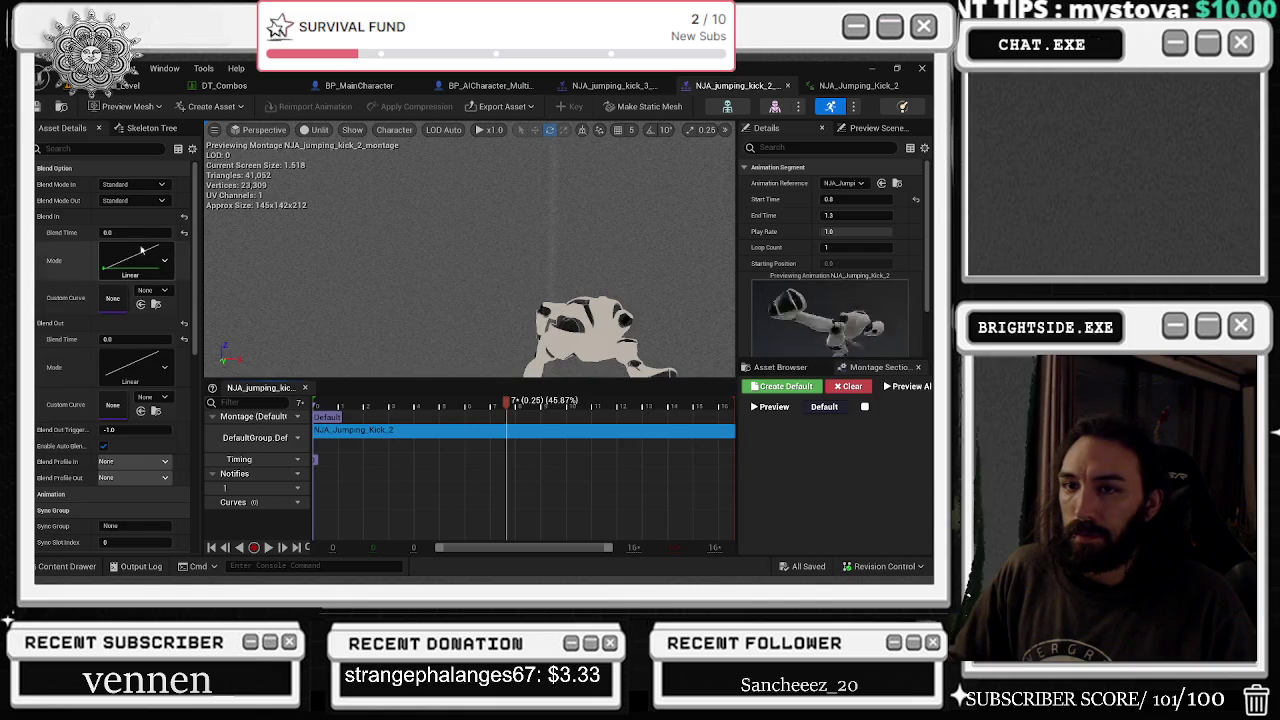
# - Give the montage a Quadratic InOut blend-in of 0.3260, save, and switch to NJA_Jumping_Kick_2
pyautogui.moveTo(135, 232); pyautogui.dragTo(140, 232)
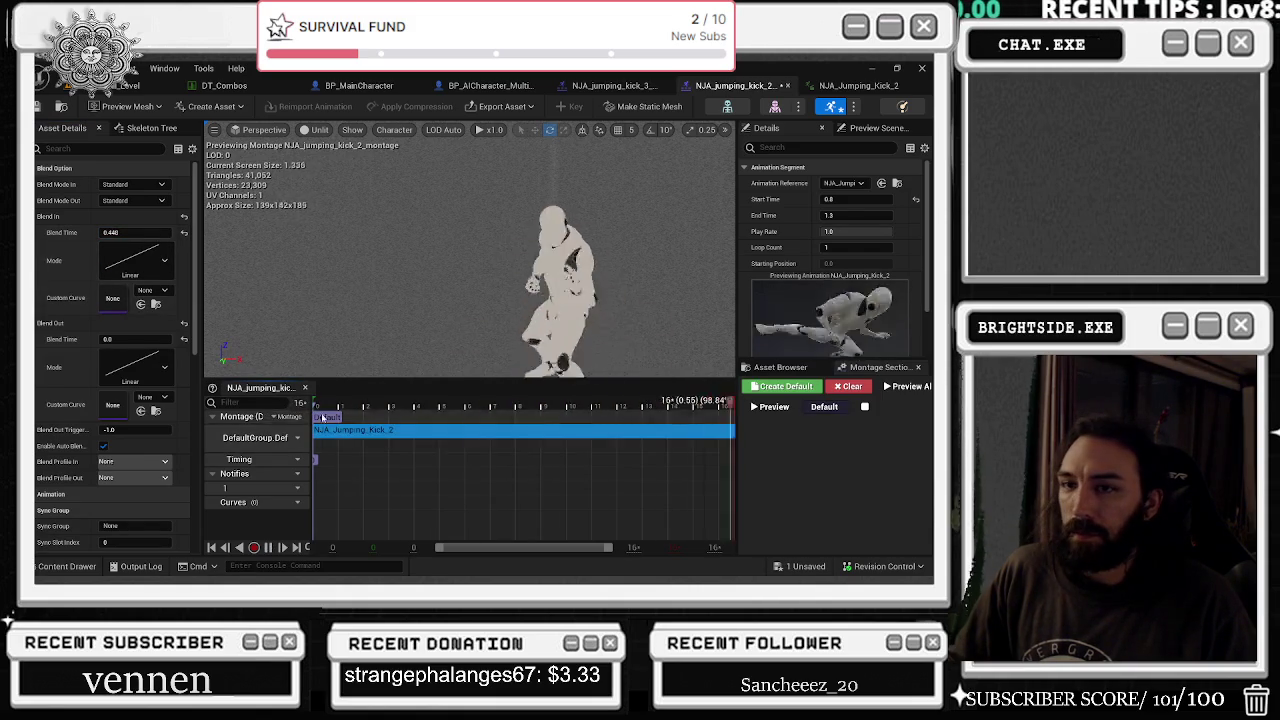
pyautogui.click(130, 232)
pyautogui.write('0.25')
pyautogui.press('Return')
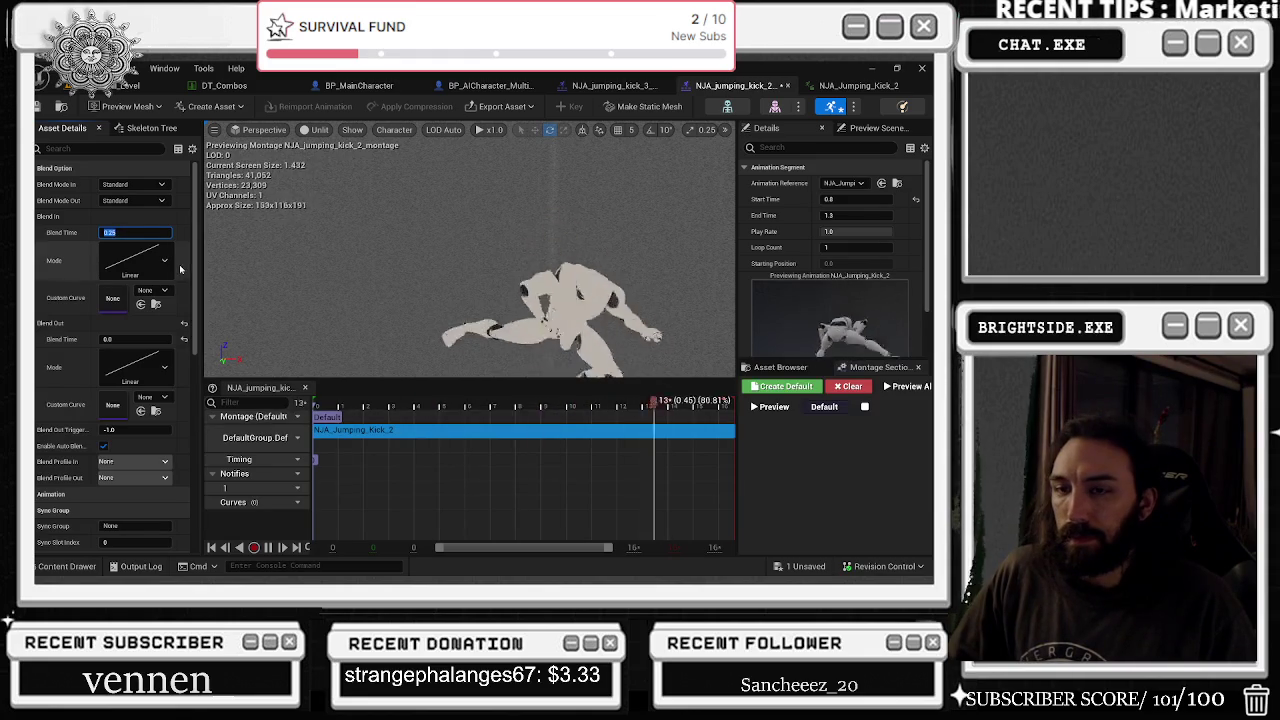
pyautogui.click(169, 218)
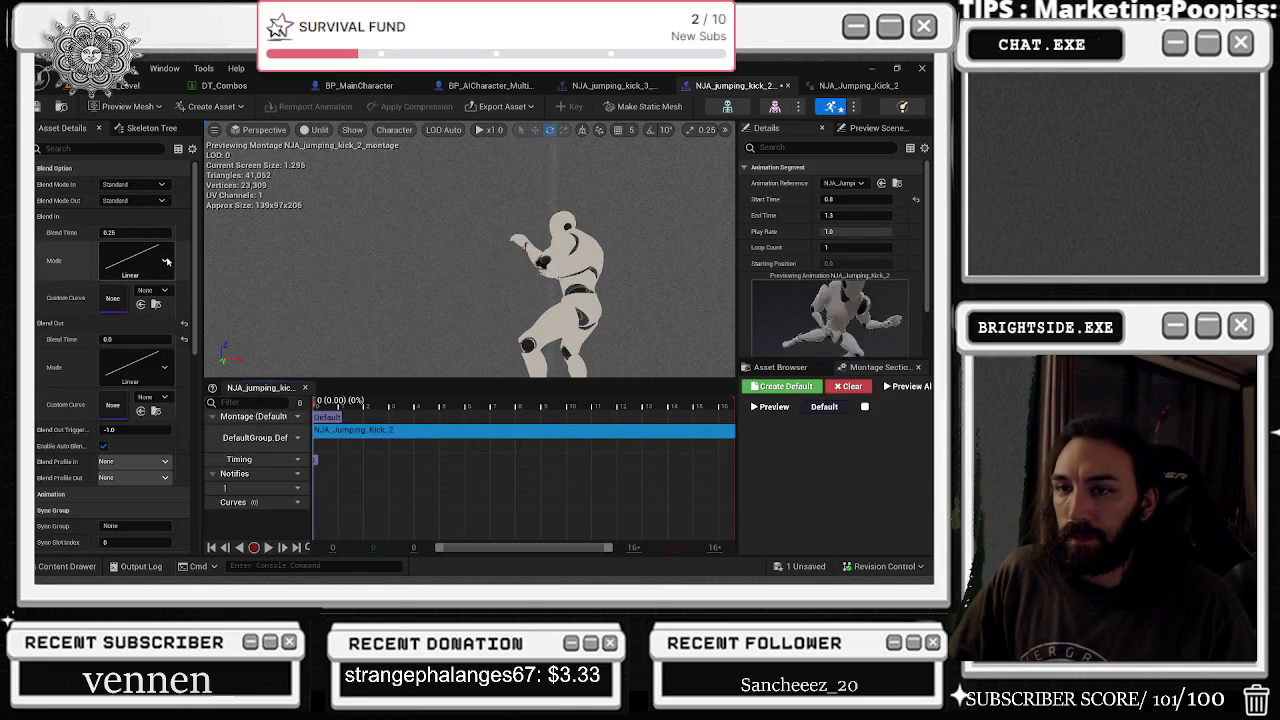
pyautogui.click(165, 260)
pyautogui.click(208, 300)
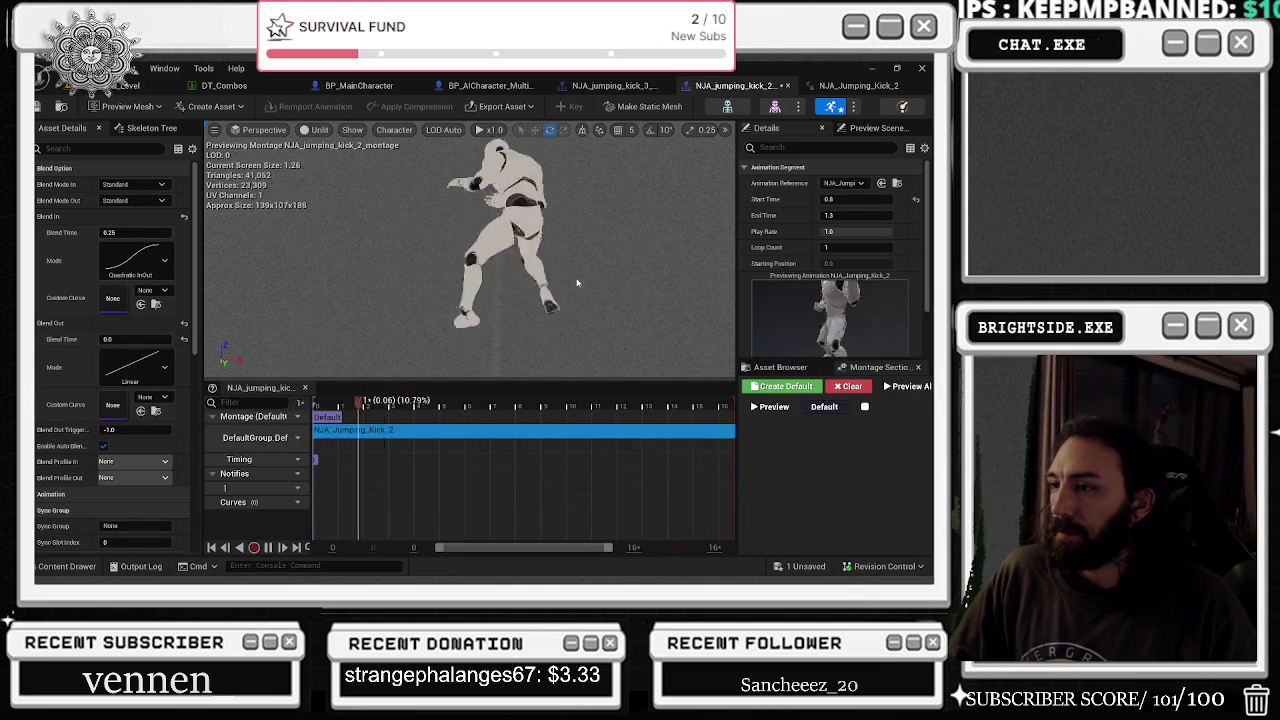
pyautogui.moveTo(120, 232); pyautogui.dragTo(140, 232)
pyautogui.hotkey('ctrl', 's')
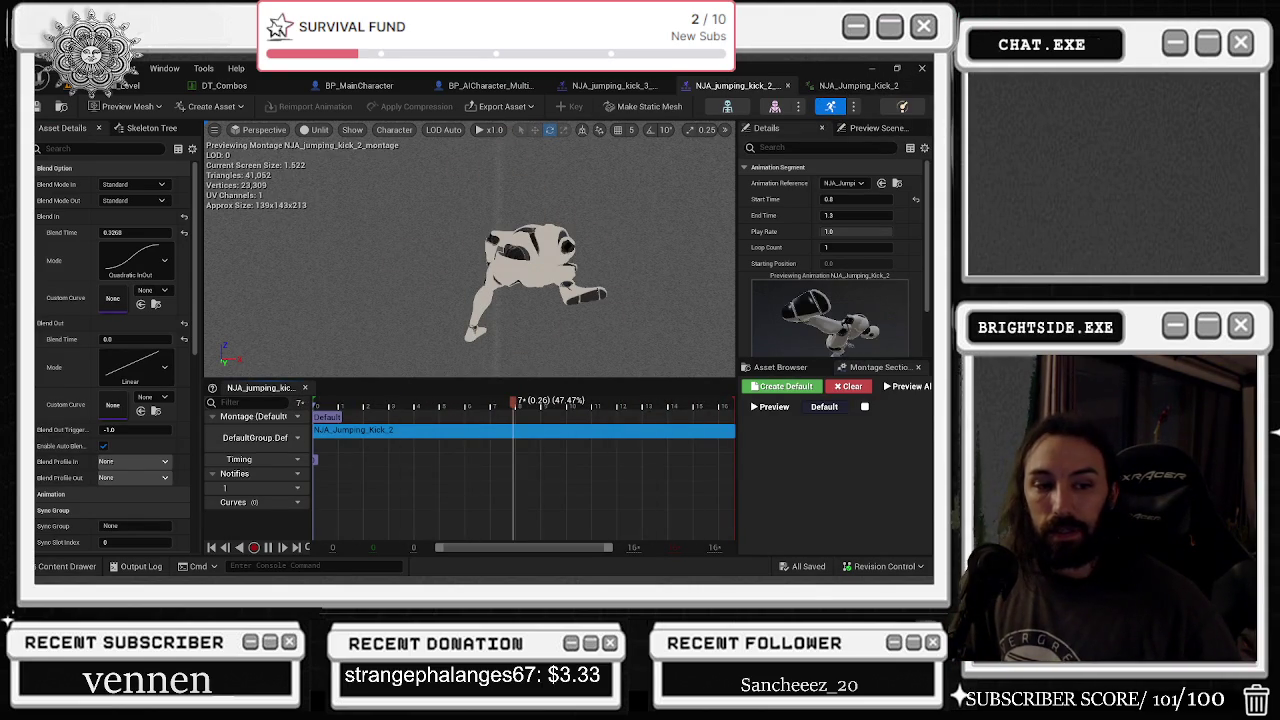
pyautogui.click(857, 87)
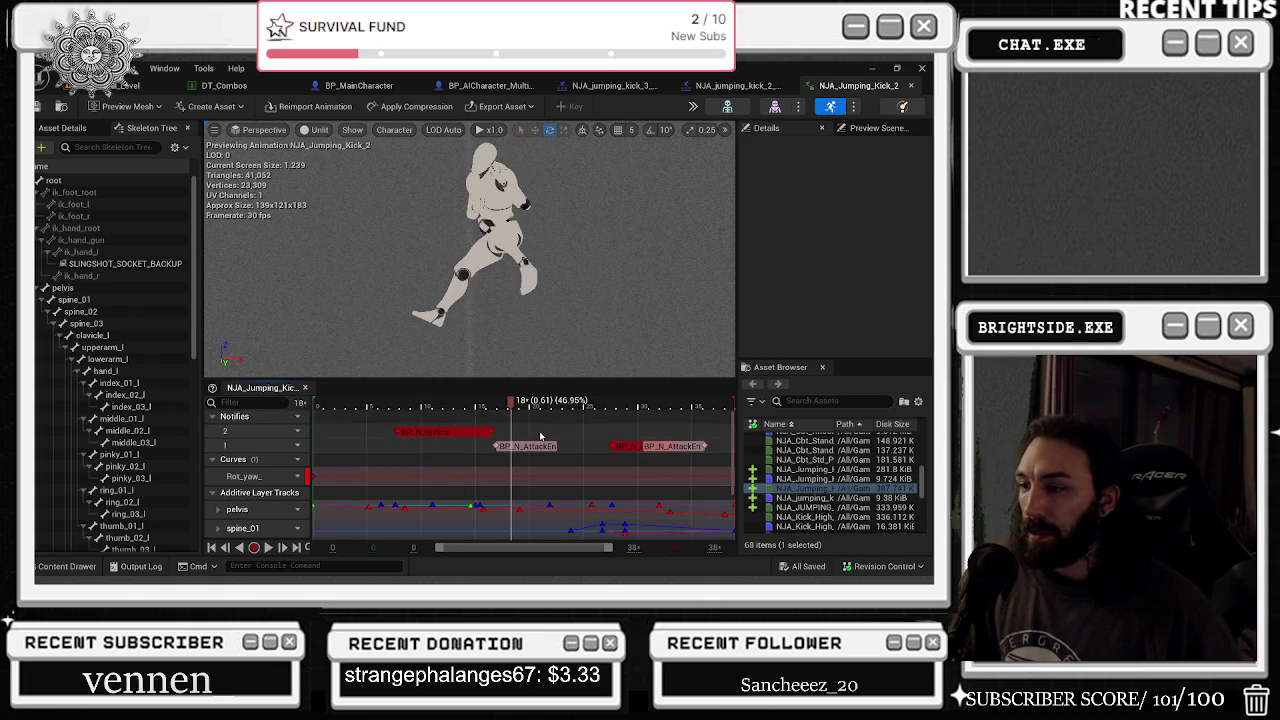
pyautogui.click(740, 85)
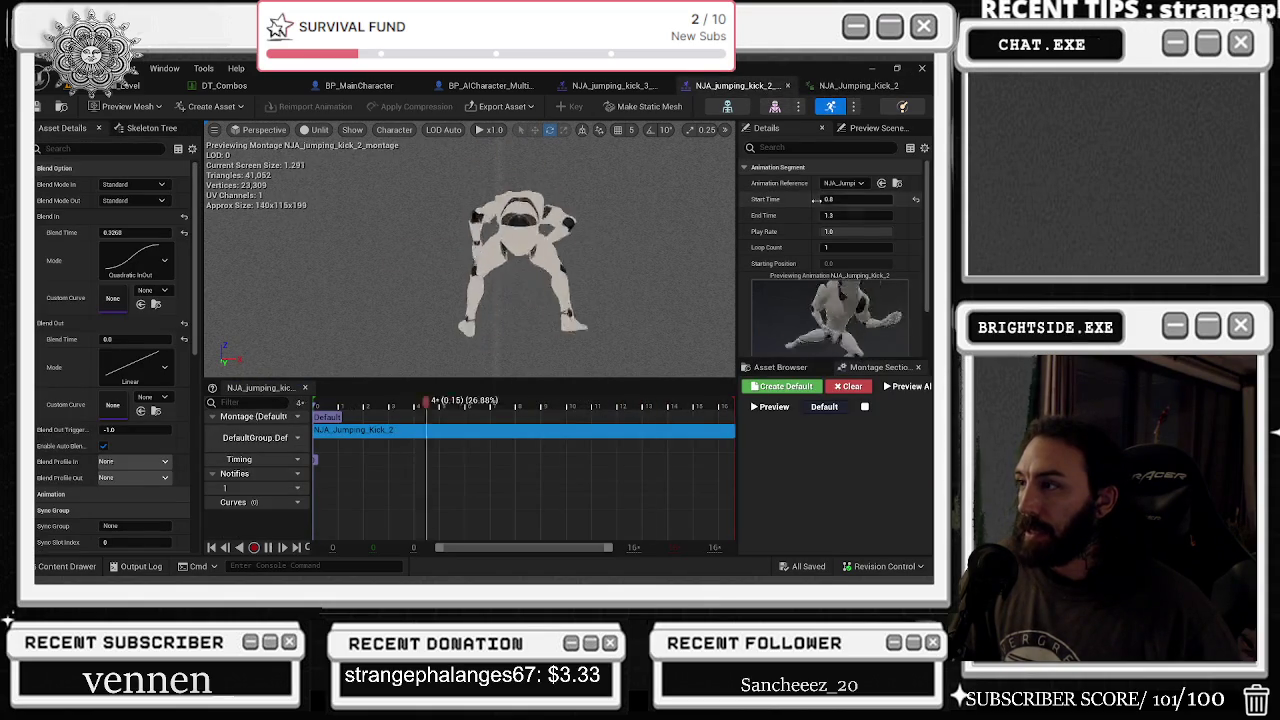
pyautogui.click(862, 87)
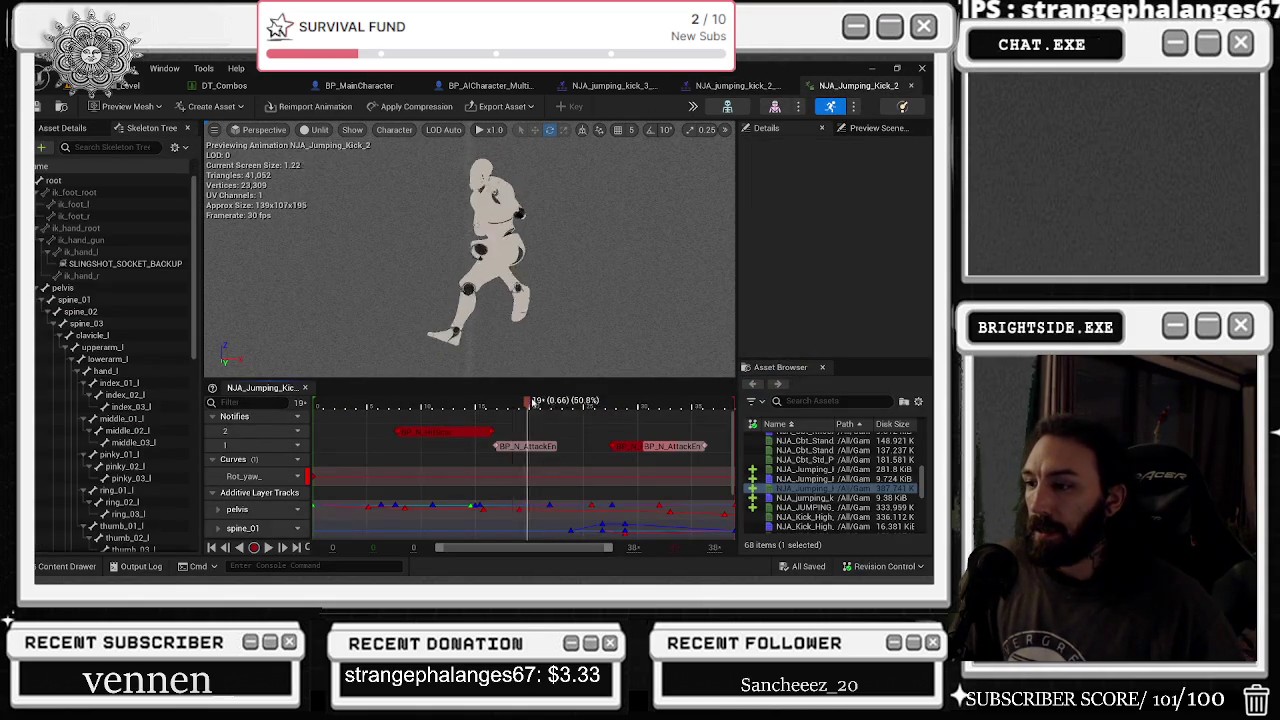
pyautogui.moveTo(563, 402)
pyautogui.mouseDown()
pyautogui.moveTo(640, 402)
pyautogui.moveTo(573, 402)
pyautogui.mouseUp()
pyautogui.rightClick(573, 402)
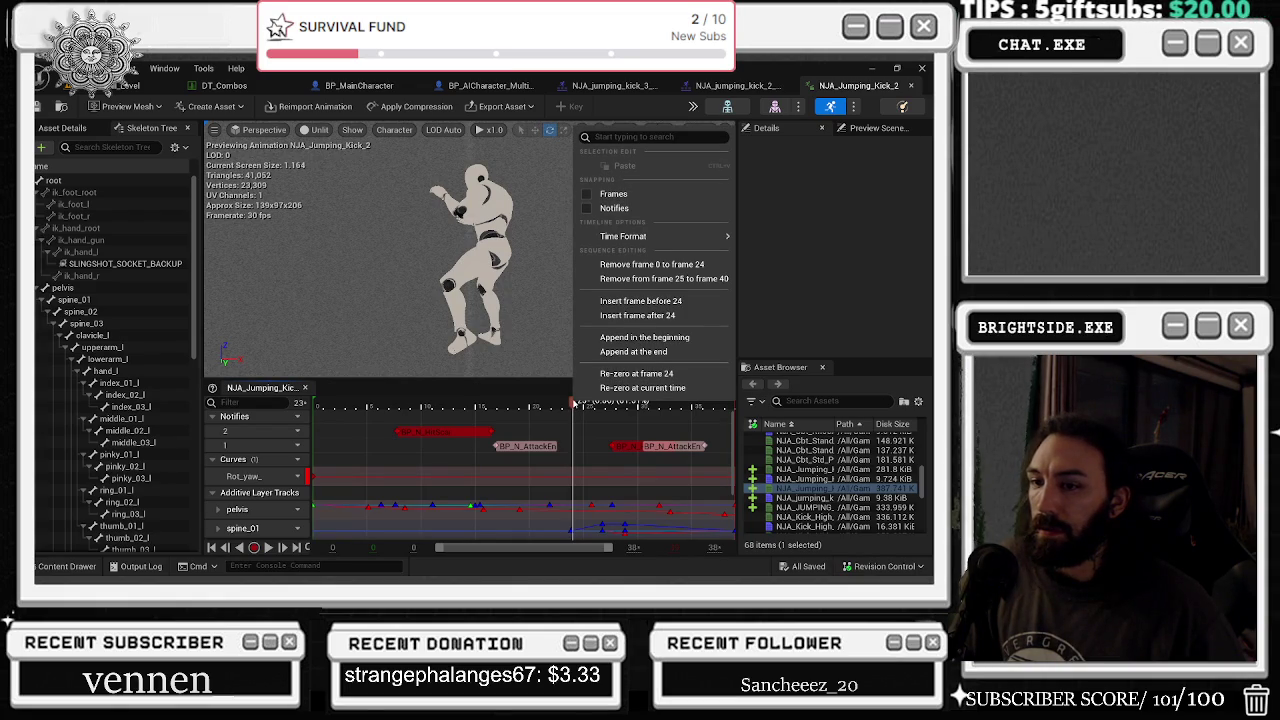
pyautogui.rightClick(575, 403)
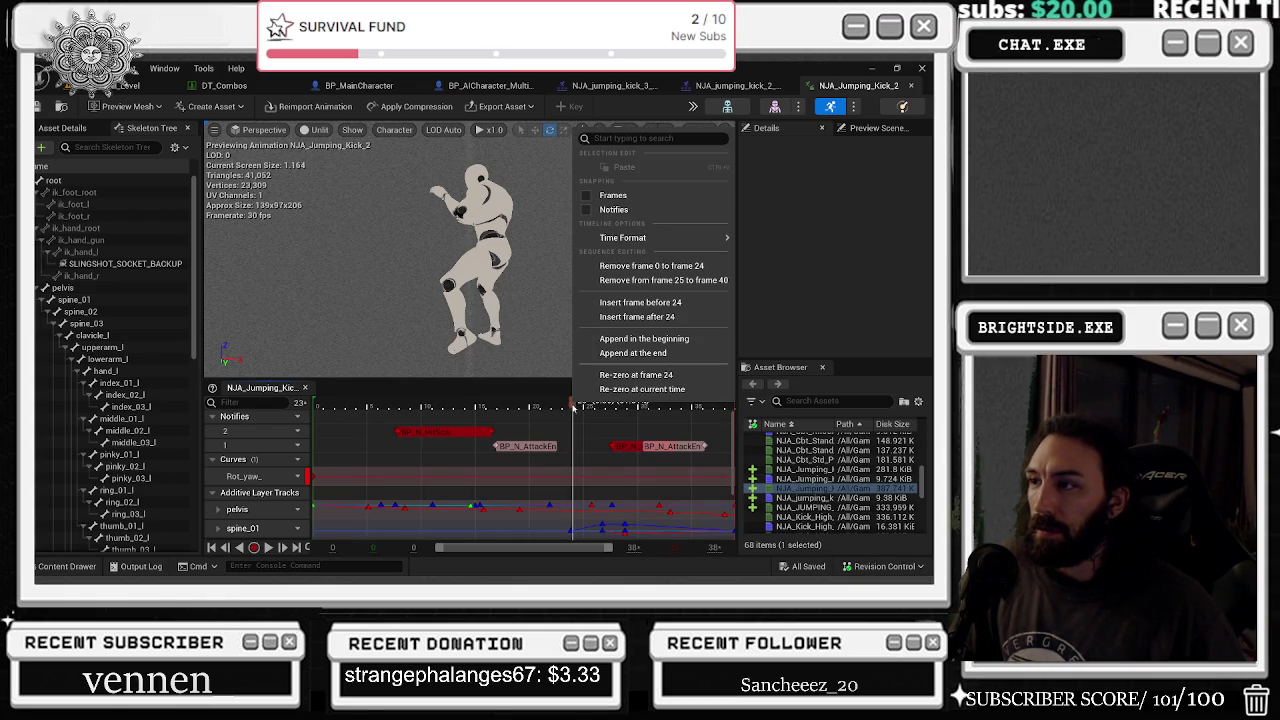
pyautogui.rightClick(572, 424)
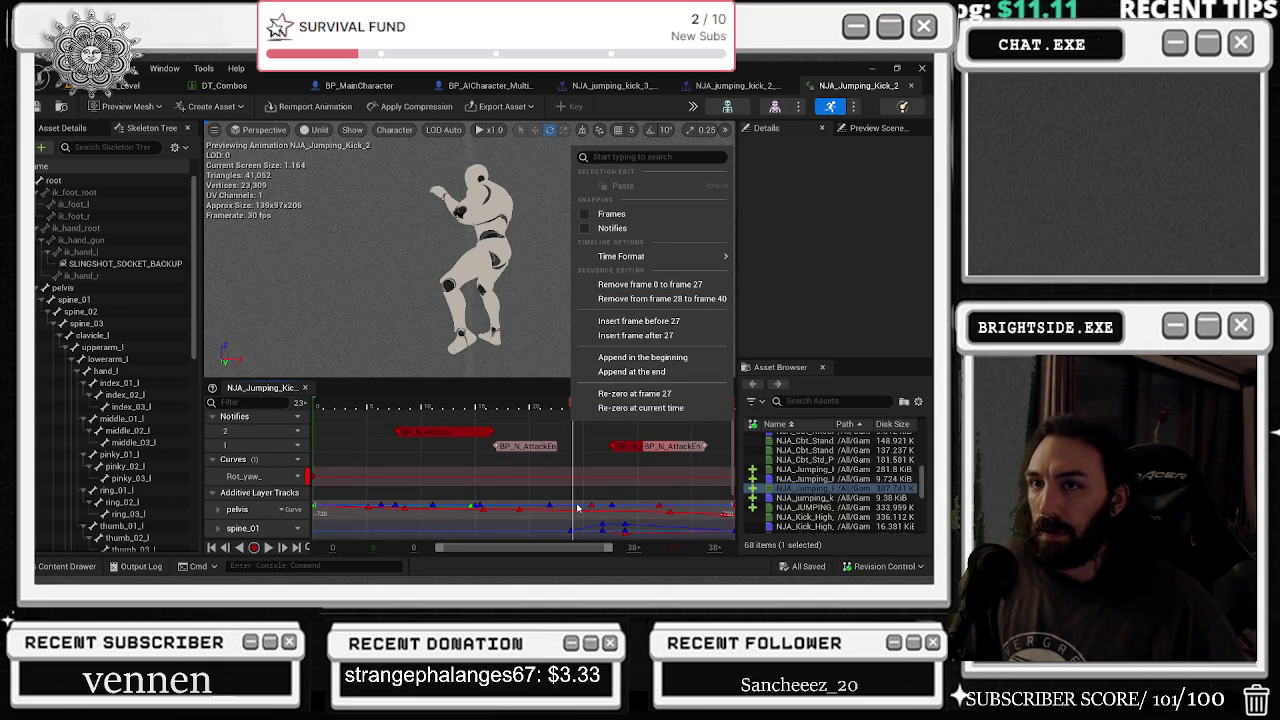
pyautogui.click(418, 404)
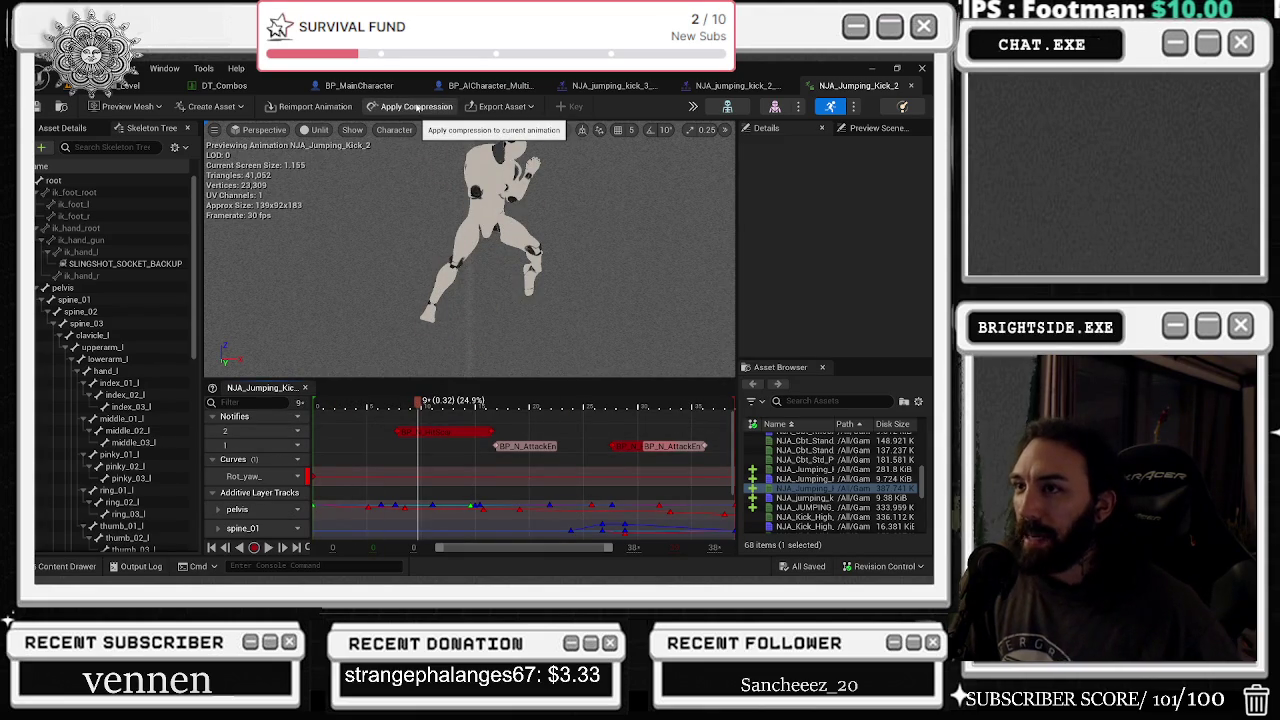
pyautogui.press('space')
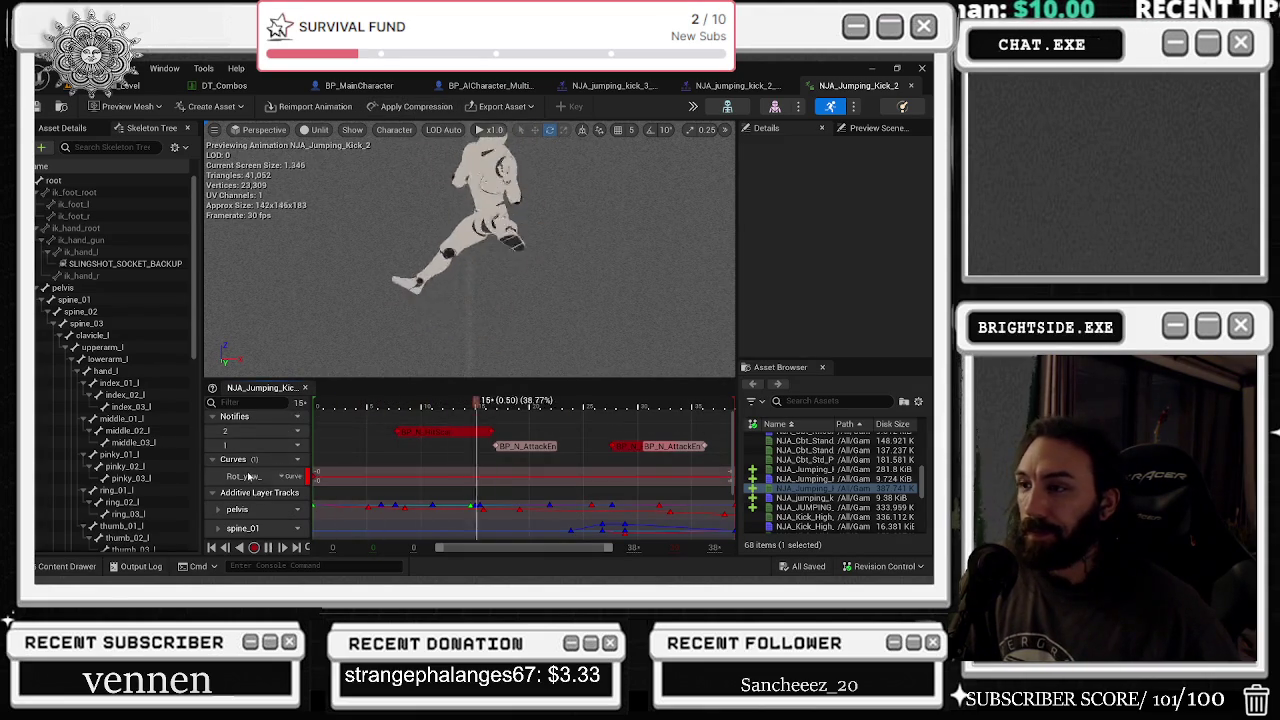
pyautogui.hotkey('alt', 'Tab')
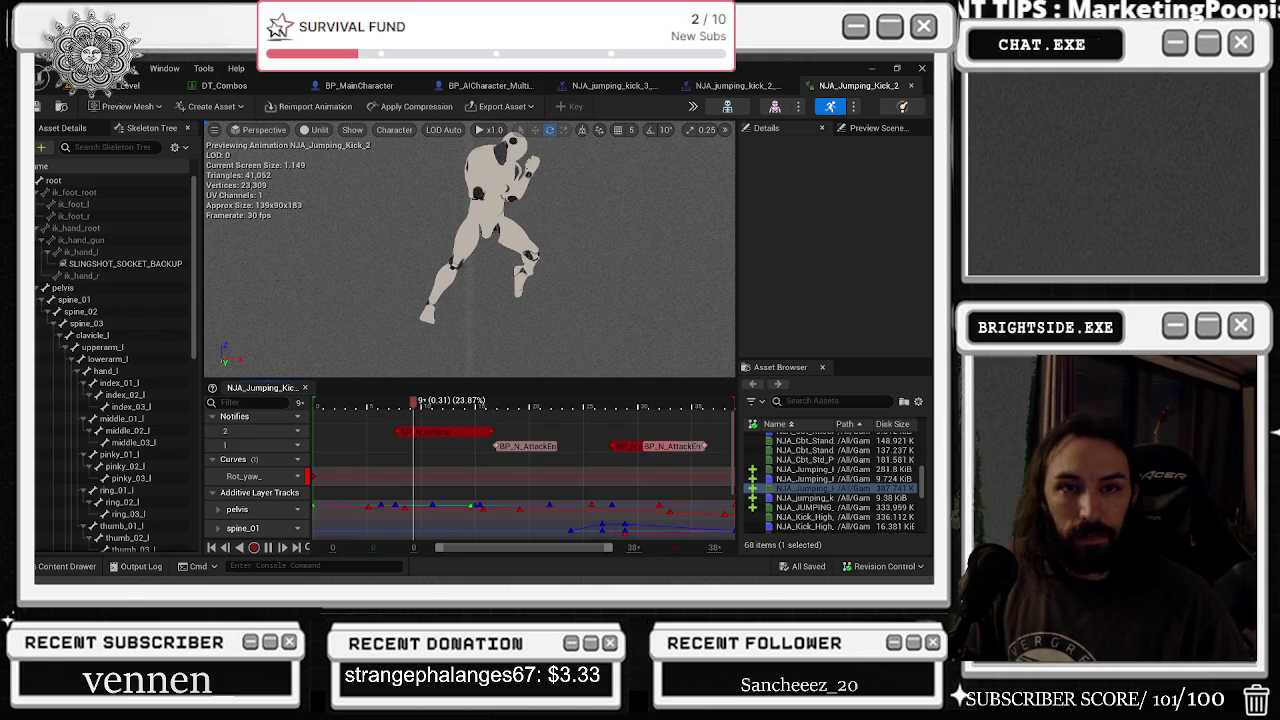
pyautogui.hotkey('alt', 'Tab')
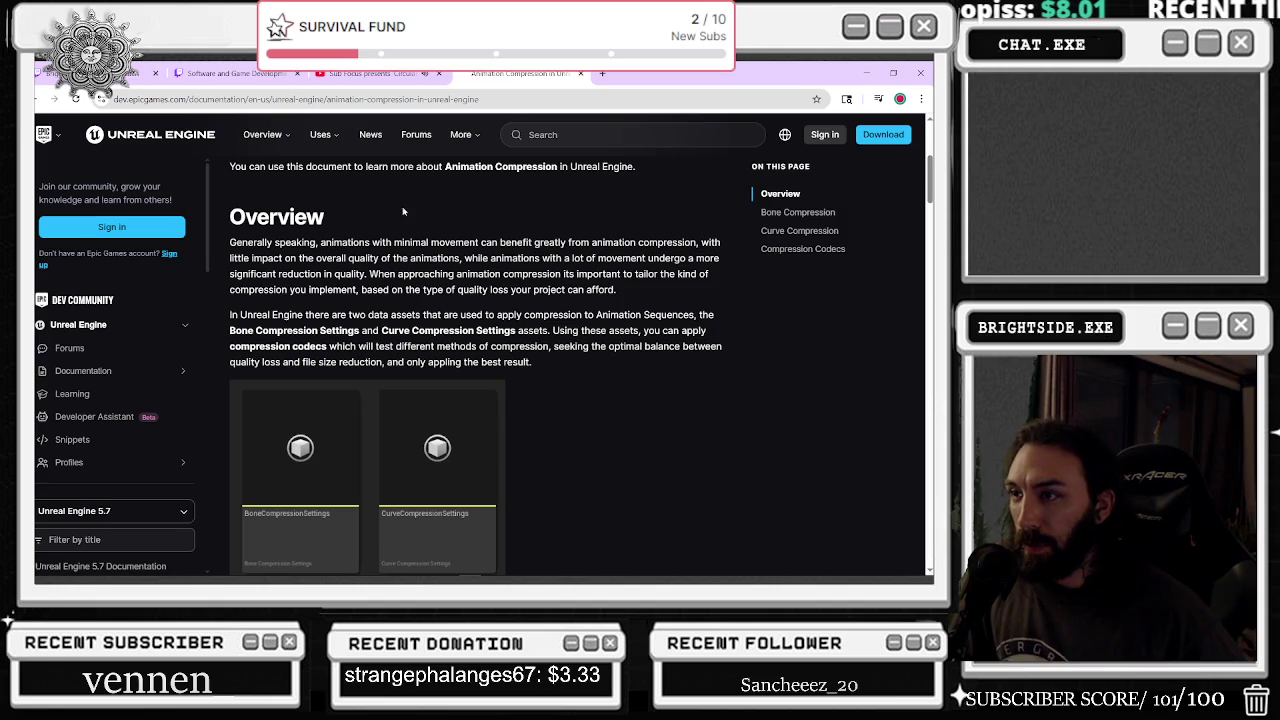
pyautogui.moveTo(683, 243)
pyautogui.mouseDown()
pyautogui.moveTo(400, 290)
pyautogui.moveTo(432, 258)
pyautogui.moveTo(456, 274)
pyautogui.mouseUp()
pyautogui.moveTo(286, 258)
pyautogui.mouseDown()
pyautogui.moveTo(404, 276)
pyautogui.moveTo(558, 260)
pyautogui.moveTo(641, 311)
pyautogui.mouseUp()
pyautogui.moveTo(322, 274); pyautogui.dragTo(380, 274)
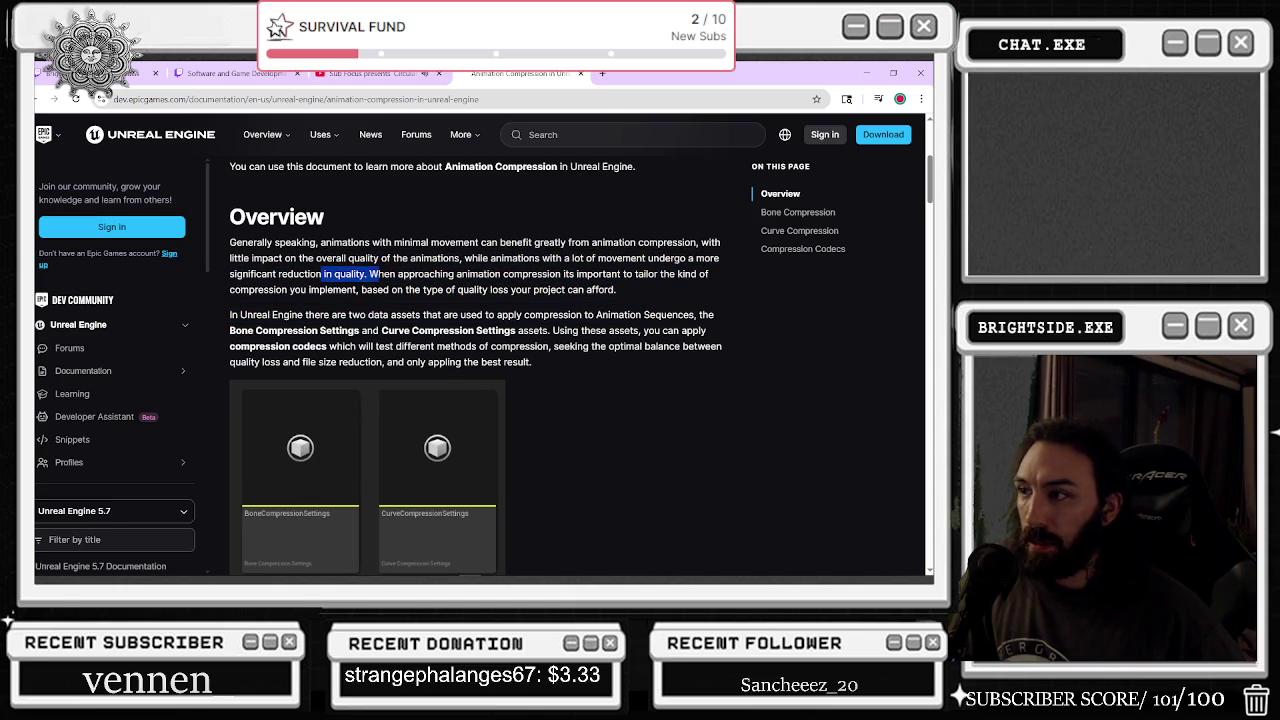
pyautogui.click(575, 289)
pyautogui.moveTo(466, 314); pyautogui.dragTo(443, 330)
pyautogui.moveTo(369, 273)
pyautogui.mouseDown()
pyautogui.moveTo(488, 314)
pyautogui.moveTo(714, 316)
pyautogui.moveTo(634, 330)
pyautogui.moveTo(581, 315)
pyautogui.mouseUp()
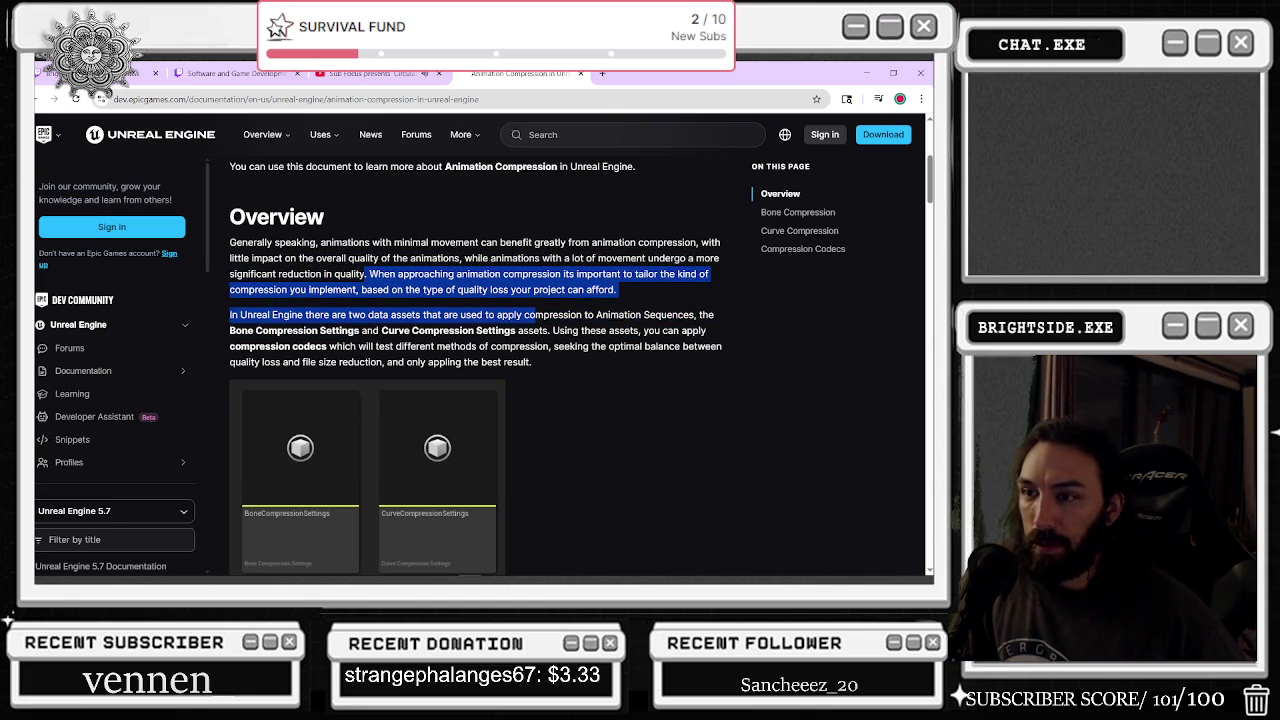
pyautogui.click(292, 312)
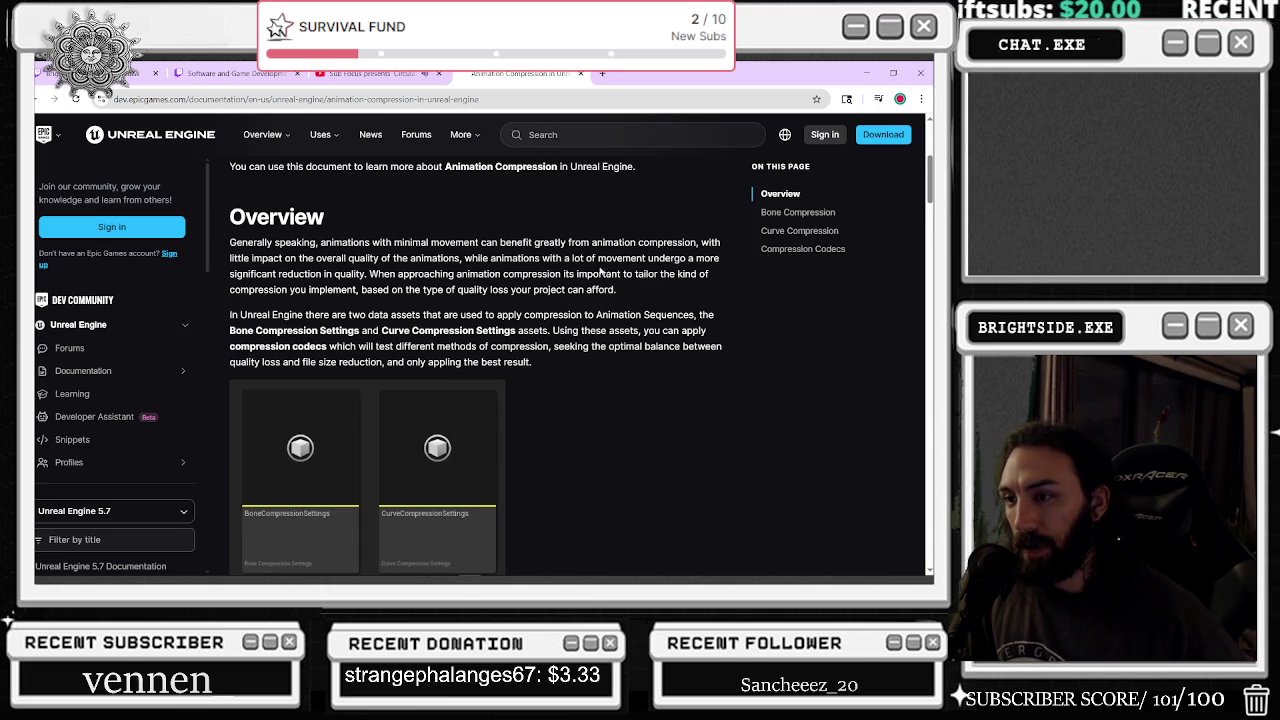
pyautogui.scroll(-3, 590, 272)
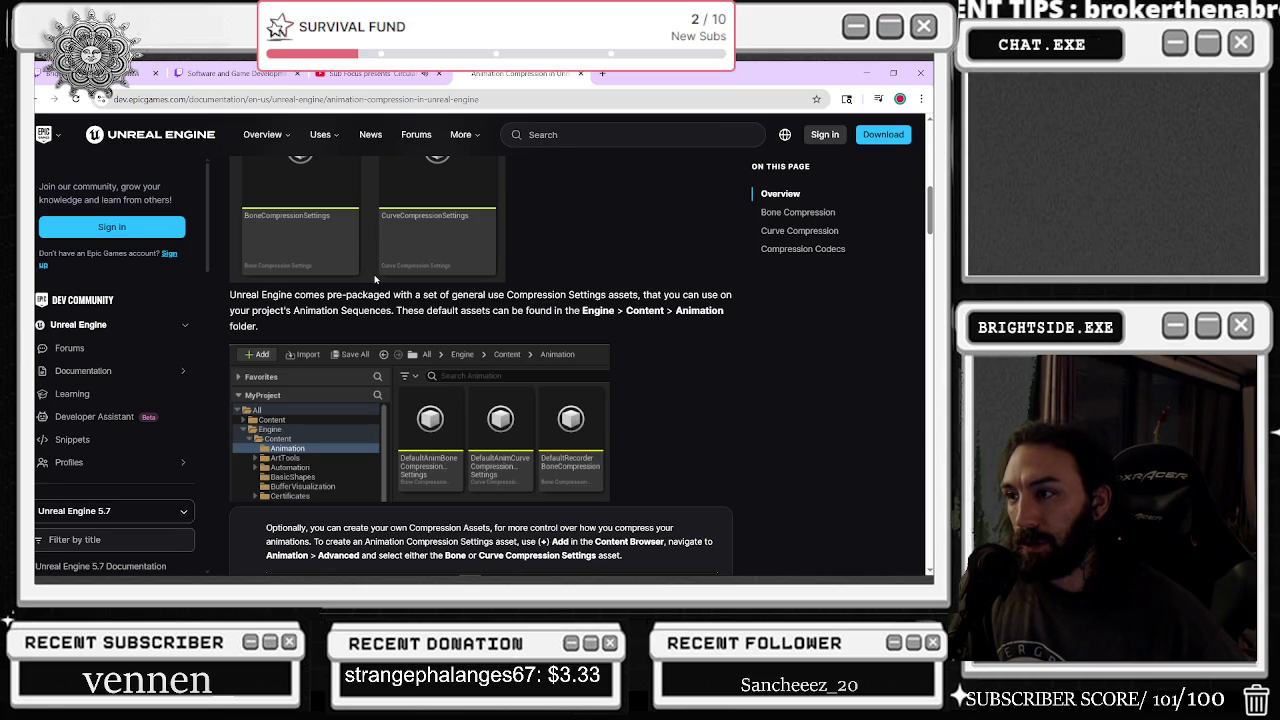
pyautogui.scroll(-1, 370, 280)
pyautogui.scroll(-5, 508, 281)
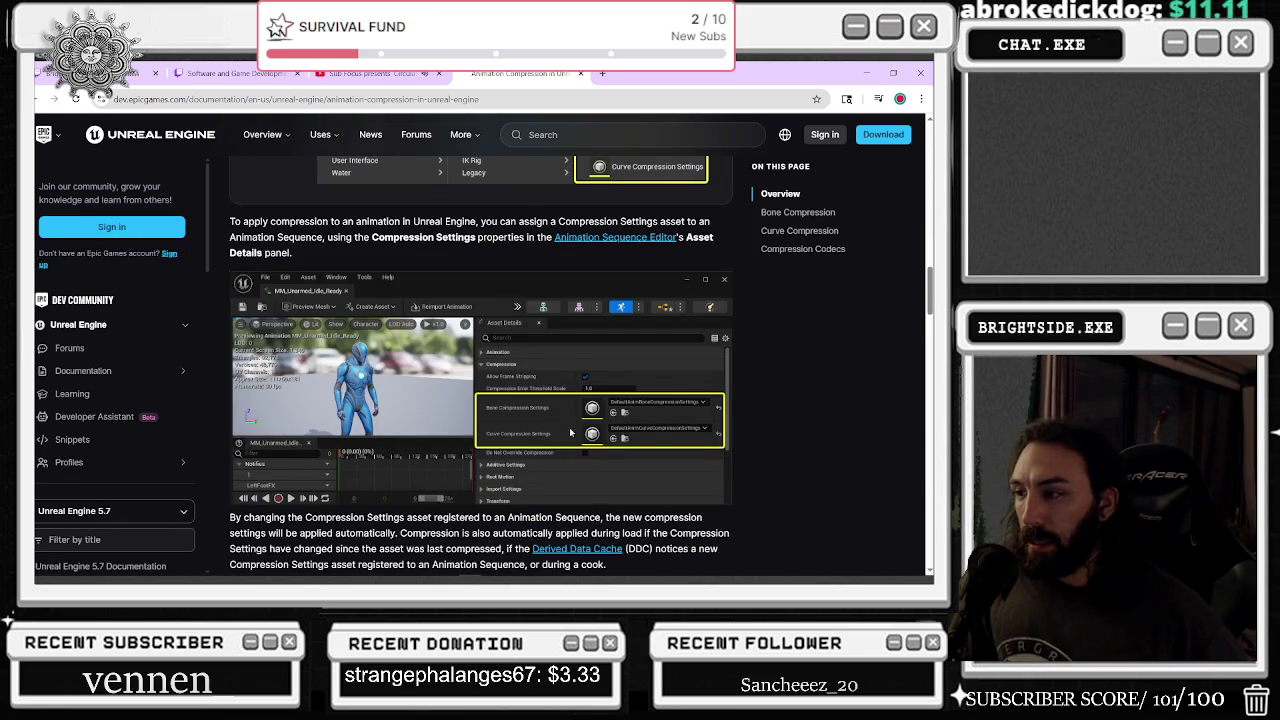
pyautogui.scroll(-1, 522, 415)
pyautogui.scroll(-5, 480, 360)
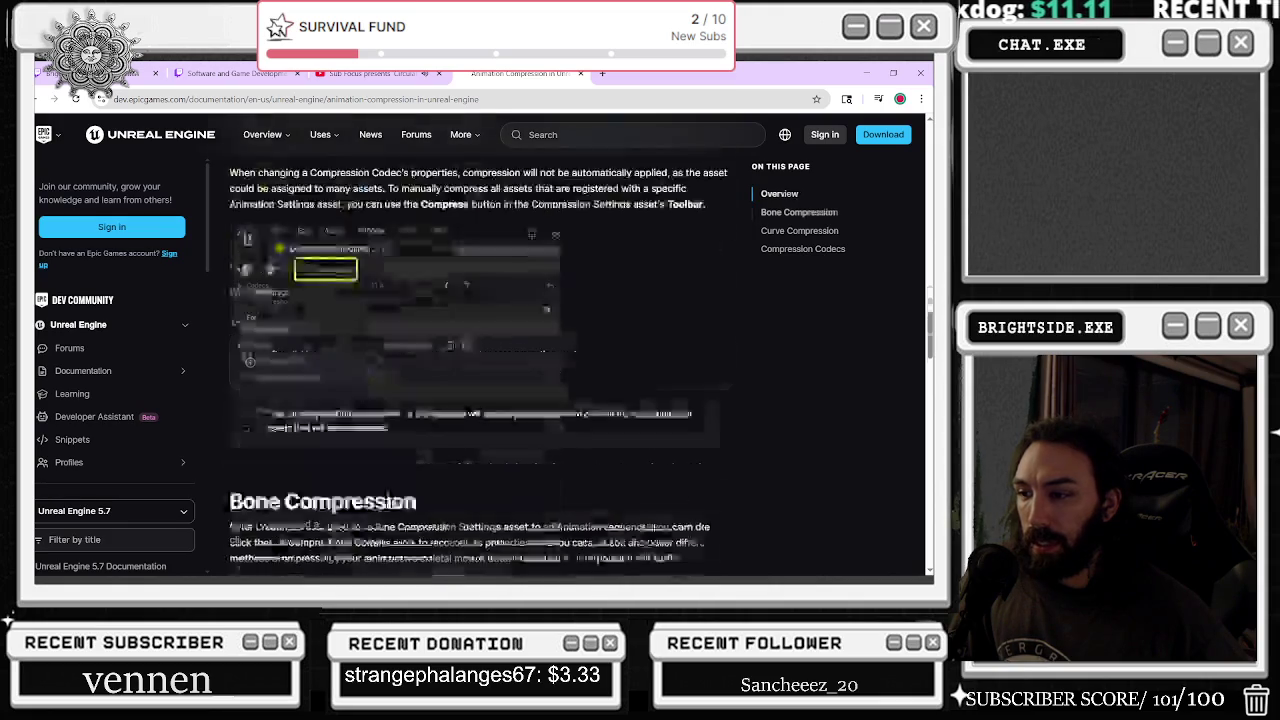
pyautogui.scroll(2, 265, 365)
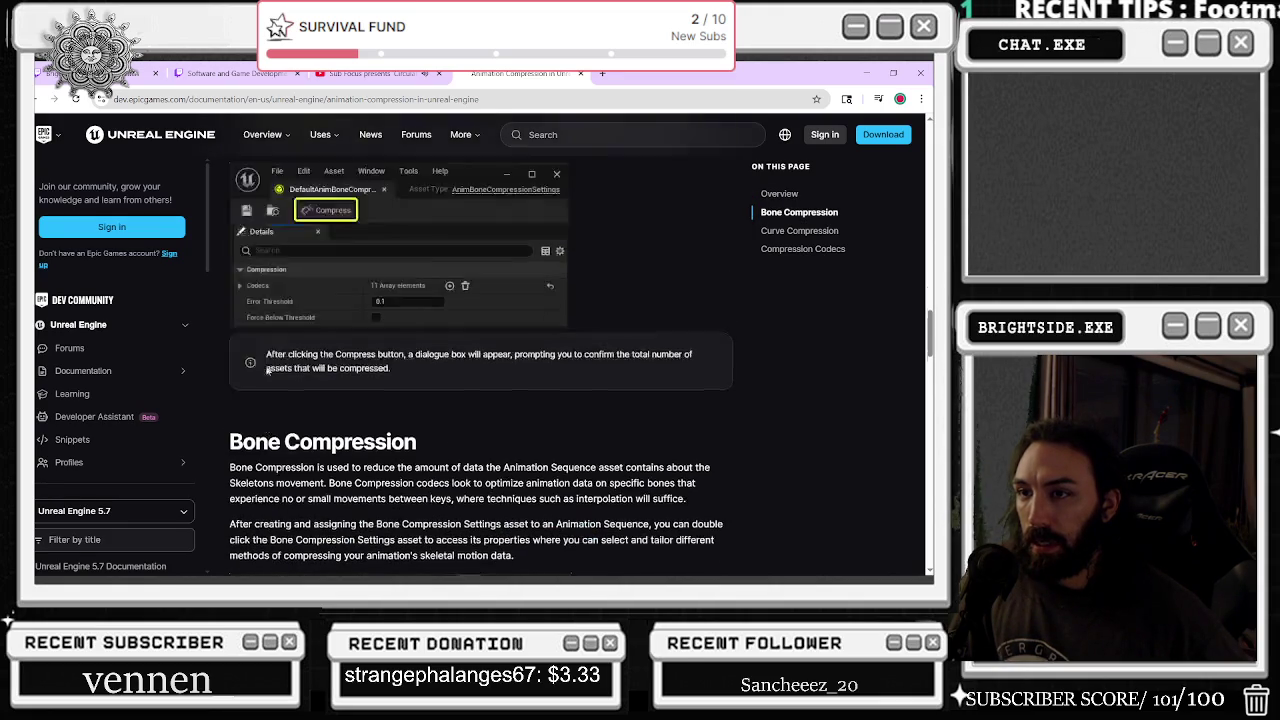
pyautogui.scroll(-2, 318, 340)
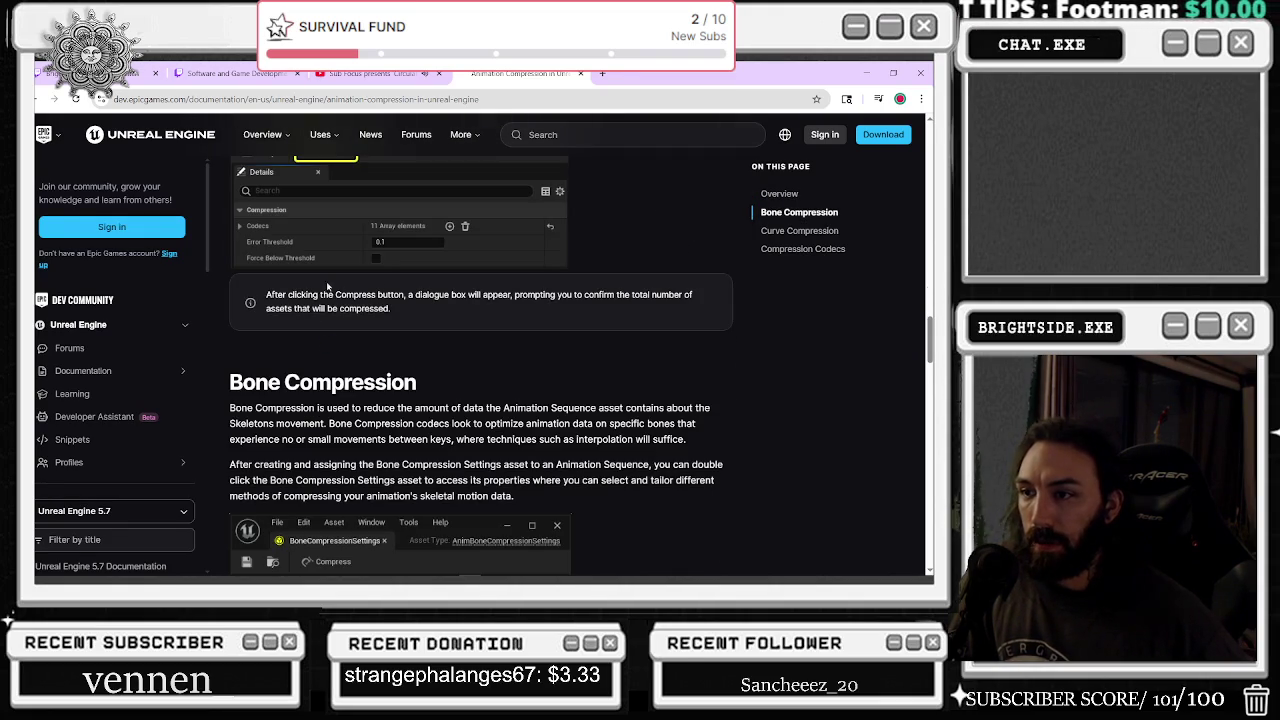
pyautogui.scroll(-2, 476, 331)
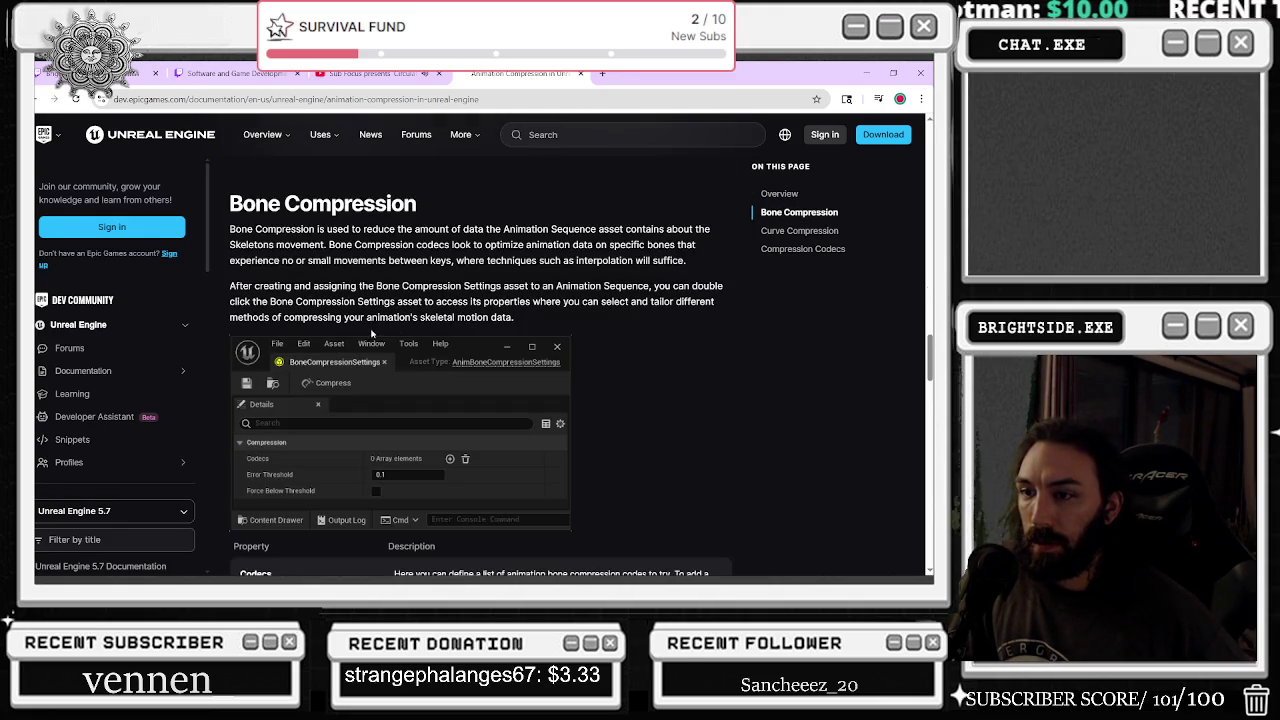
pyautogui.scroll(-3, 393, 389)
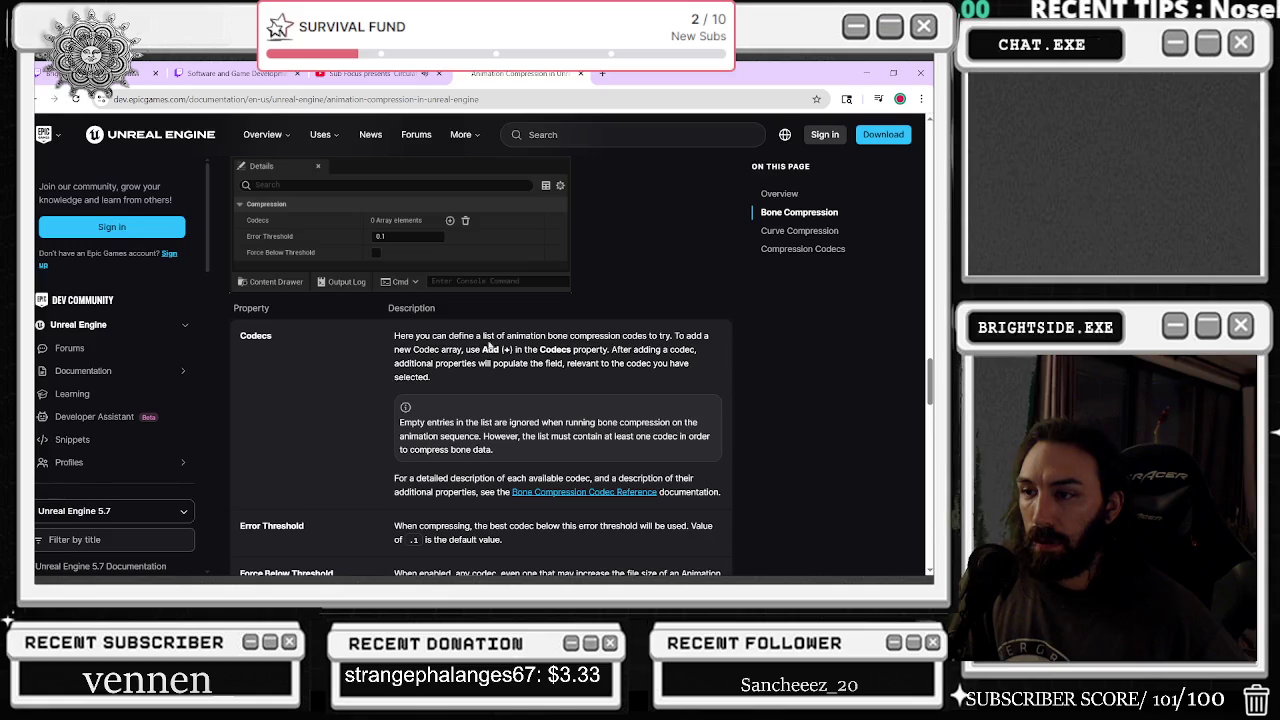
pyautogui.scroll(-6, 501, 348)
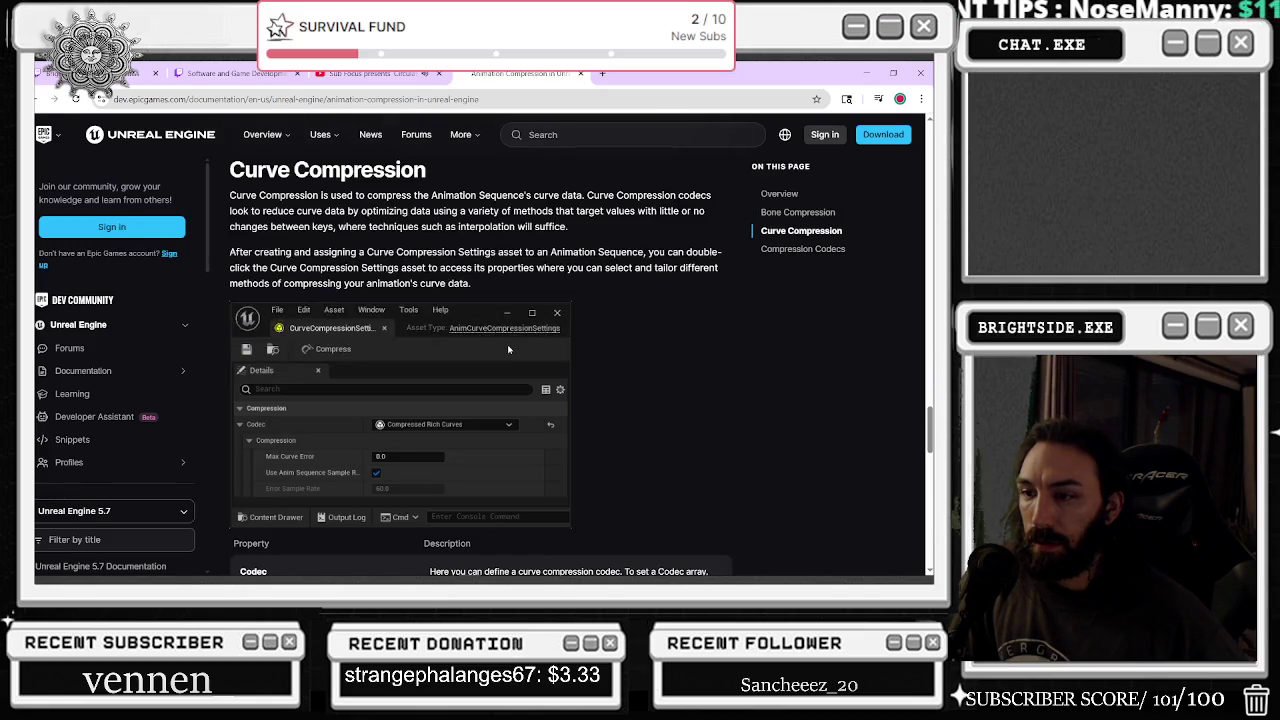
pyautogui.scroll(-8, 501, 348)
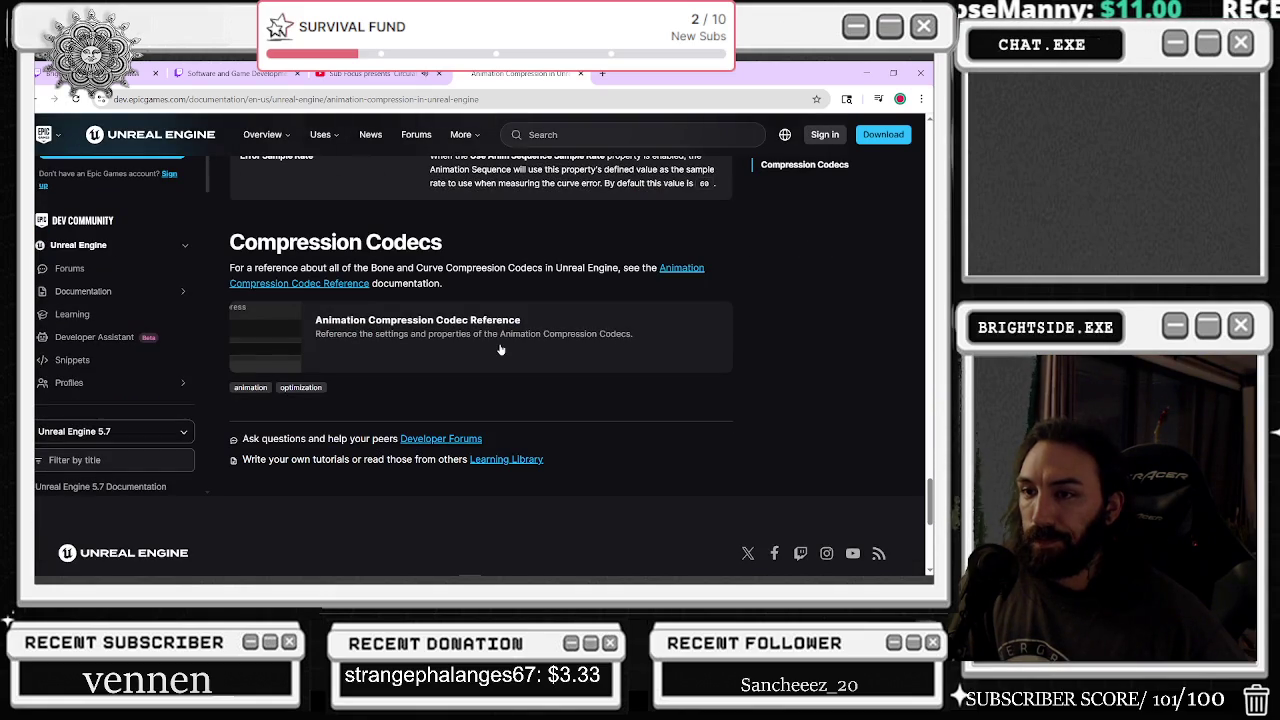
pyautogui.scroll(-5, 496, 352)
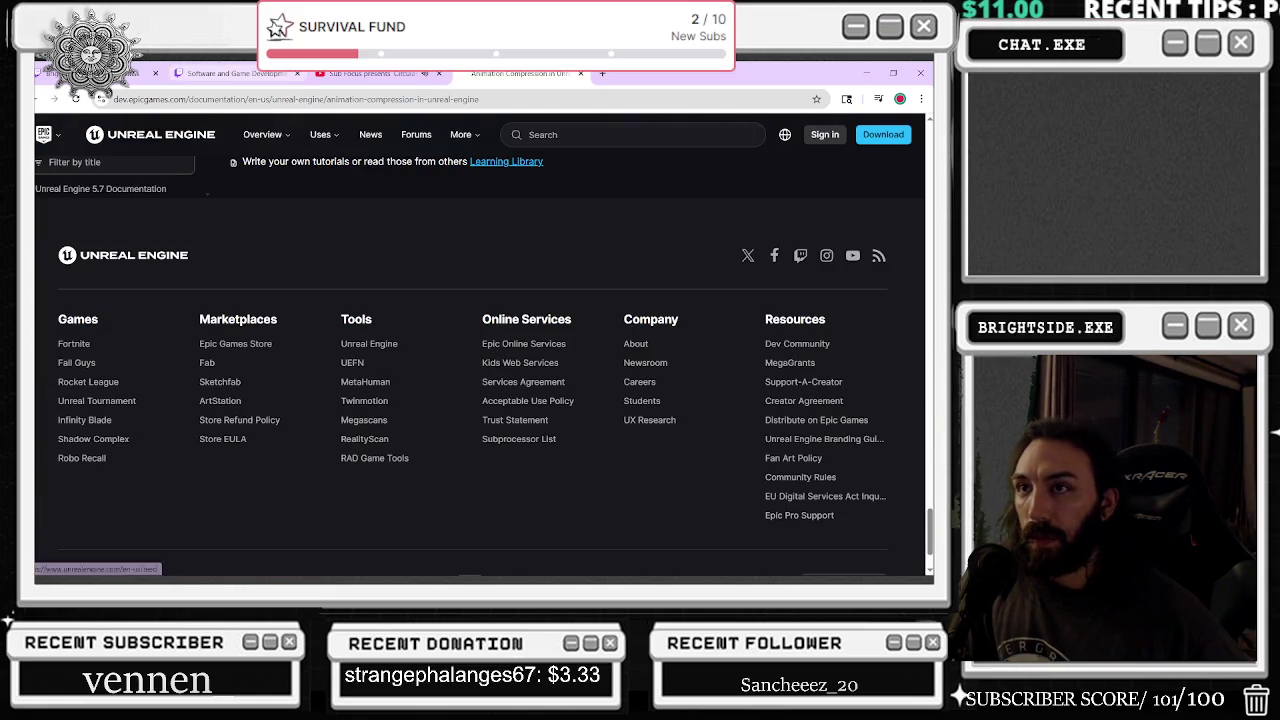
pyautogui.hotkey('ctrl', 'shift', 'Tab')
pyautogui.hotkey('ctrl', 'Tab')
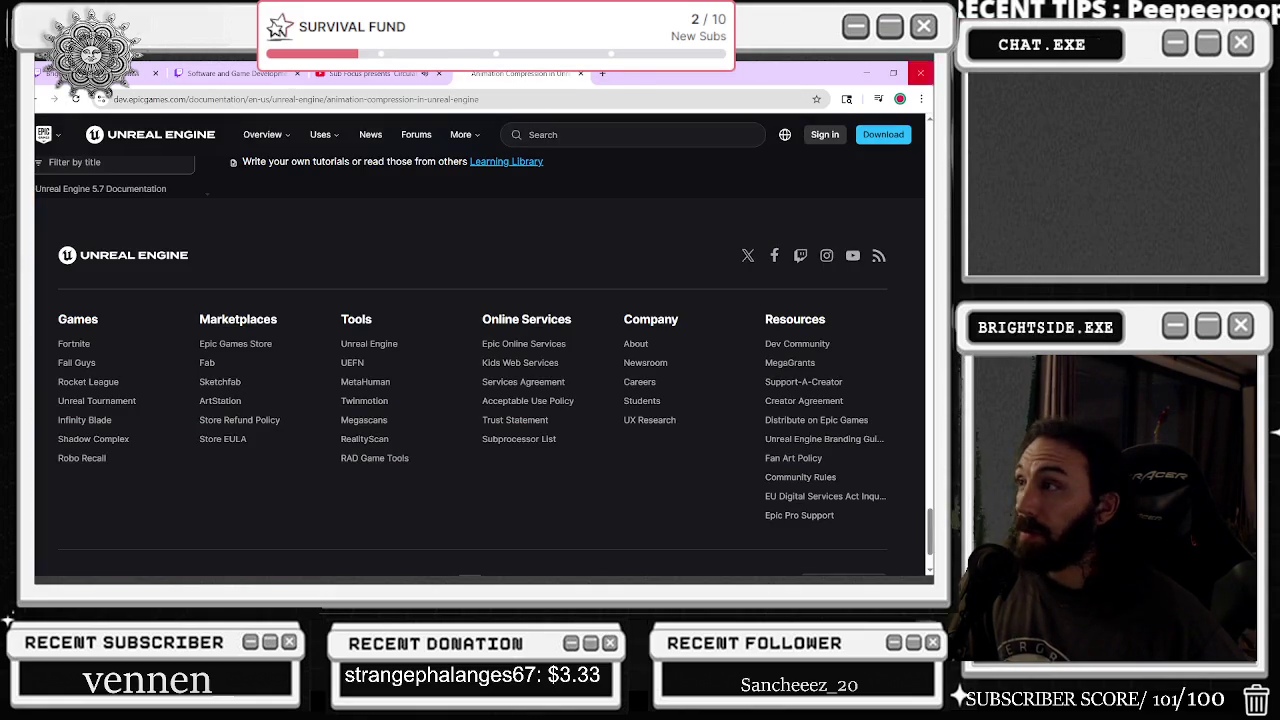
pyautogui.click(866, 73)
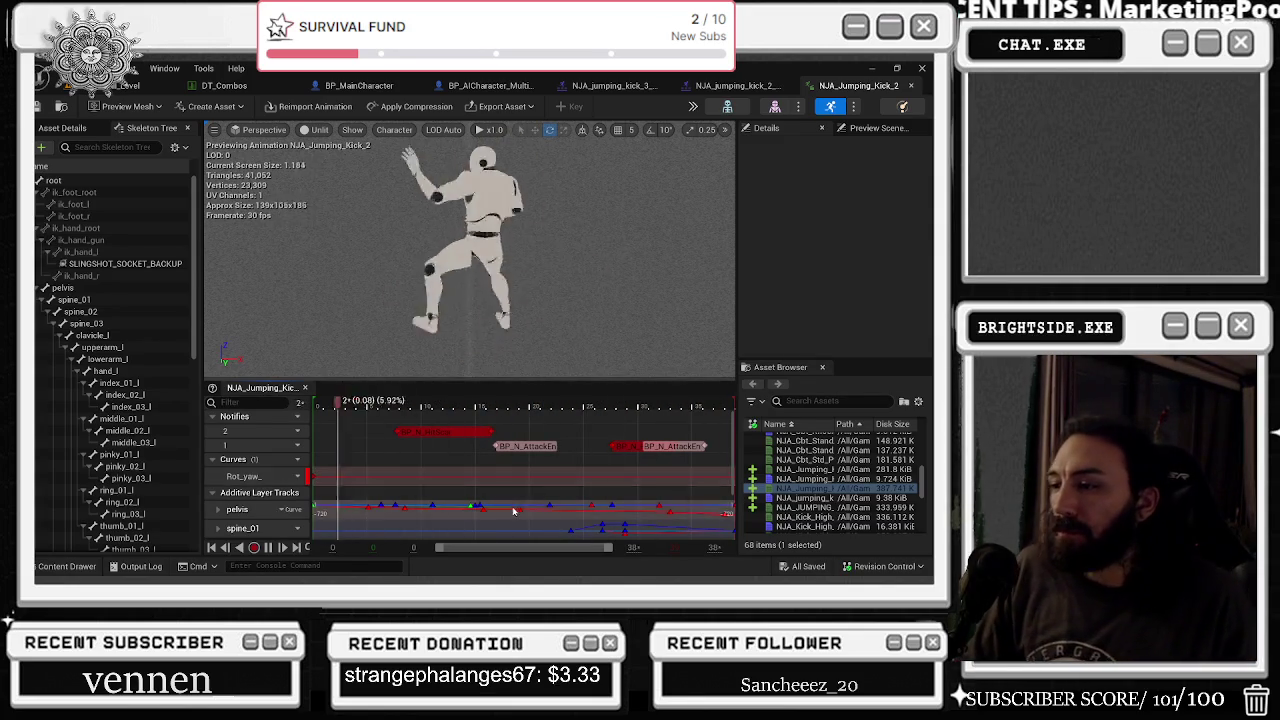
# - Scrub and play the jumping kick, then open the pelvis additive curves in the Curve Editor
pyautogui.moveTo(590, 403)
pyautogui.mouseDown()
pyautogui.moveTo(583, 411)
pyautogui.moveTo(666, 412)
pyautogui.mouseUp()
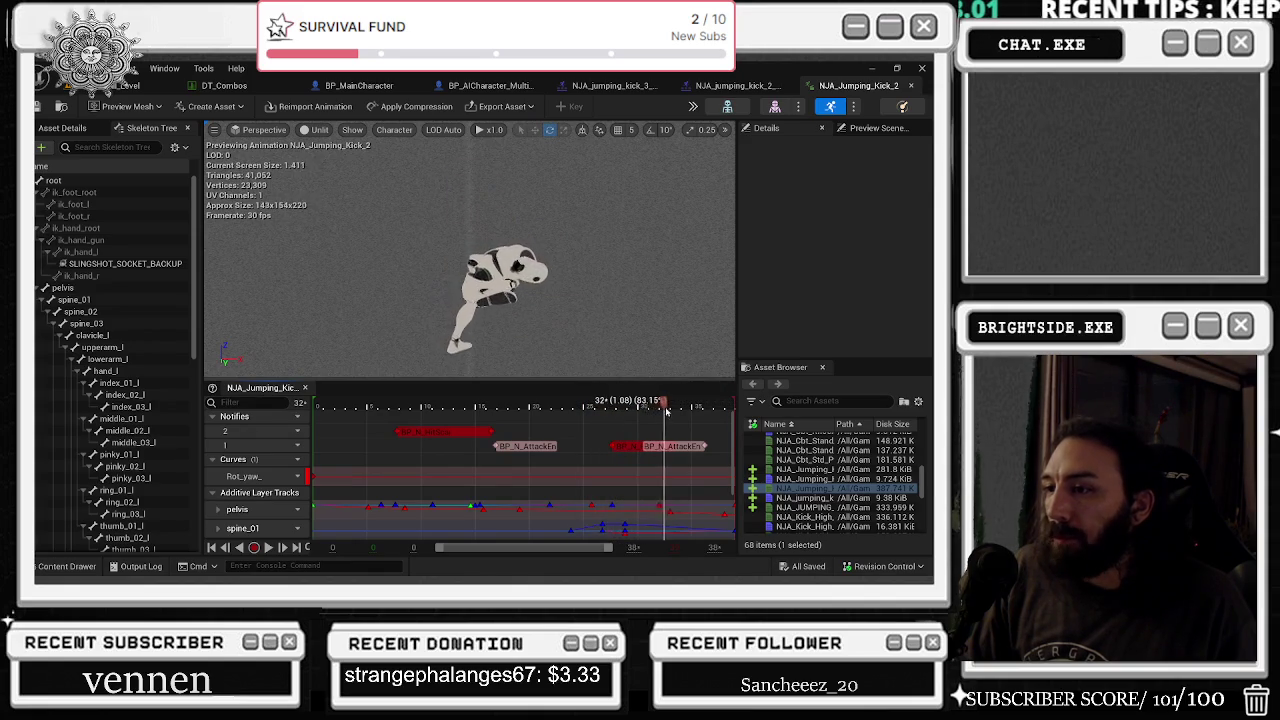
pyautogui.moveTo(585, 427)
pyautogui.mouseDown()
pyautogui.moveTo(600, 427)
pyautogui.moveTo(236, 450)
pyautogui.mouseUp()
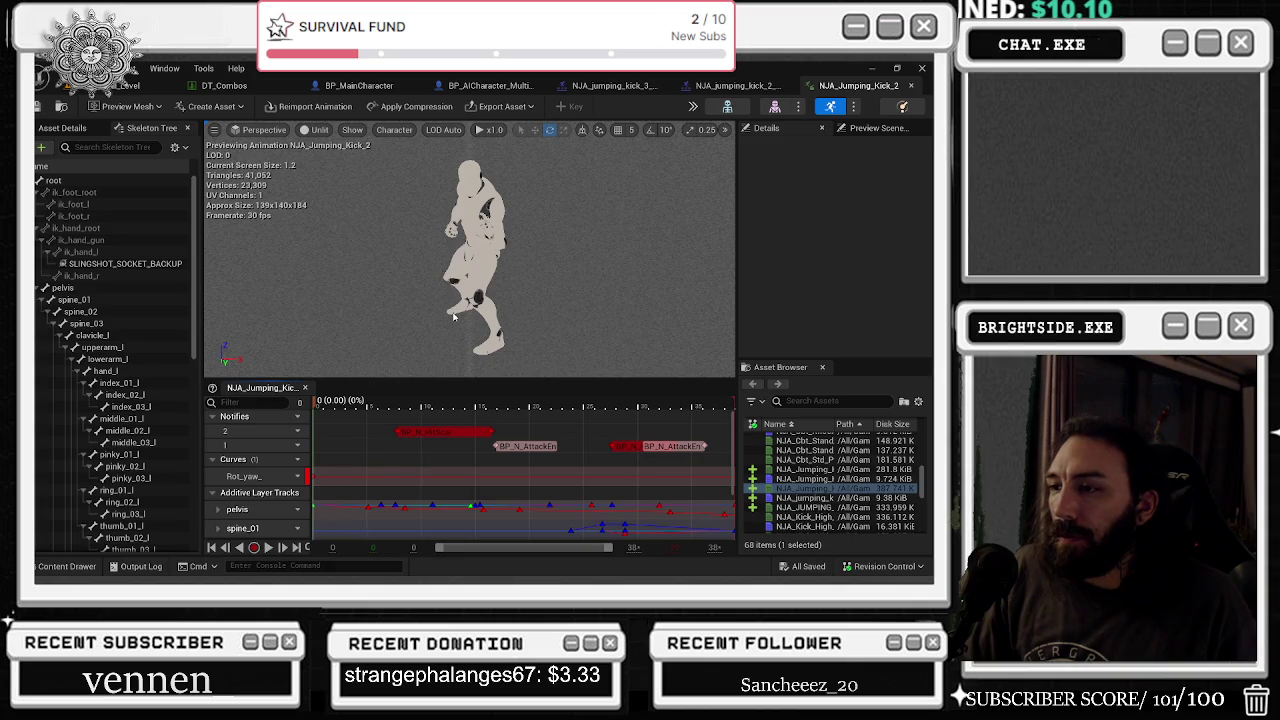
pyautogui.press('space')
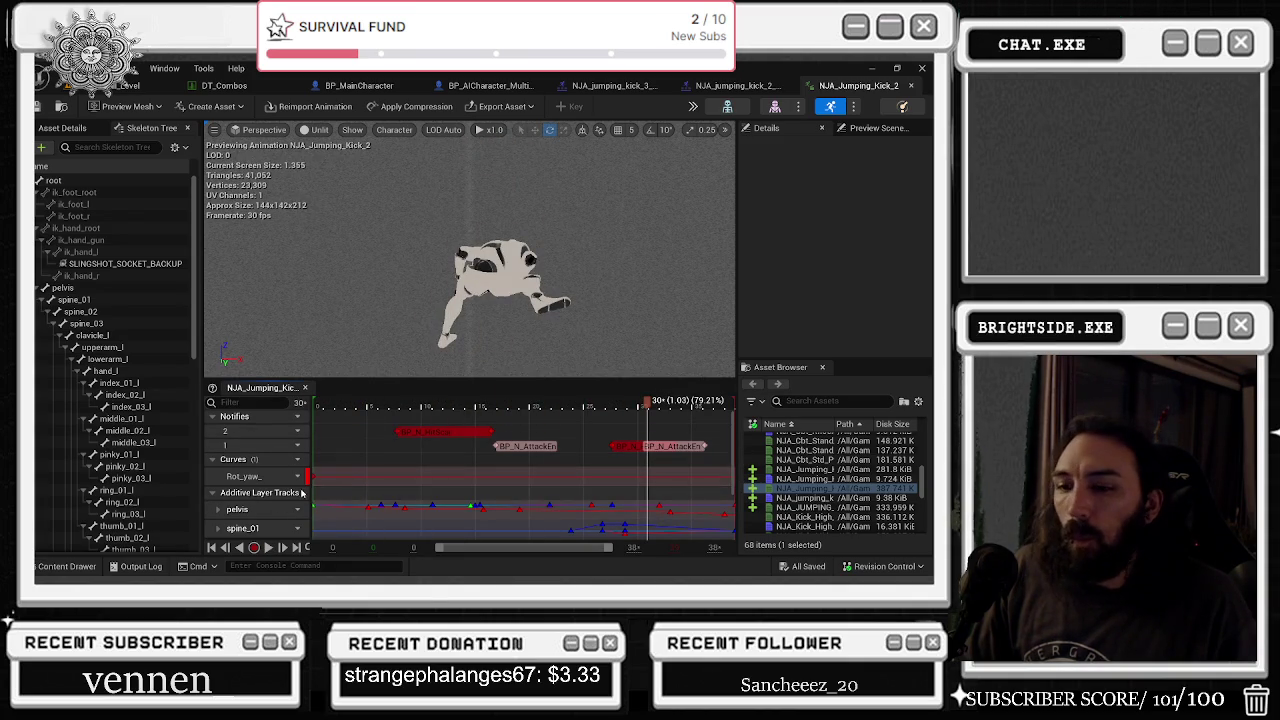
pyautogui.doubleClick(250, 509)
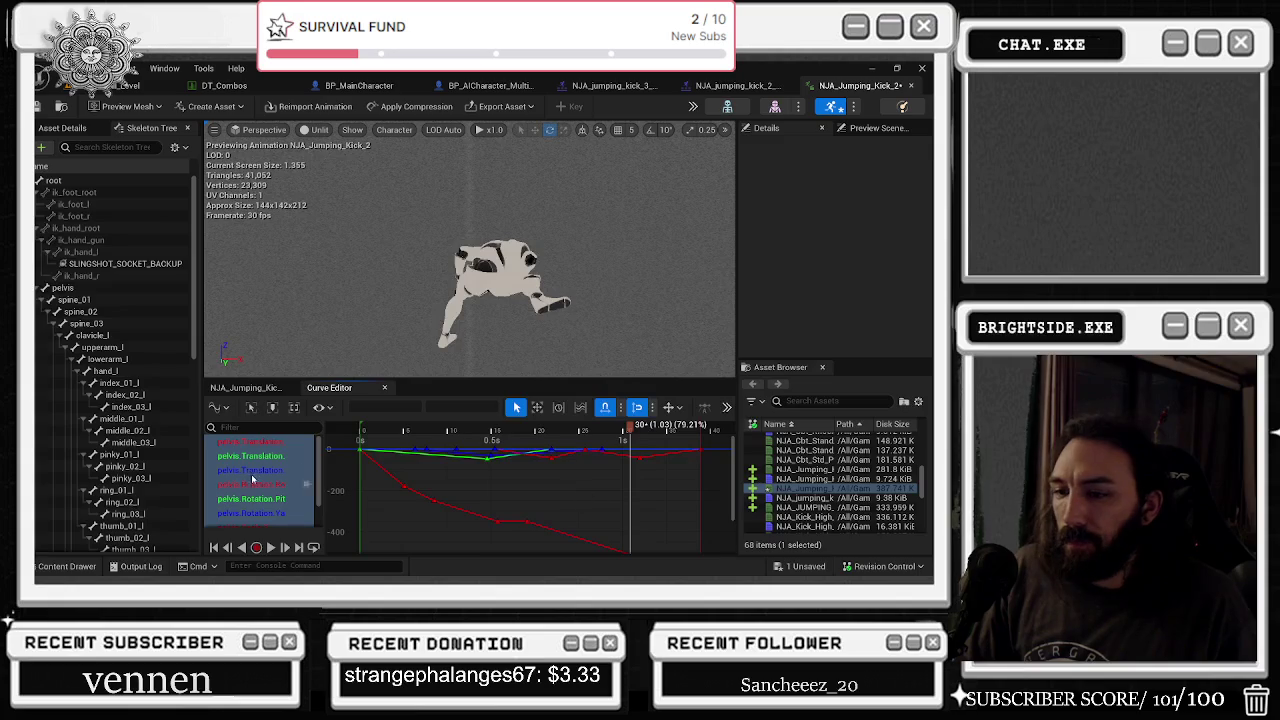
# - Isolate the pelvis translation curve, briefly shrinking the browser window before returning
pyautogui.click(252, 443)
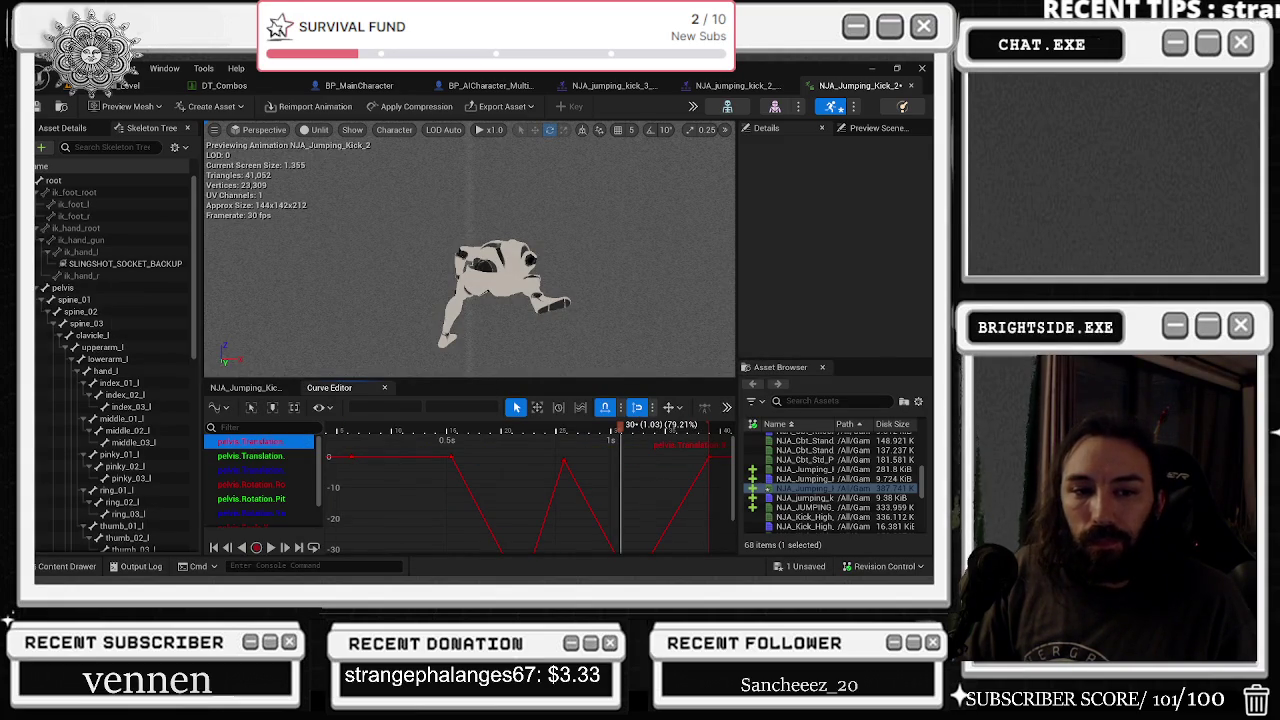
pyautogui.hotkey('alt', 'Tab')
pyautogui.press('Tab')
pyautogui.press('Tab')
pyautogui.press('Tab')
pyautogui.hotkey('shift', 'Tab')
pyautogui.hotkey('shift', 'Tab')
pyautogui.hotkey('shift', 'Tab')
pyautogui.click(445, 335)
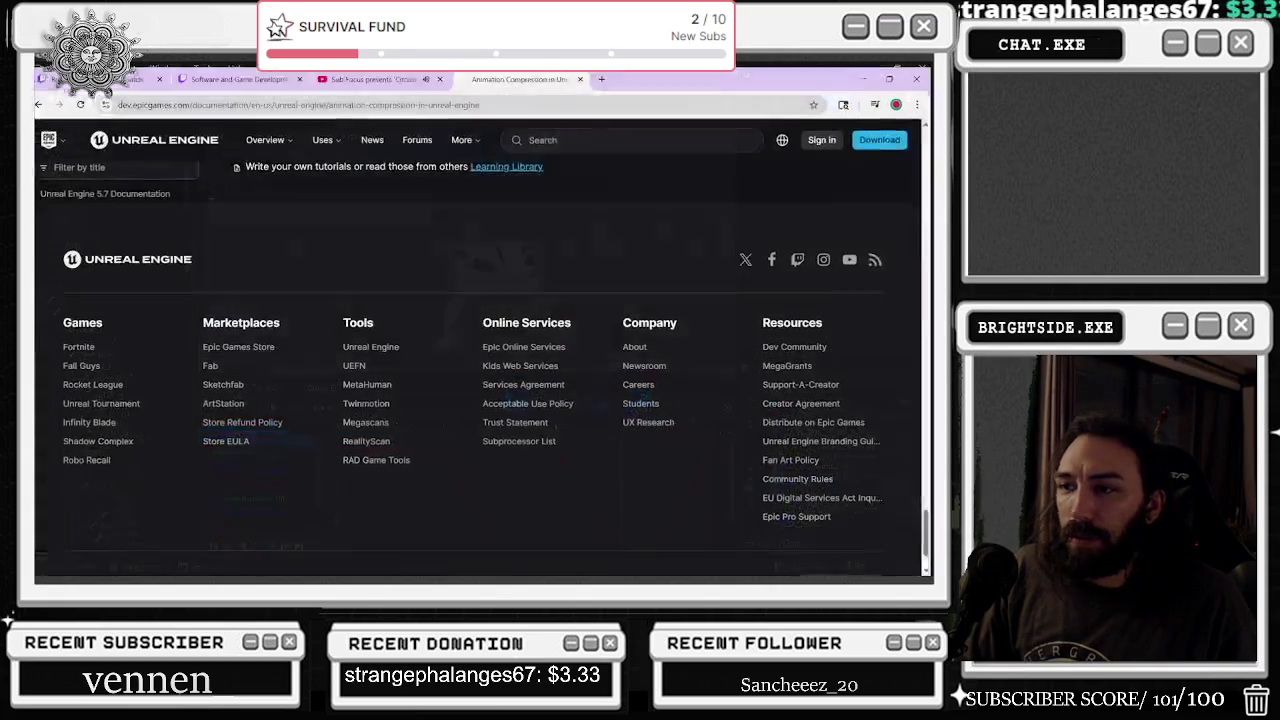
pyautogui.click(370, 79)
pyautogui.moveTo(700, 79); pyautogui.dragTo(548, 176)
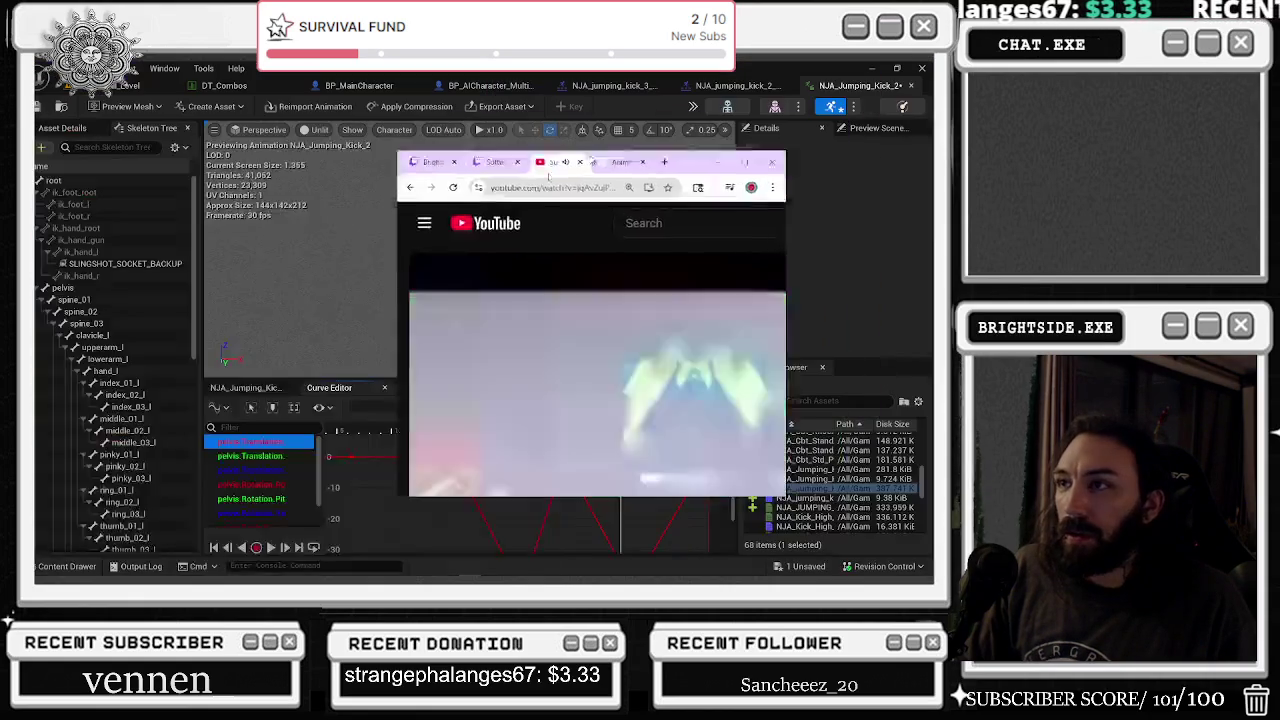
pyautogui.hotkey('alt', 'Tab')
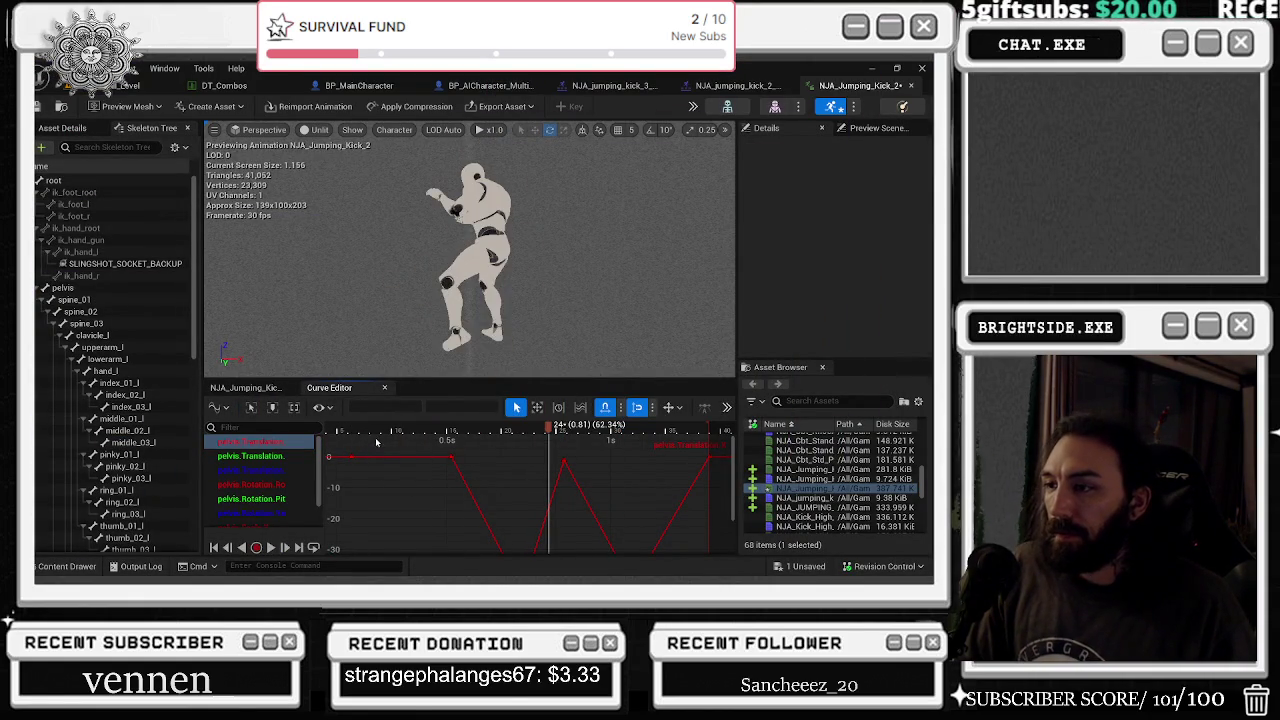
# - Delete the late key on the pelvis translation curve after frame 24
pyautogui.scroll(-2, 586, 466)
pyautogui.click(551, 526)
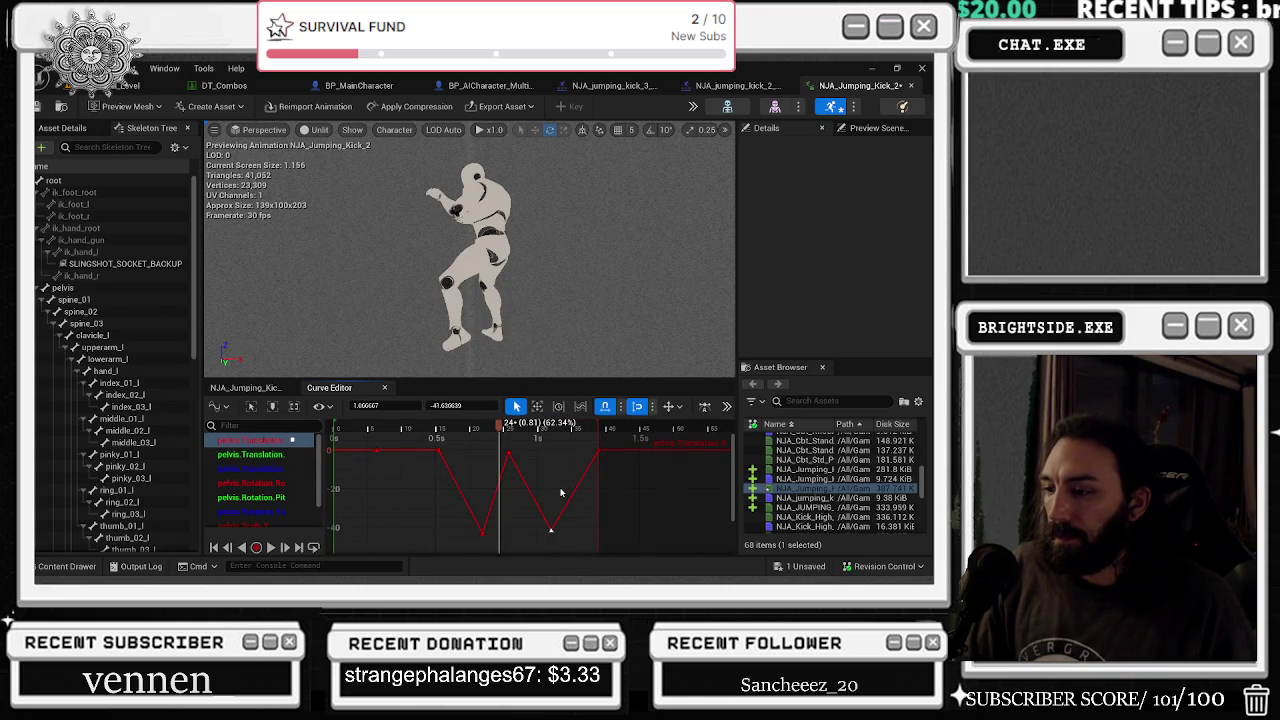
pyautogui.press('Delete')
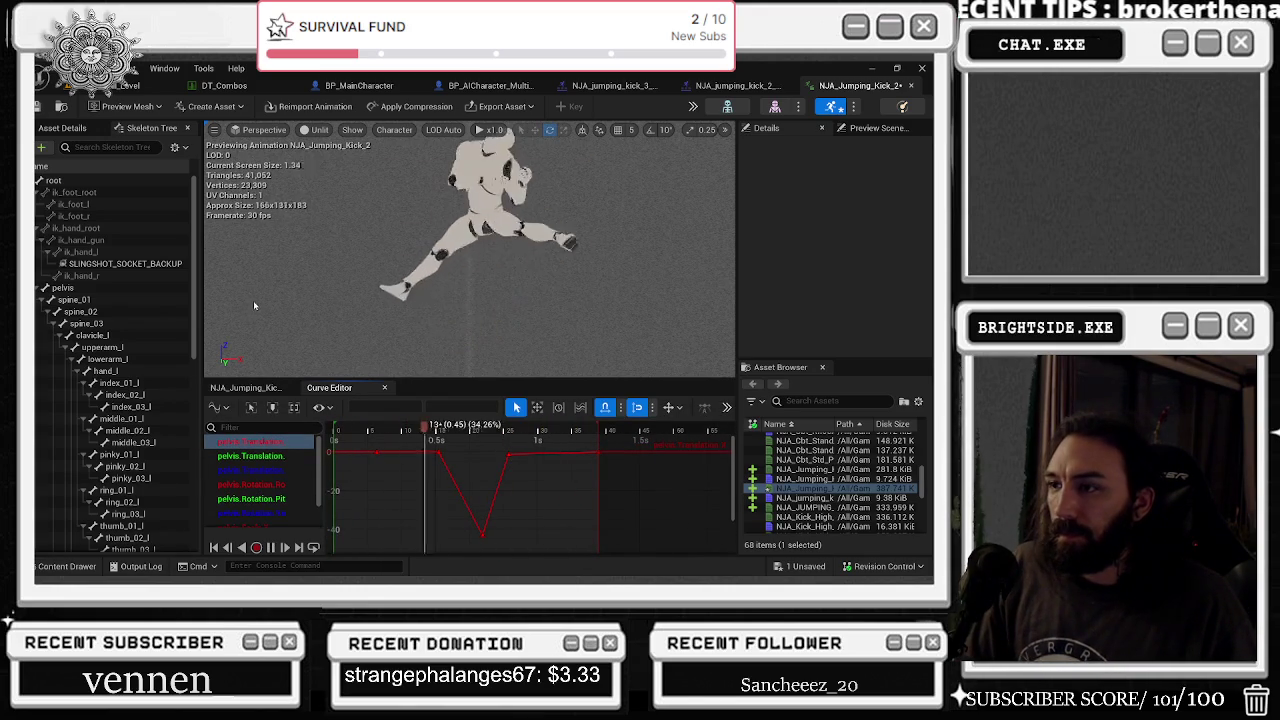
# - Show and frame the pelvis pitch rotation curve, then replay the kick
pyautogui.press('space')
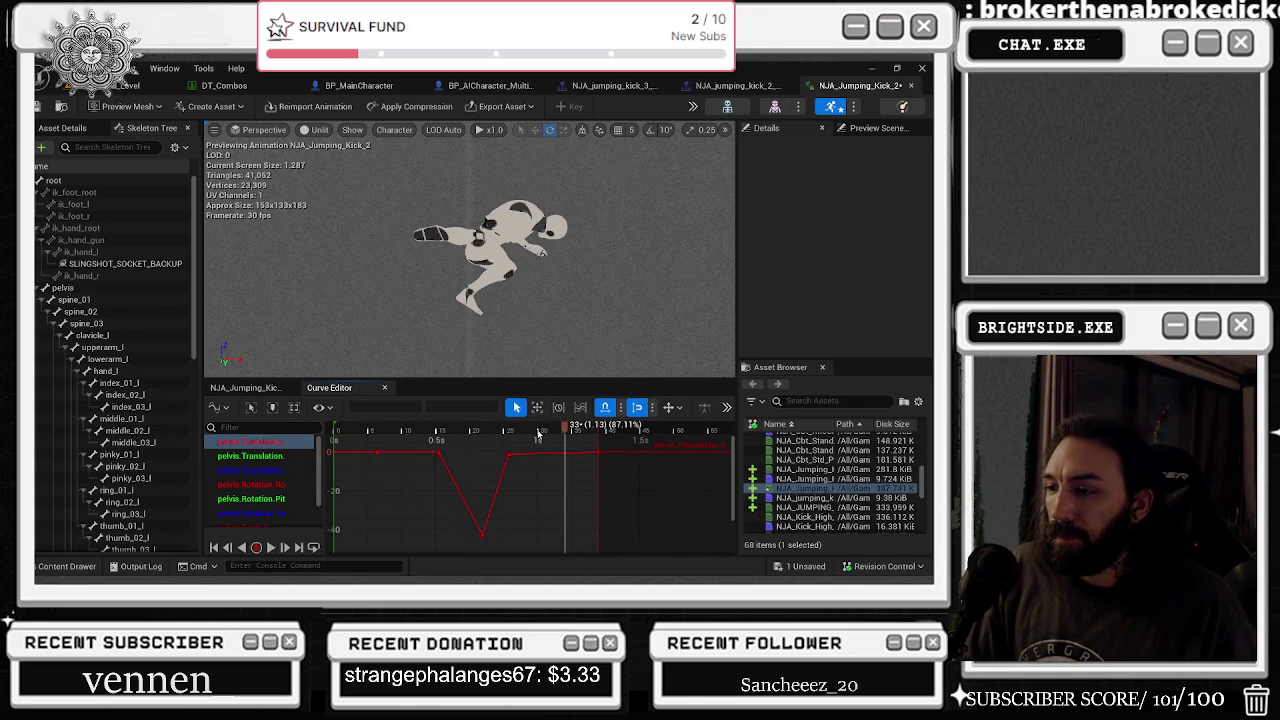
pyautogui.moveTo(538, 438); pyautogui.dragTo(524, 438)
pyautogui.click(262, 499)
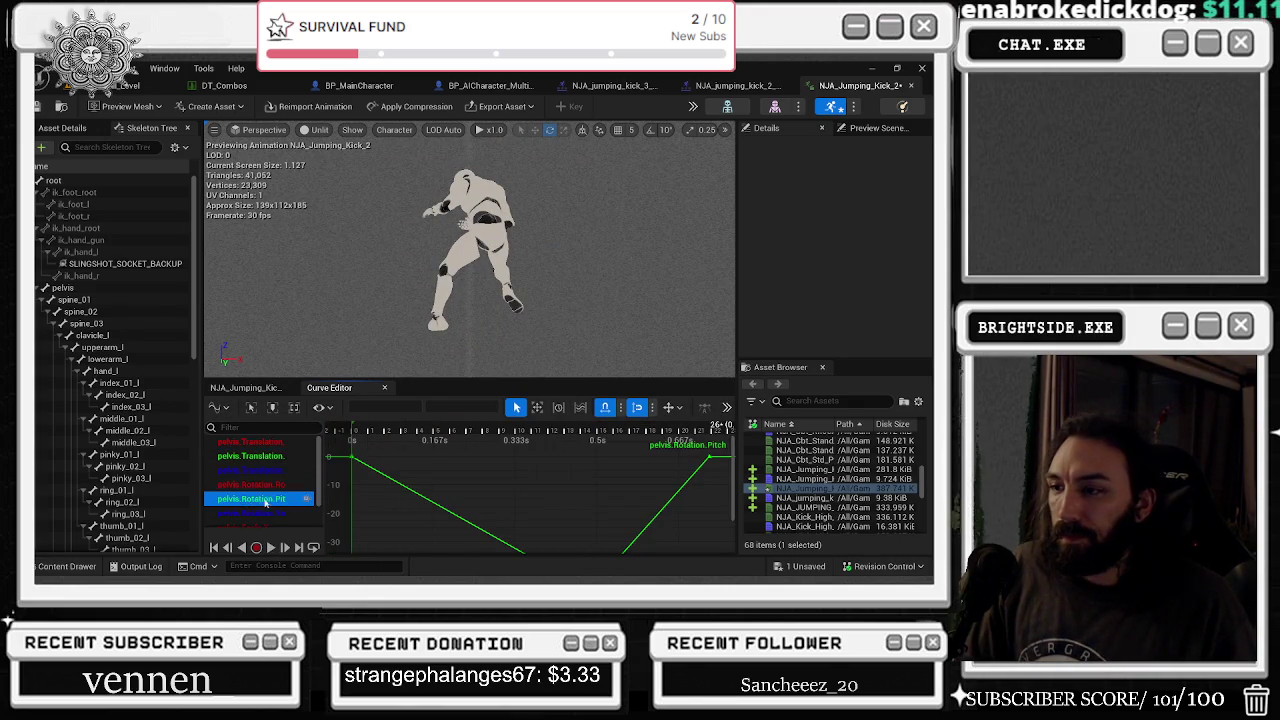
pyautogui.press('f')
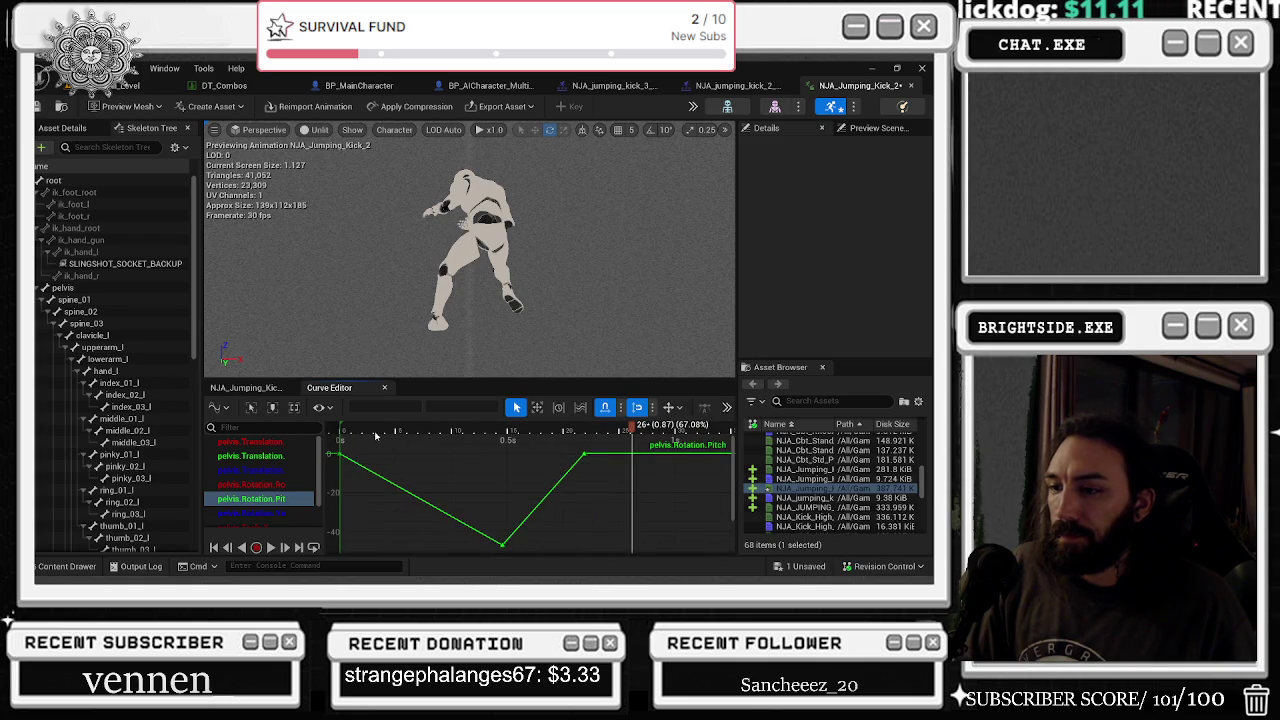
pyautogui.press('space')
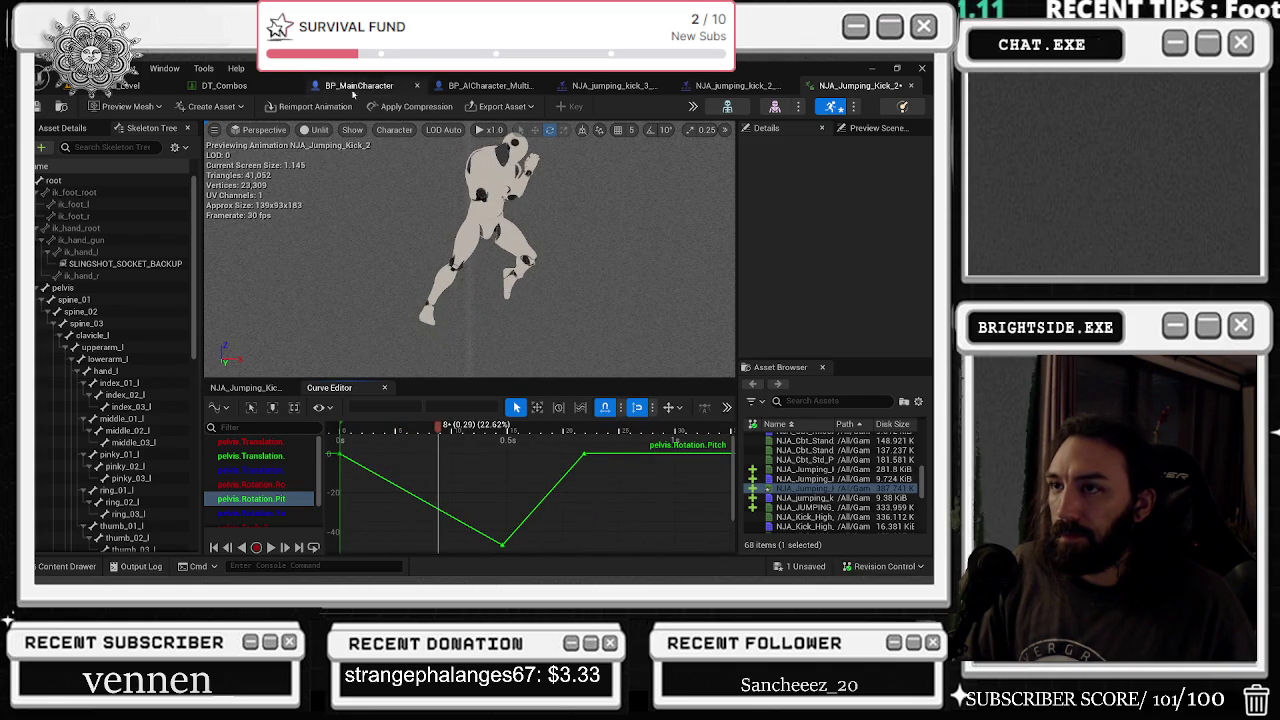
# - Show skeleton bones in the viewport and scrub the kick to frame 17
pyautogui.click(352, 130)
pyautogui.click(400, 191)
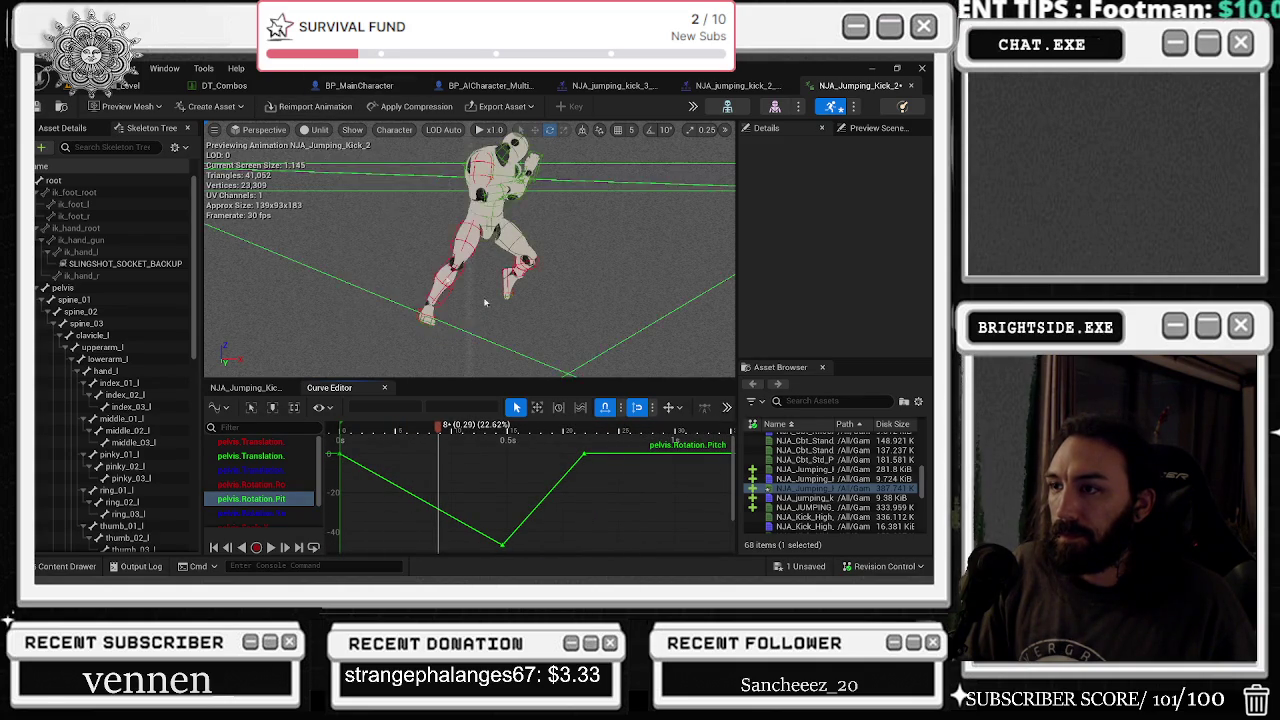
pyautogui.moveTo(576, 307)
pyautogui.mouseDown()
pyautogui.moveTo(545, 307)
pyautogui.moveTo(576, 307)
pyautogui.mouseUp()
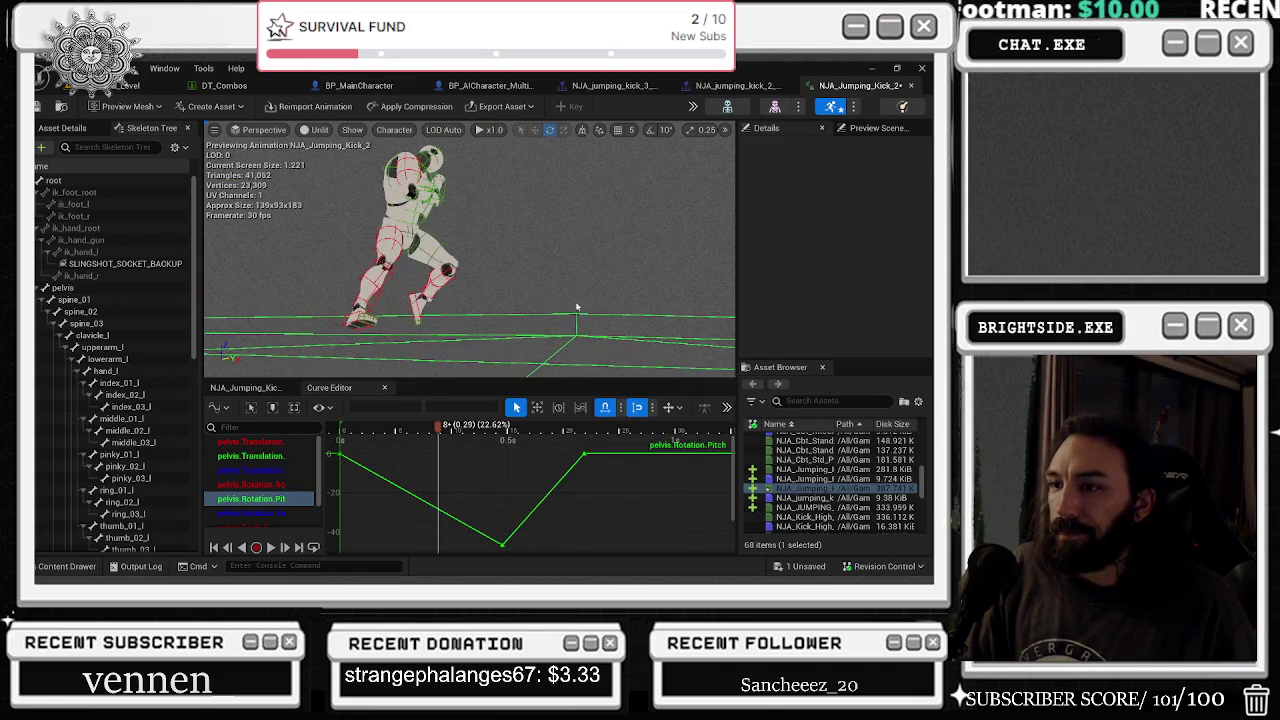
pyautogui.moveTo(450, 436); pyautogui.dragTo(268, 454)
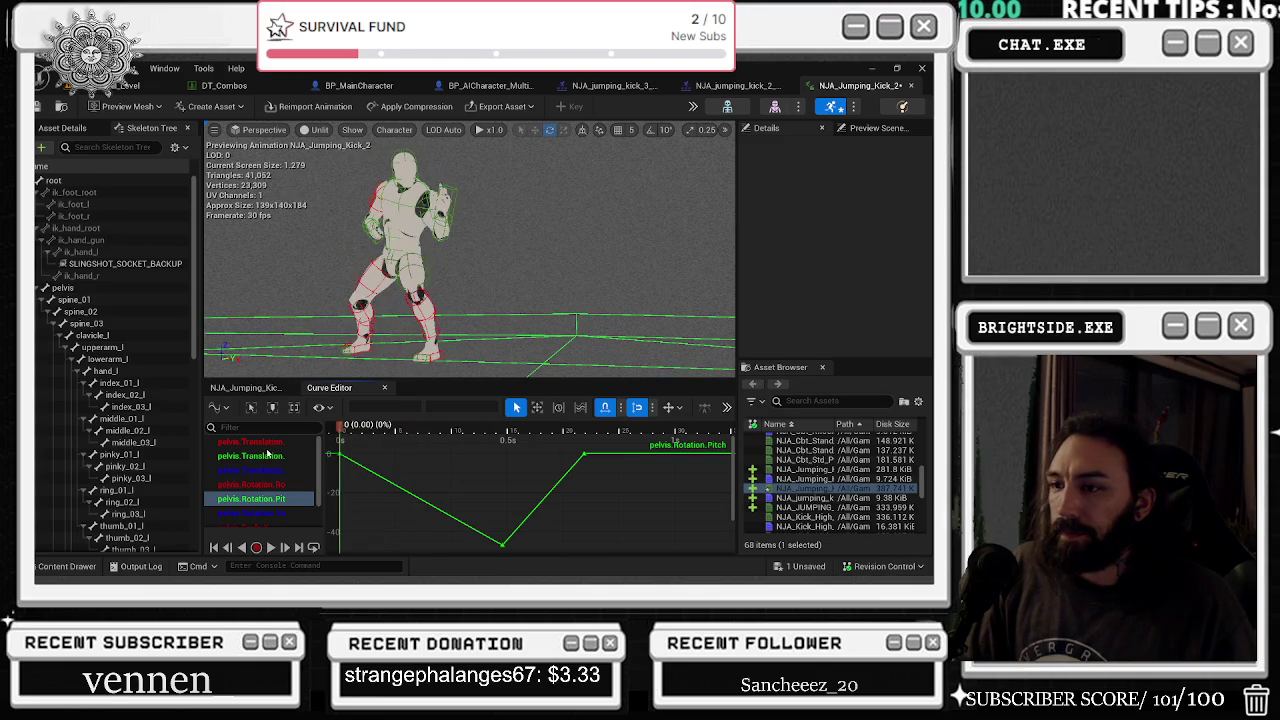
pyautogui.moveTo(576, 320)
pyautogui.mouseDown()
pyautogui.moveTo(564, 300)
pyautogui.moveTo(552, 308)
pyautogui.mouseUp()
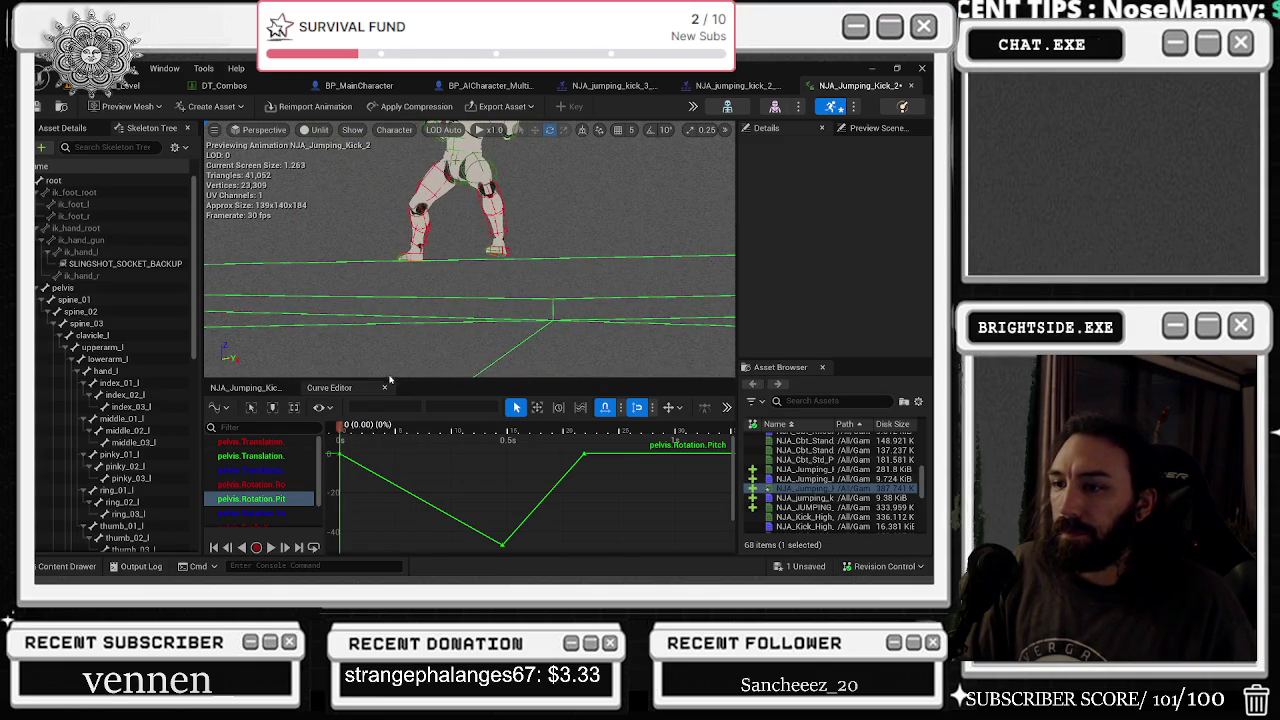
pyautogui.moveTo(343, 427)
pyautogui.mouseDown()
pyautogui.moveTo(628, 442)
pyautogui.moveTo(365, 448)
pyautogui.moveTo(597, 458)
pyautogui.mouseUp()
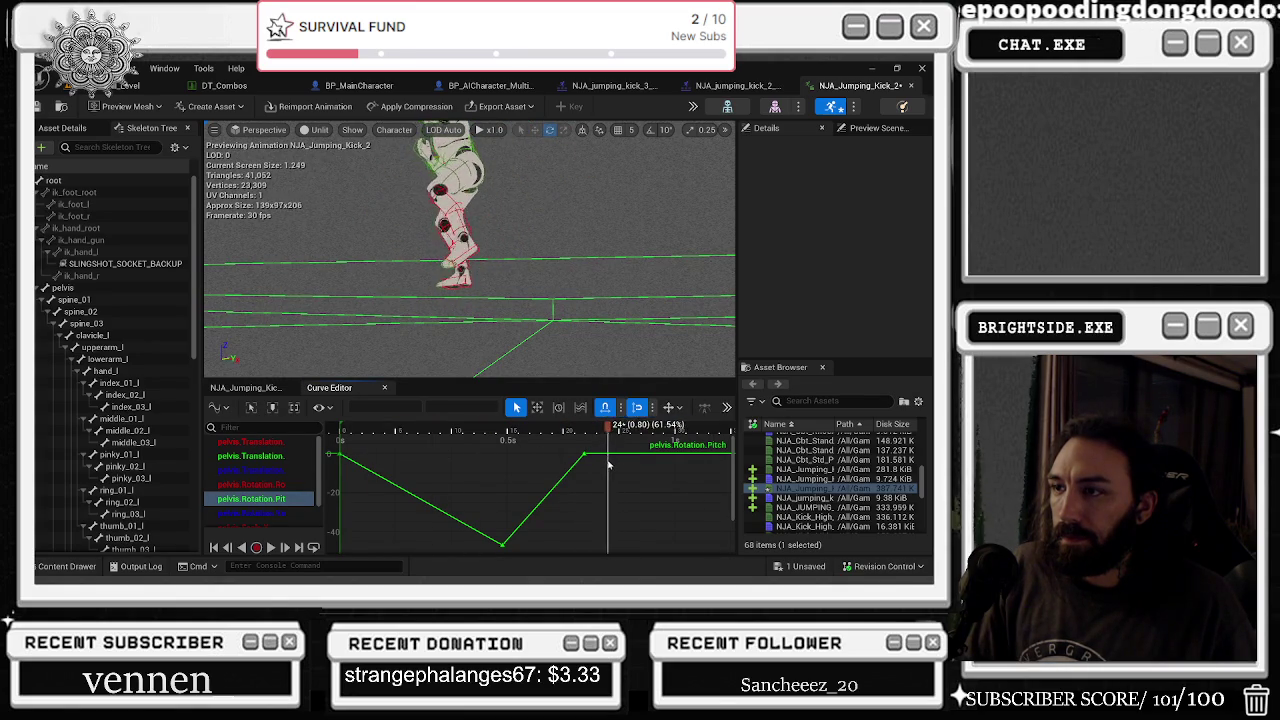
# - Review the pelvis pitch motion between frames 20 and 31, checking curve tangent options
pyautogui.moveTo(690, 465)
pyautogui.mouseDown()
pyautogui.moveTo(430, 455)
pyautogui.moveTo(616, 469)
pyautogui.mouseUp()
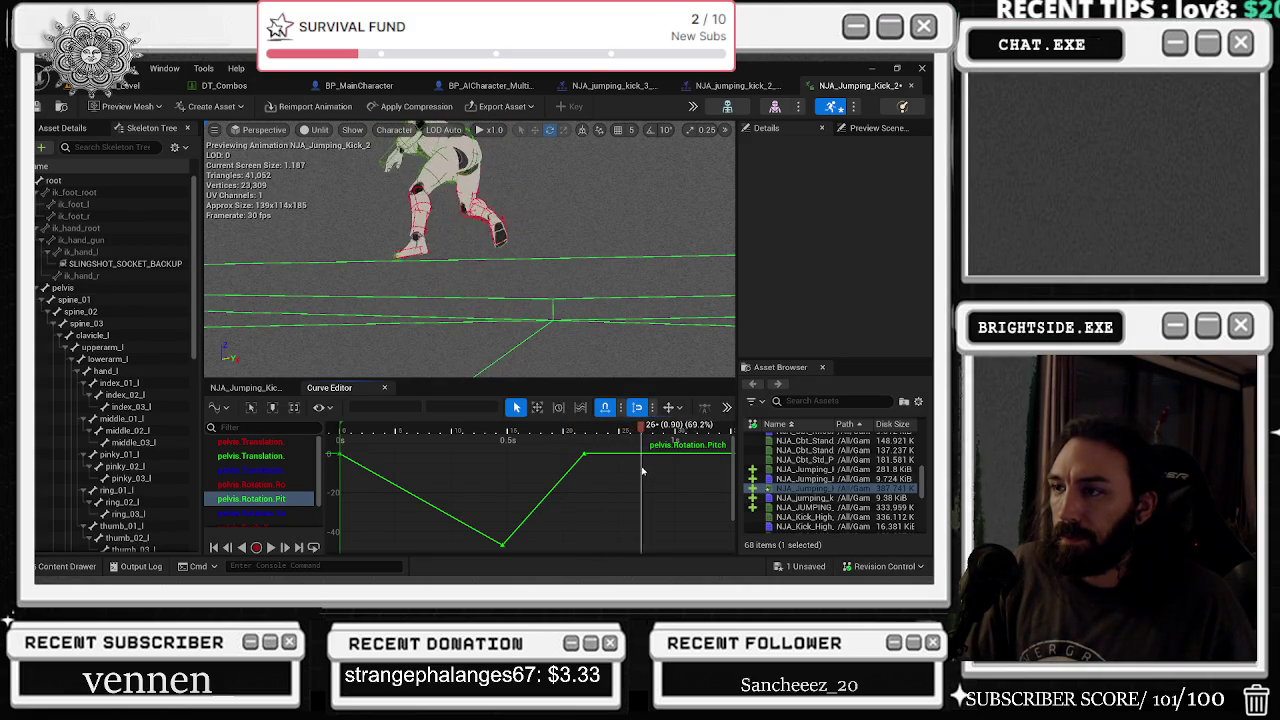
pyautogui.moveTo(664, 467); pyautogui.dragTo(690, 470)
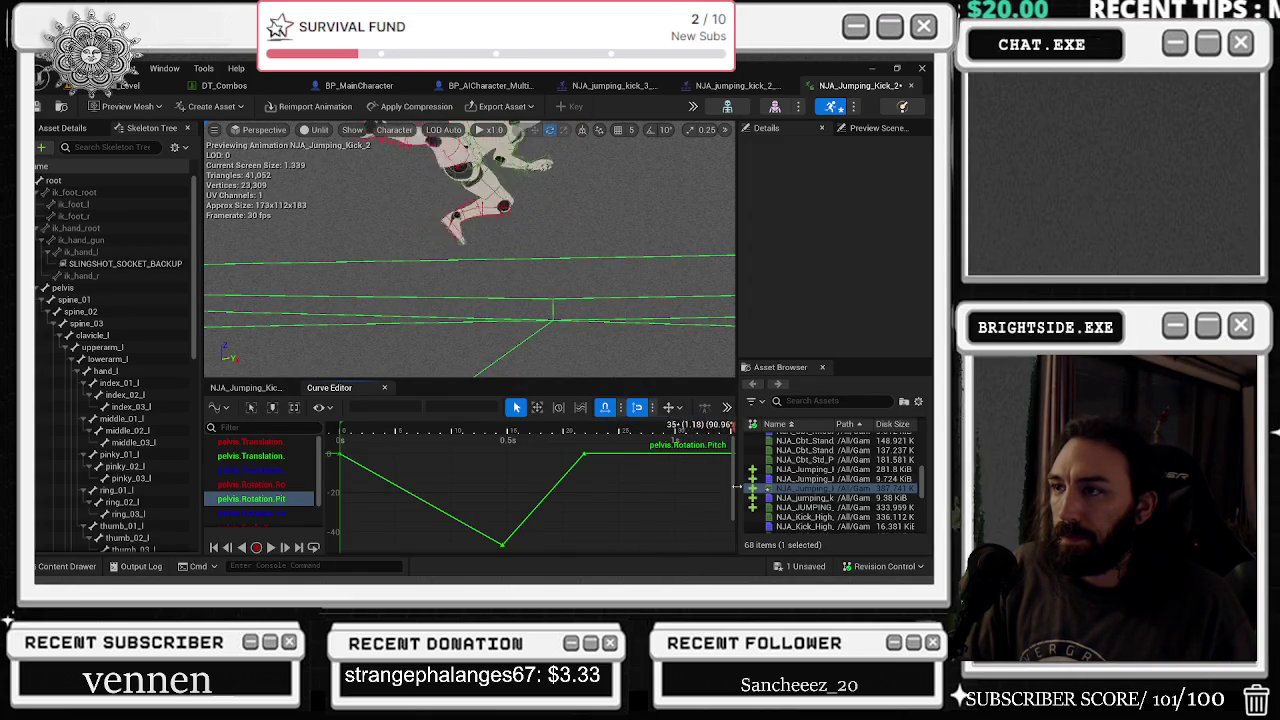
pyautogui.moveTo(686, 519); pyautogui.dragTo(619, 533)
pyautogui.click(727, 407)
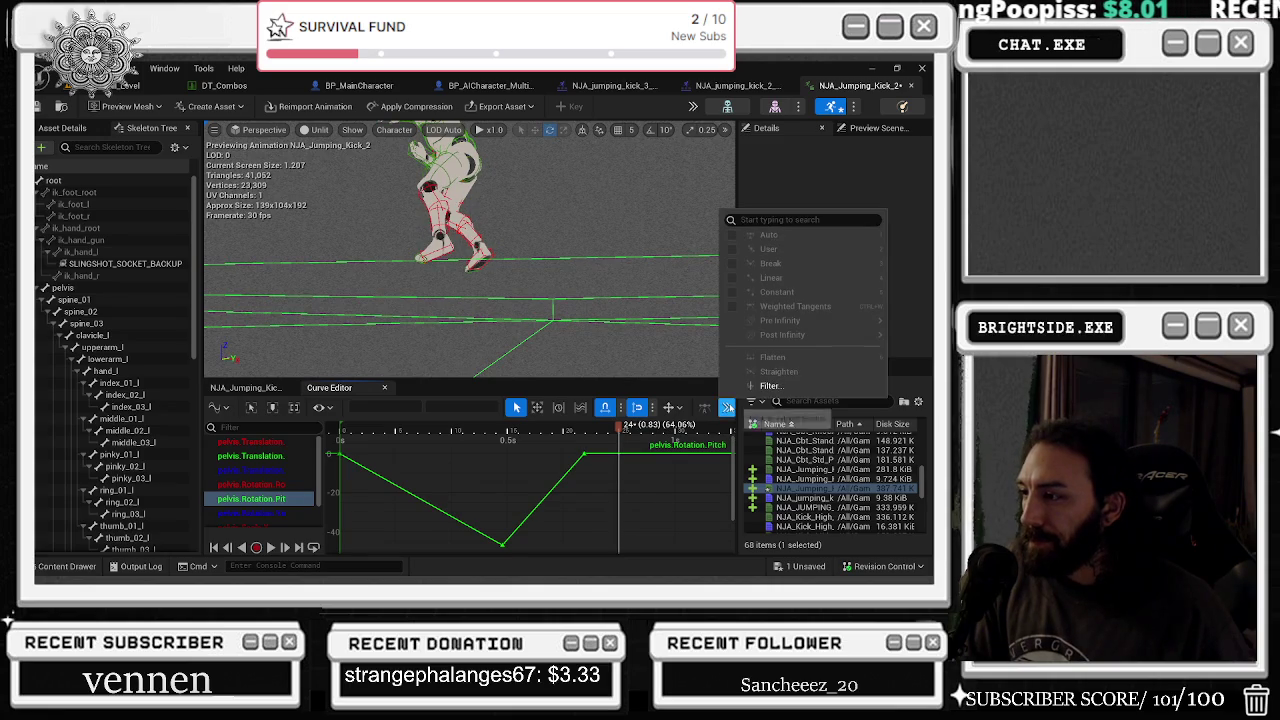
pyautogui.click(727, 407)
pyautogui.click(727, 407)
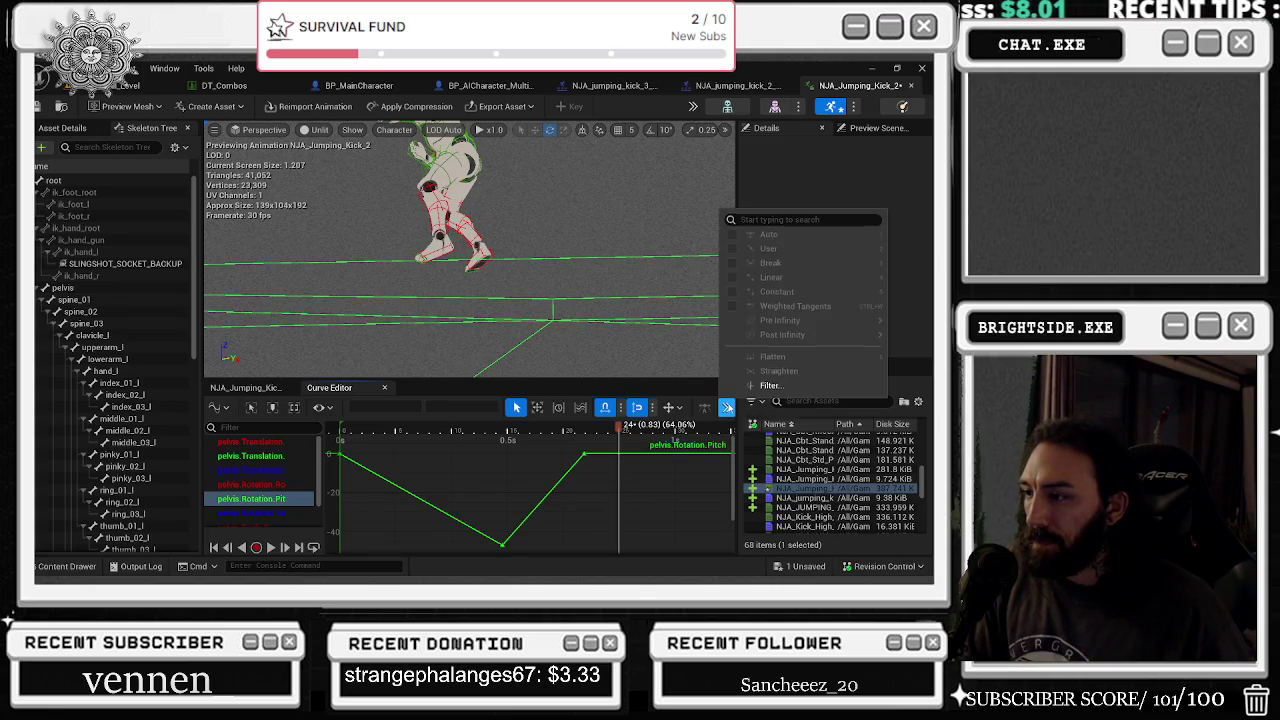
pyautogui.click(727, 407)
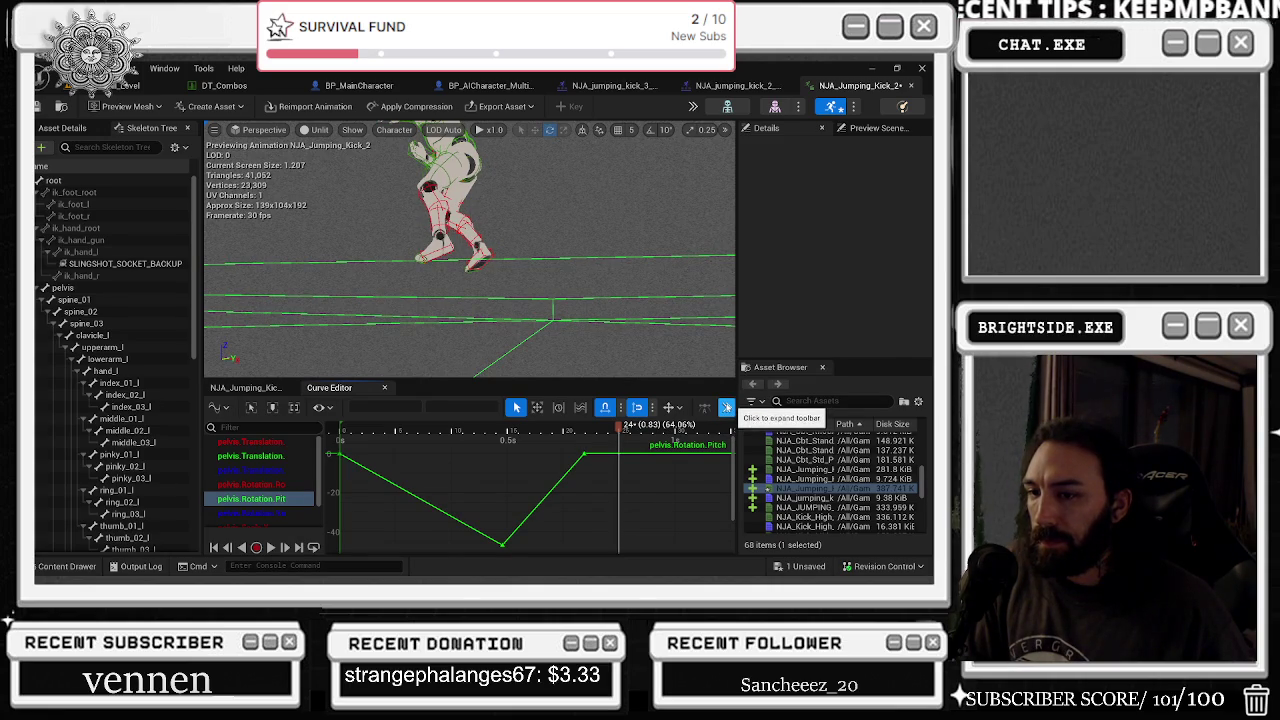
pyautogui.moveTo(617, 430); pyautogui.dragTo(607, 430)
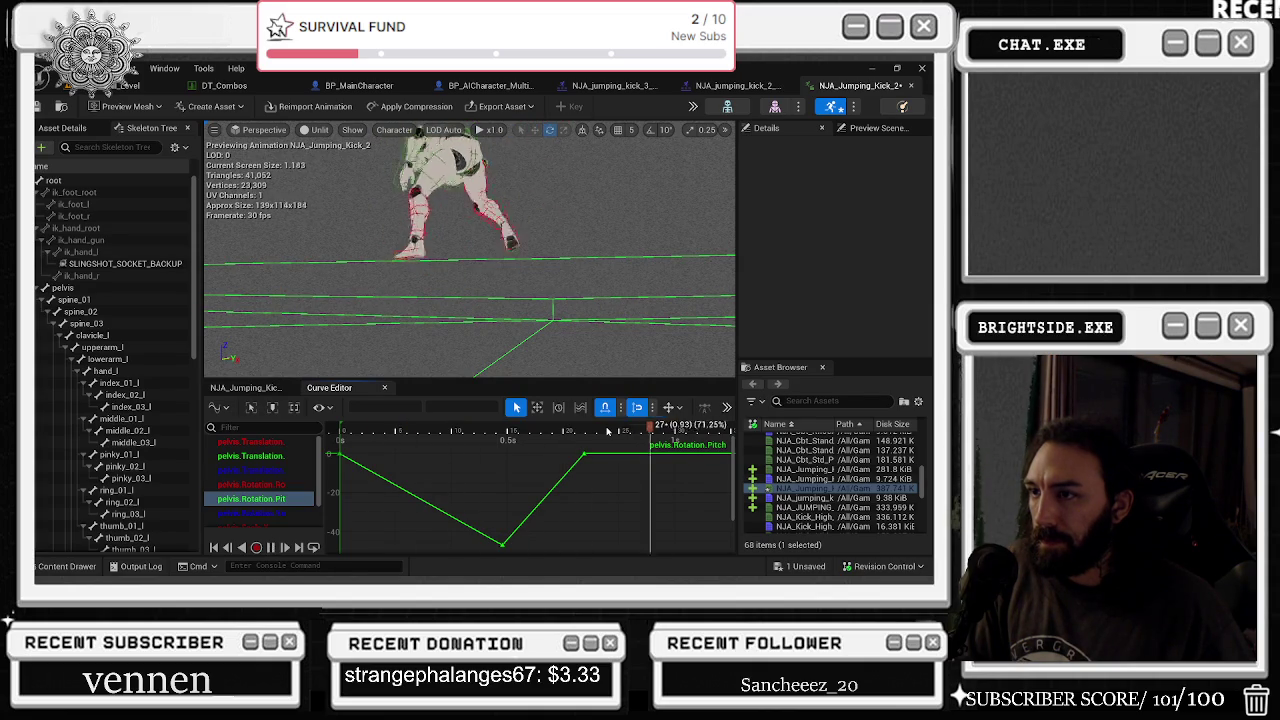
pyautogui.press('space')
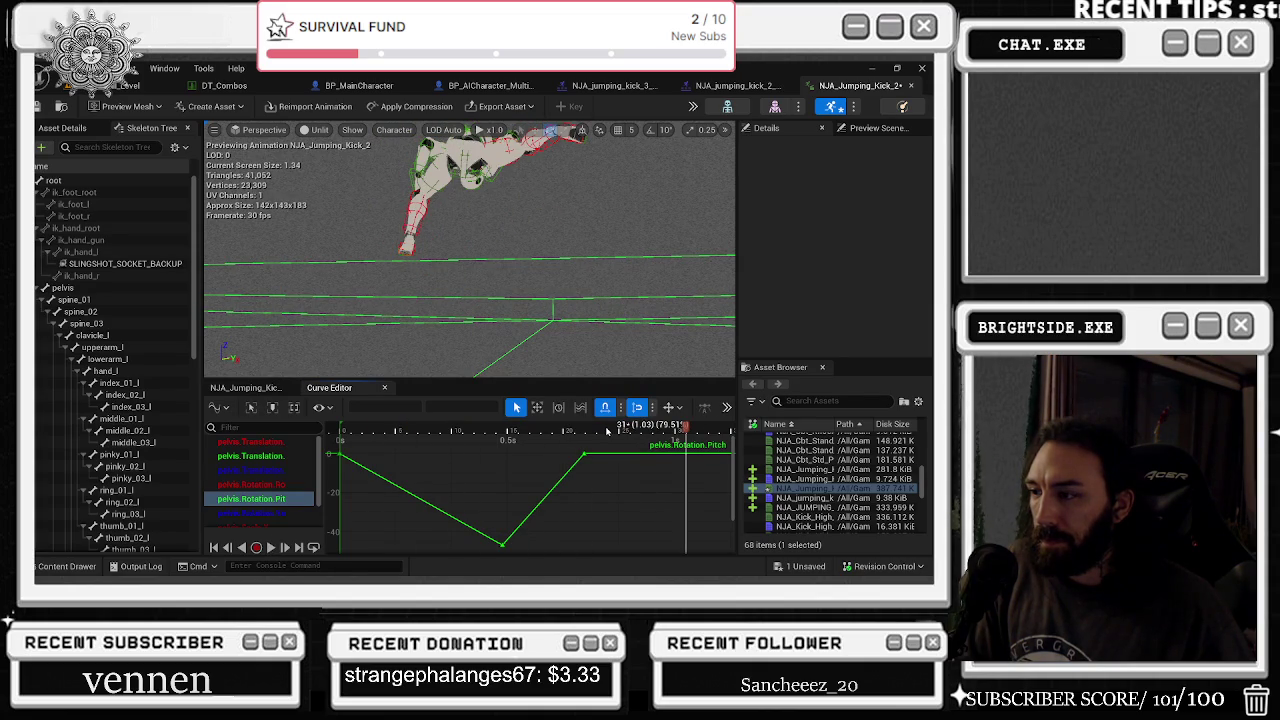
# - Orbit and pull the camera back while the kick plays to view the whole character
pyautogui.moveTo(545, 268); pyautogui.dragTo(513, 225)
pyautogui.press('space')
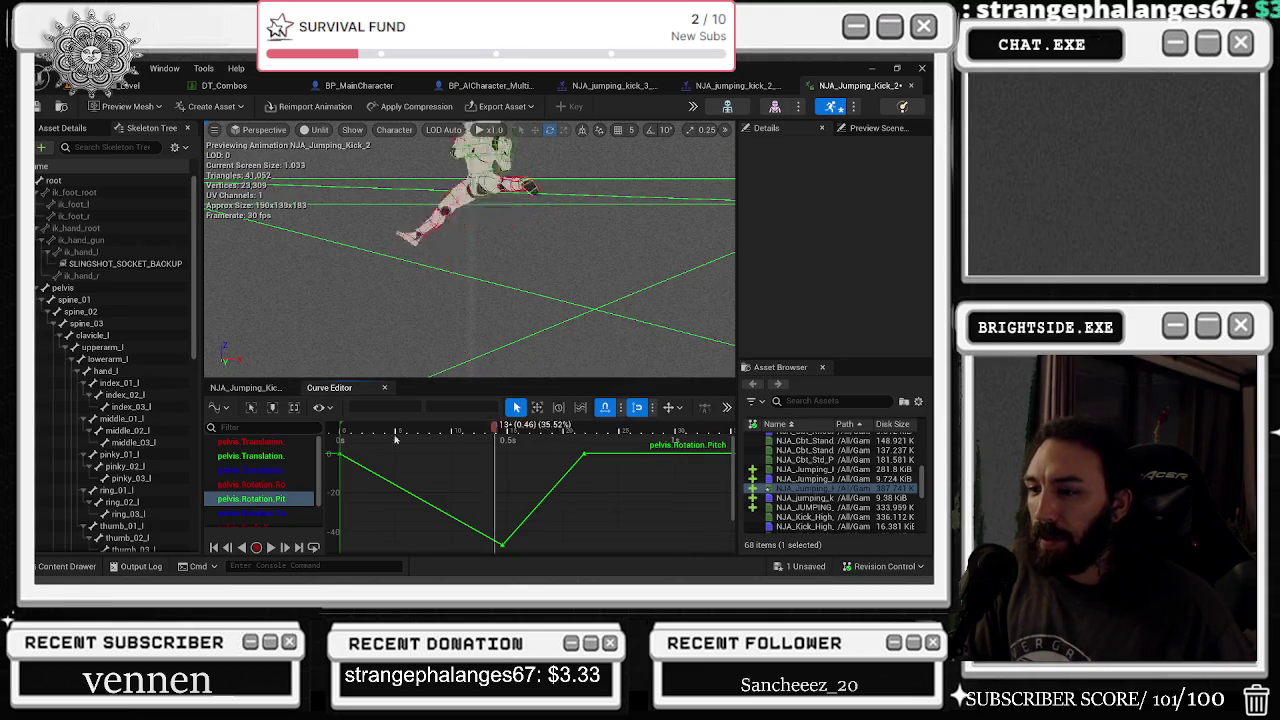
pyautogui.moveTo(405, 241); pyautogui.dragTo(397, 221)
pyautogui.moveTo(529, 289); pyautogui.dragTo(529, 289)
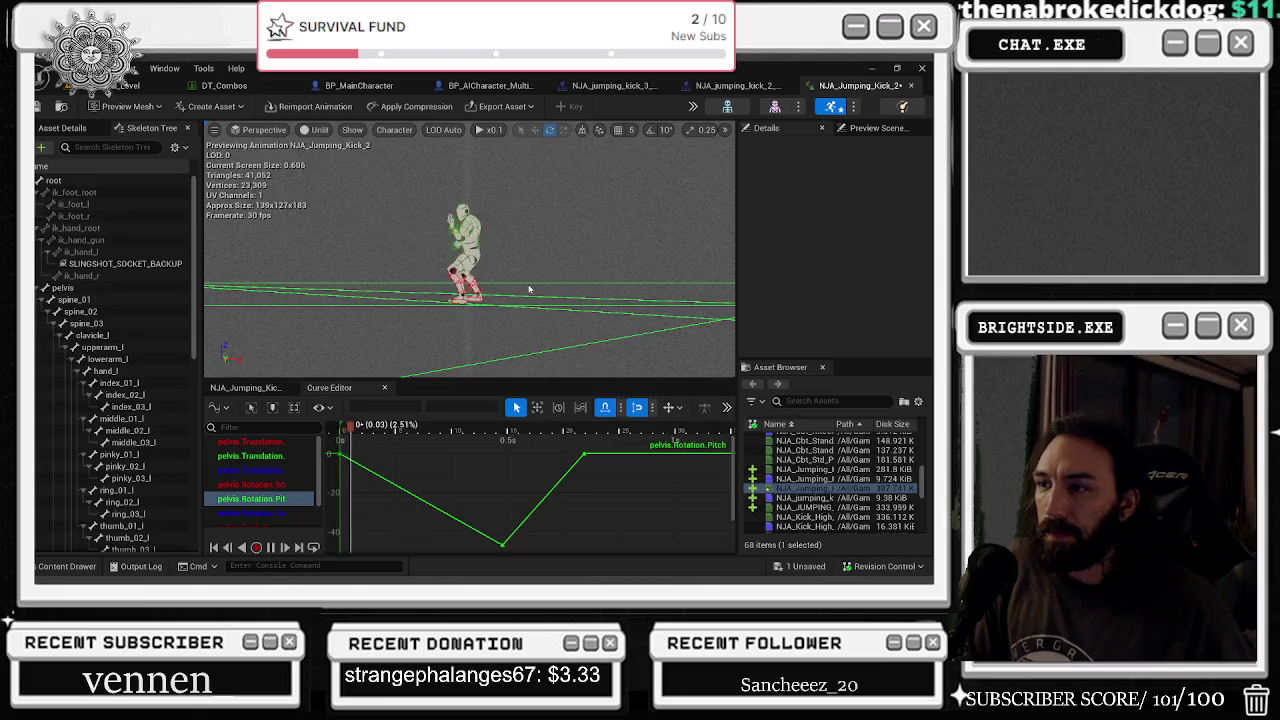
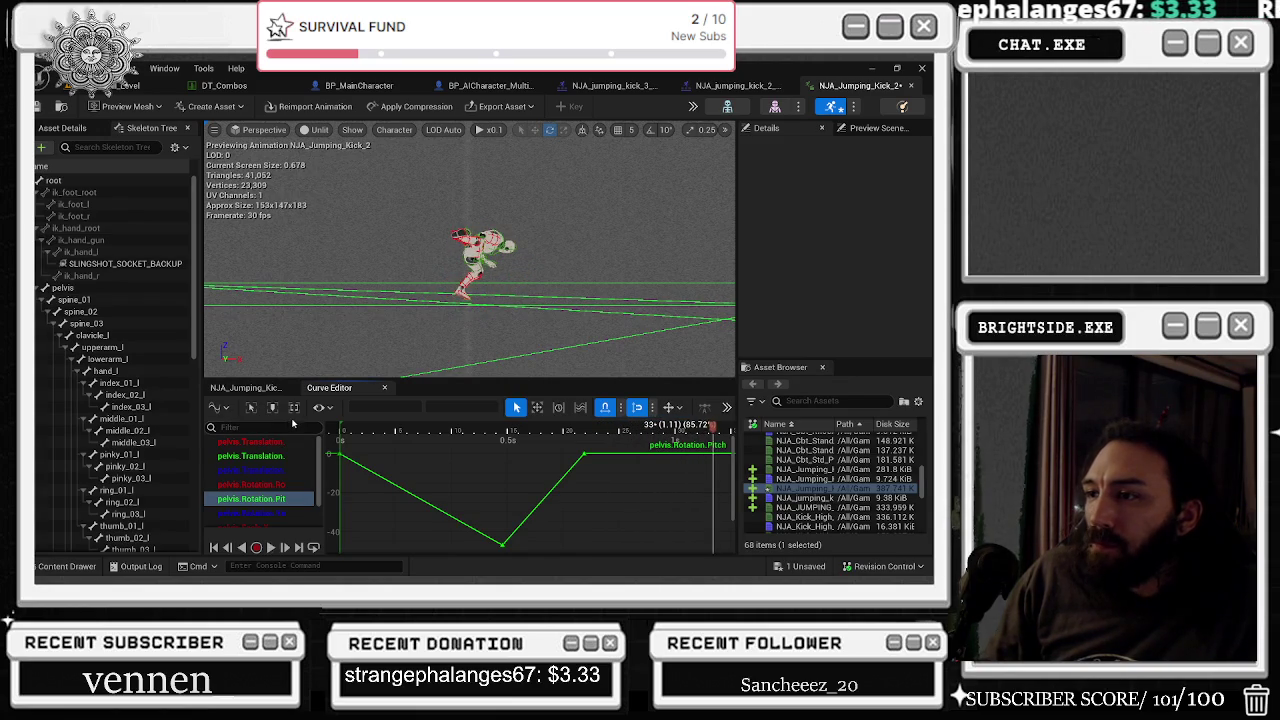
# - Preview the jumping kick animation, then save all unsaved changes from the basketball level
pyautogui.press('space')
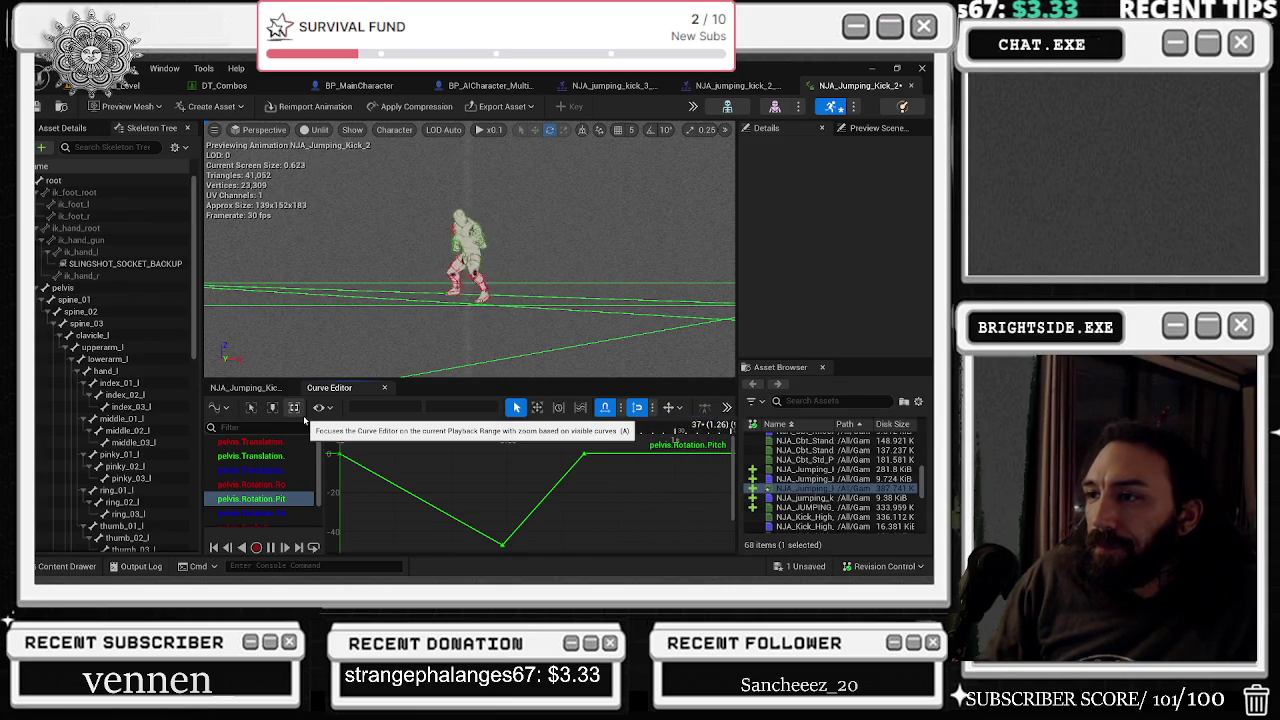
pyautogui.press('space')
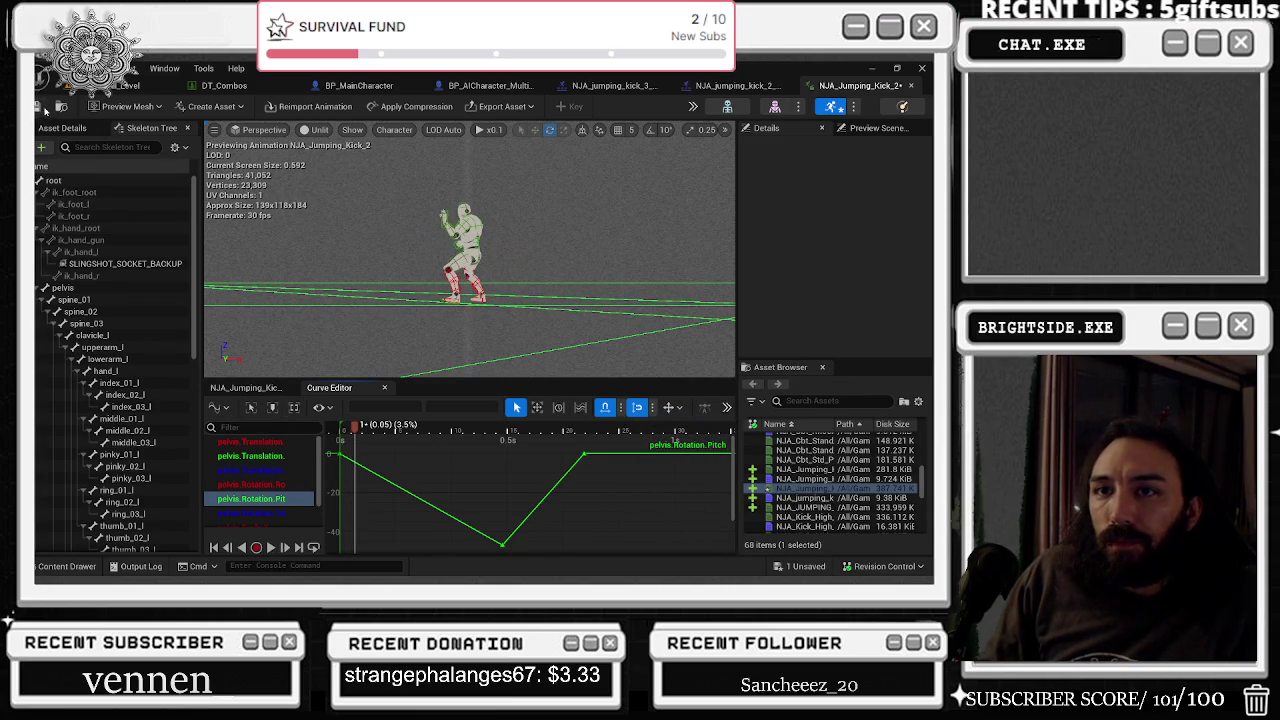
pyautogui.click(118, 86)
pyautogui.click(40, 108)
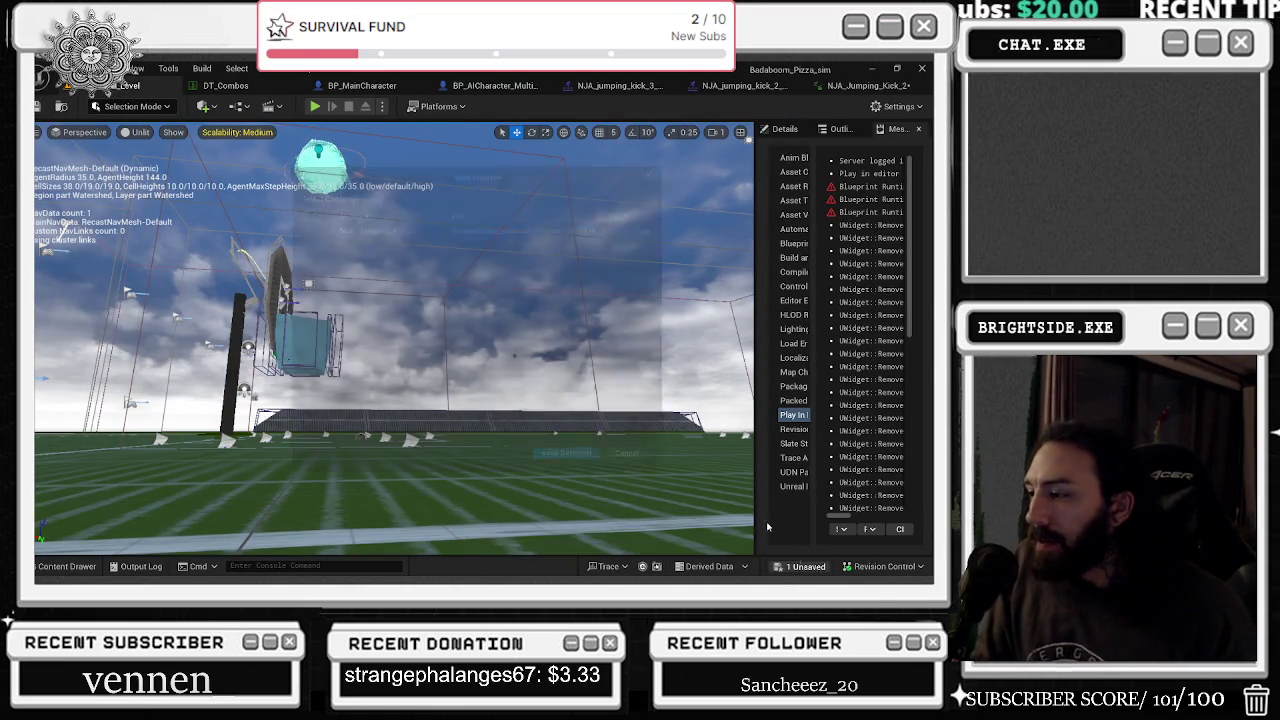
pyautogui.click(566, 453)
# - Playtest the basketball level in the editor, then open the NJA_jumping_kick_2 montage
pyautogui.click(314, 106)
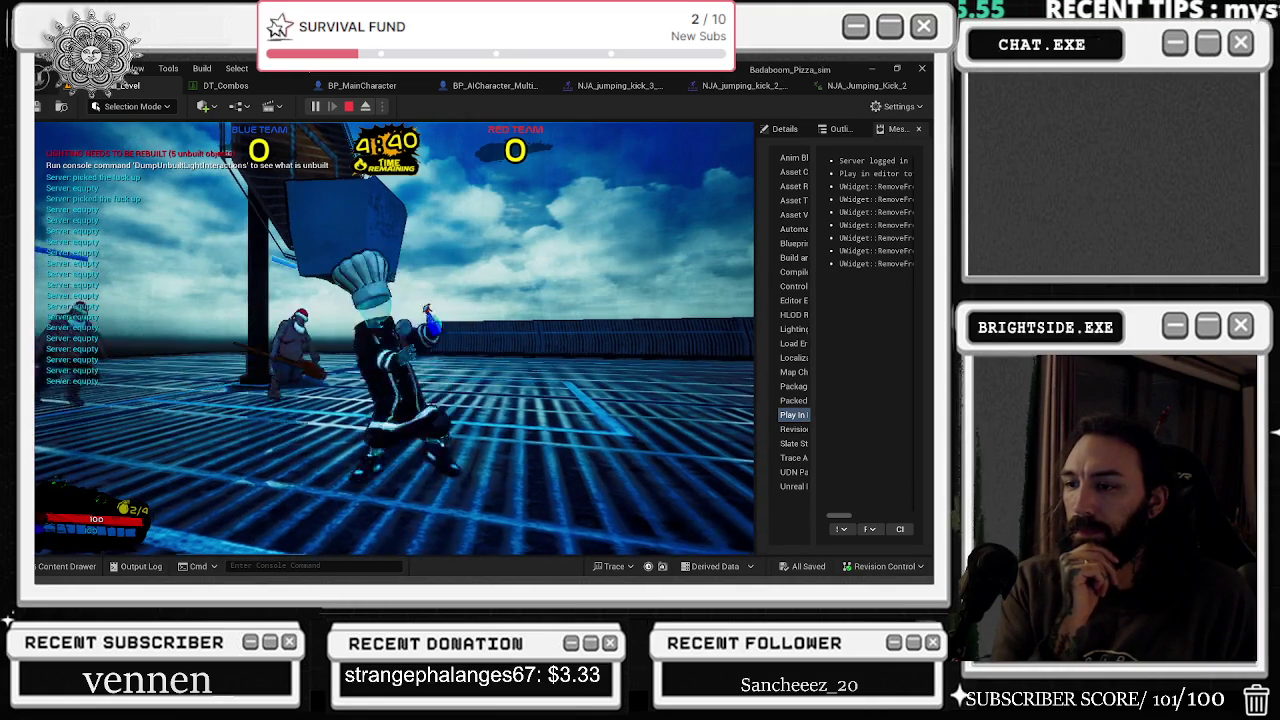
pyautogui.press('Escape')
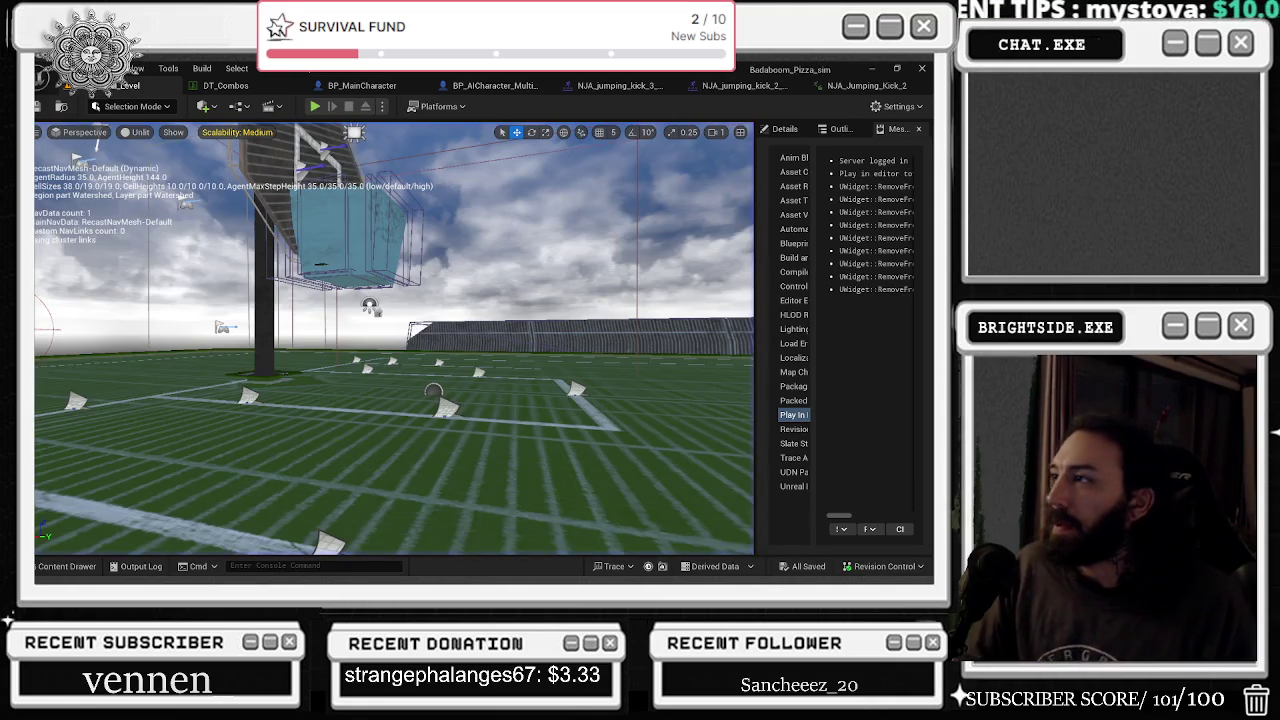
pyautogui.click(745, 85)
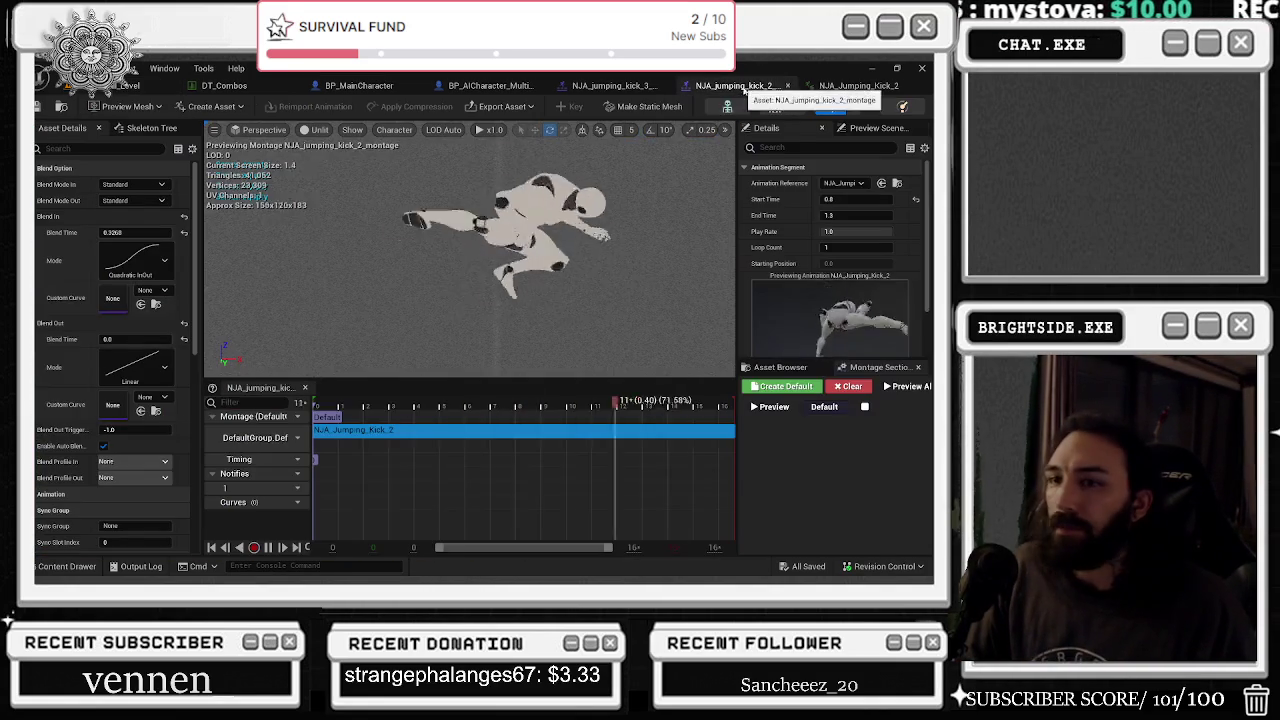
# - Set NJA_jumping_kick_2's Blend Out Time to 0.1, save it, and play the basketball level
pyautogui.click(138, 340)
pyautogui.write('0.1')
pyautogui.press('Return')
pyautogui.hotkey('ctrl', 's')
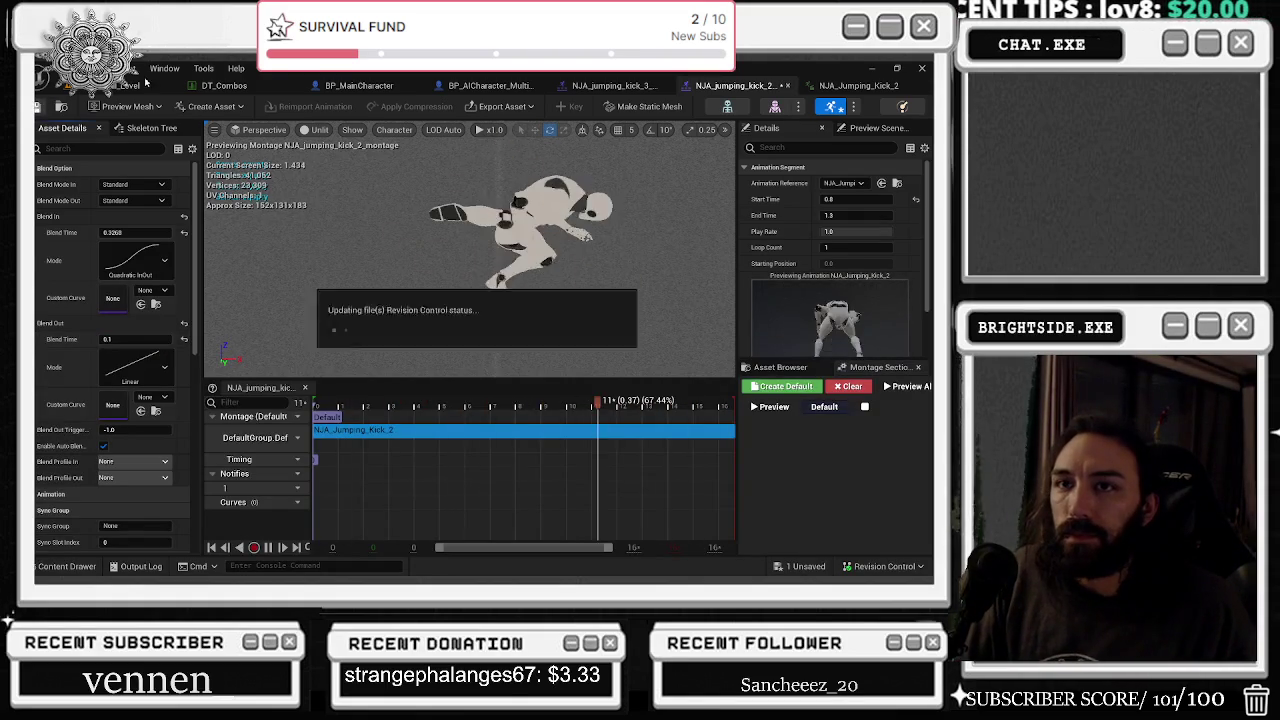
pyautogui.click(130, 85)
pyautogui.click(315, 107)
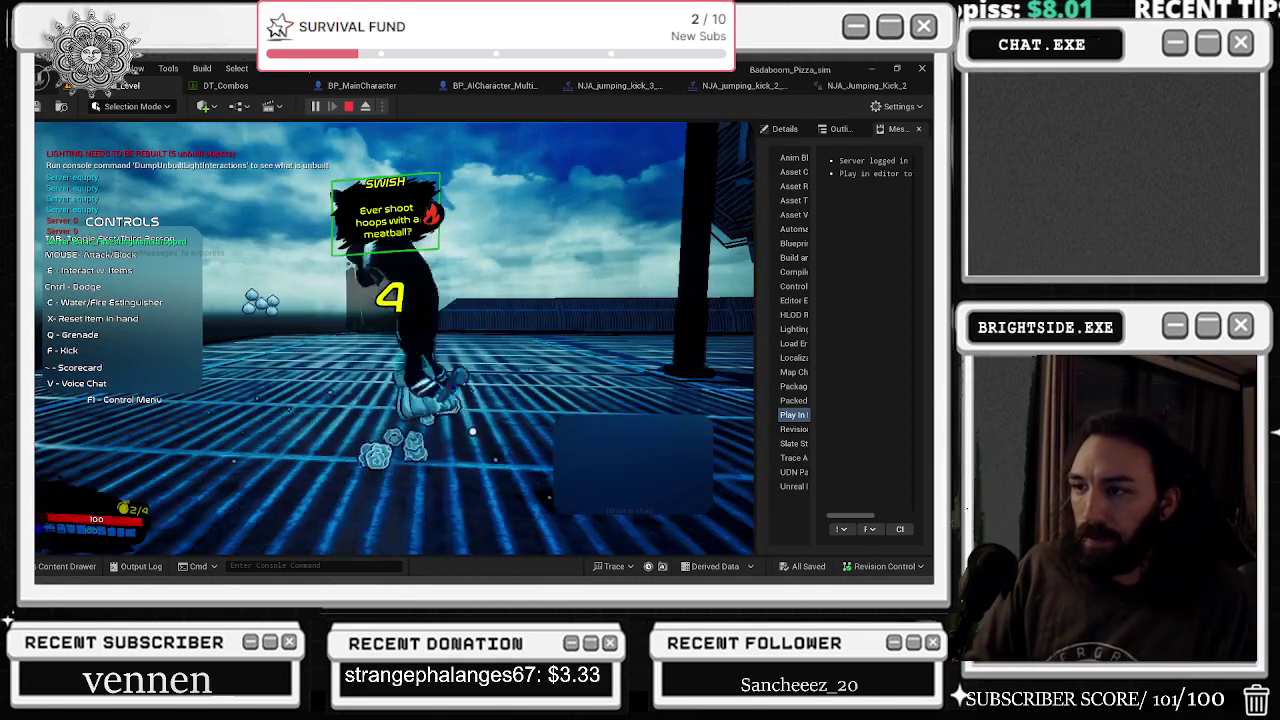
# - Test the F kick and forward walking in play, hide the controls help, then stop playing
pyautogui.press('f')
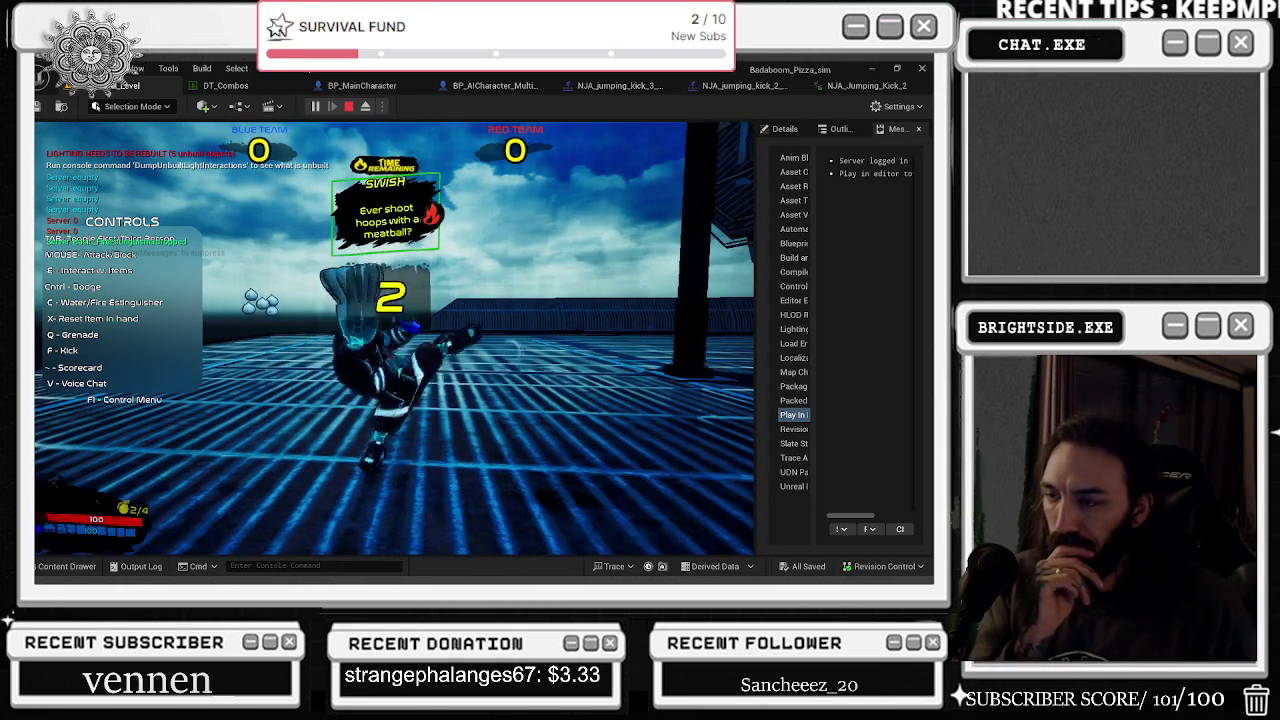
pyautogui.press('w')
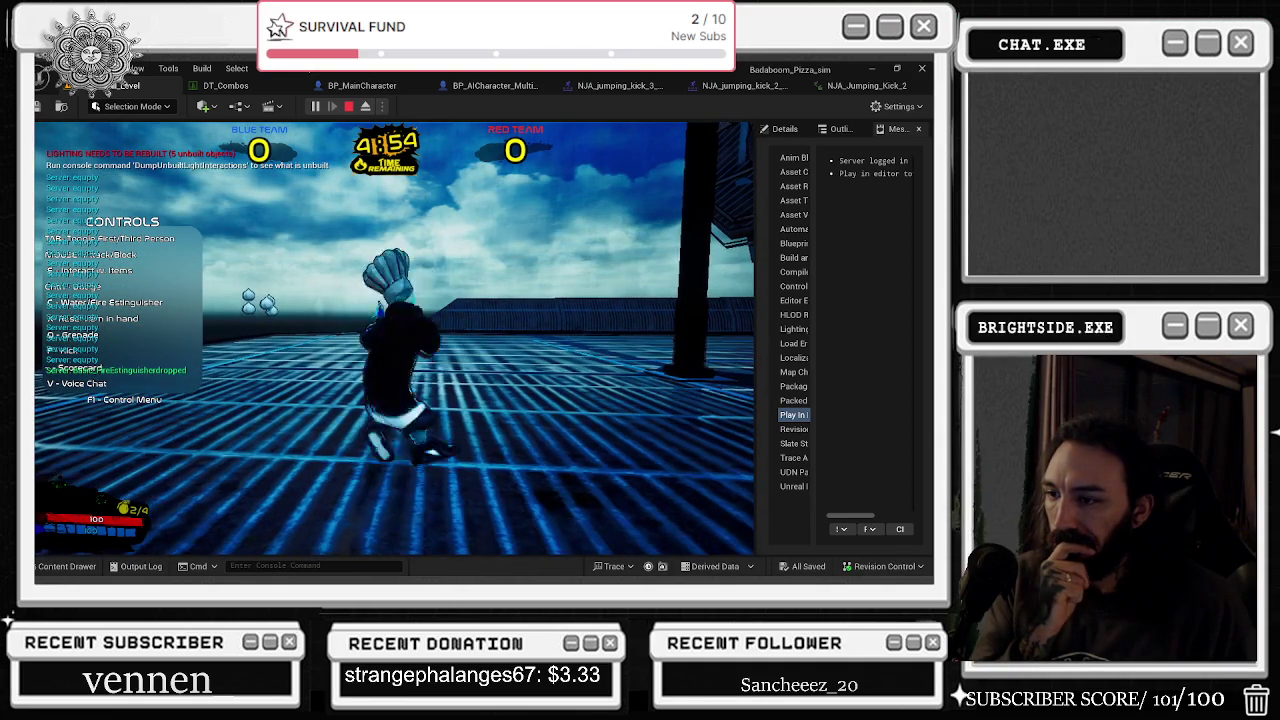
pyautogui.press('F1')
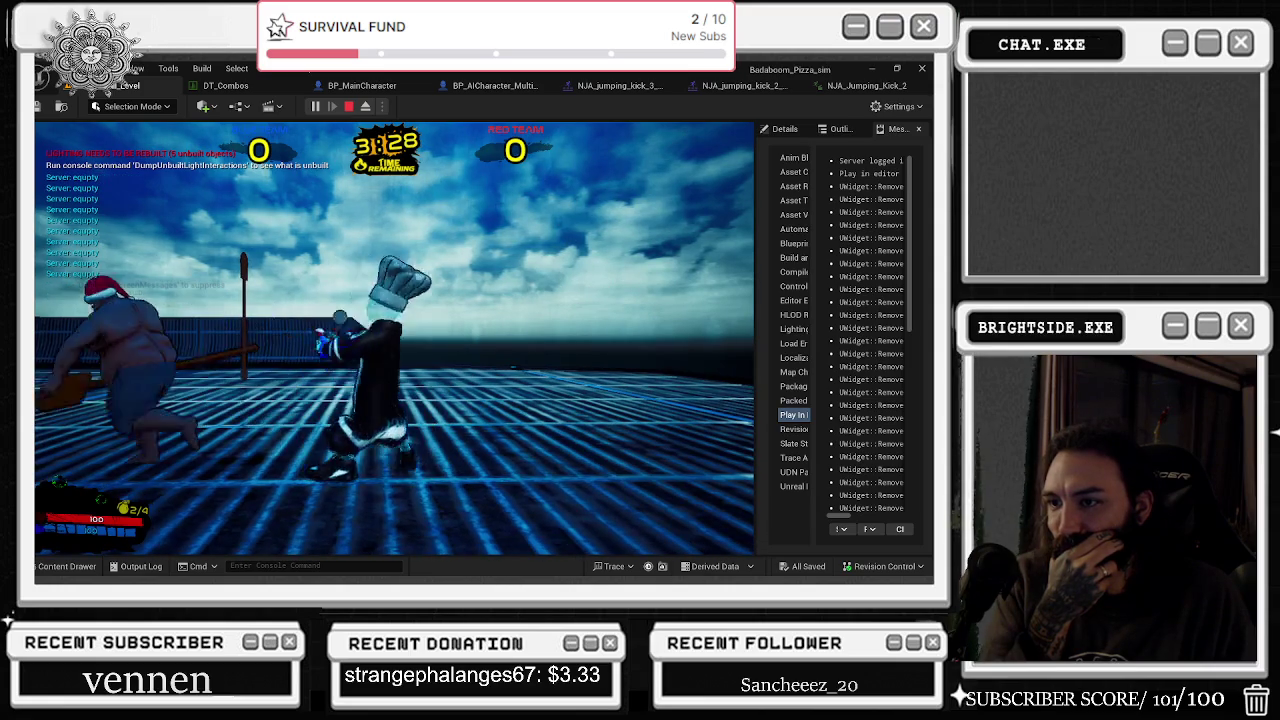
pyautogui.press('Escape')
pyautogui.click(251, 90)
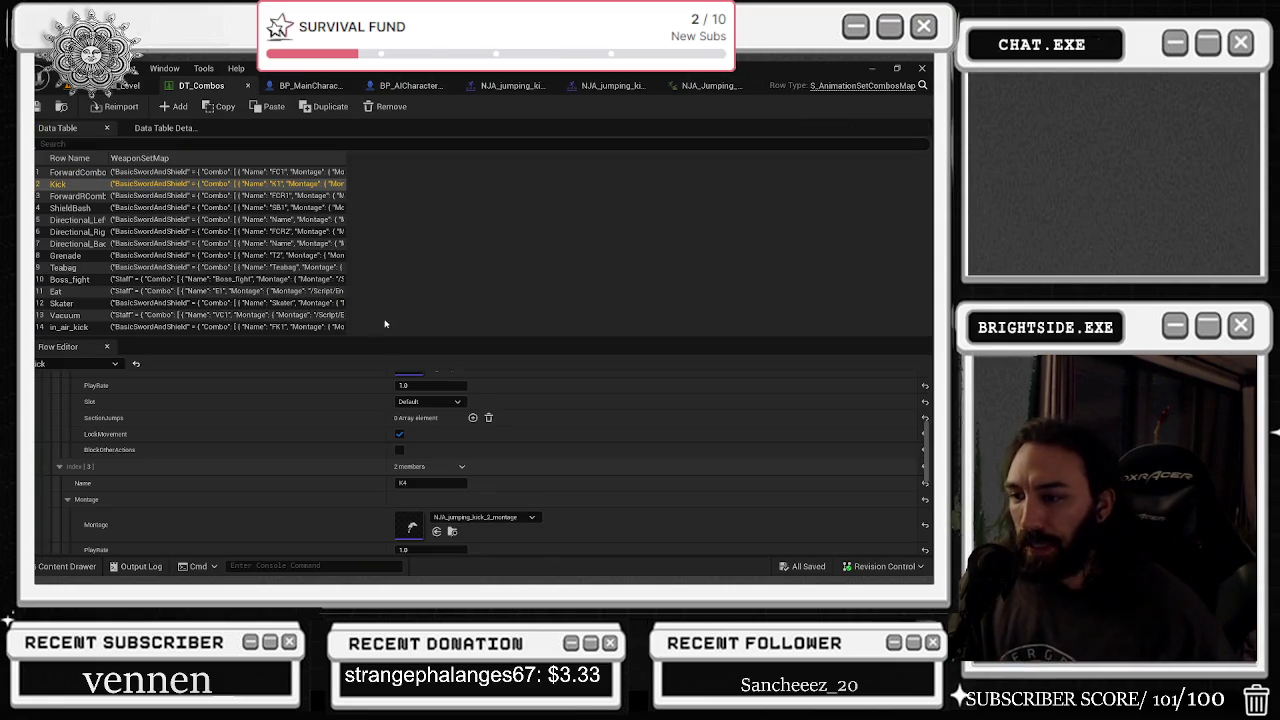
# - Expand DT_Combos Kick entry [0] and open its montage, then return to NJA_Jumping_Kick_2
pyautogui.scroll(5, 305, 448)
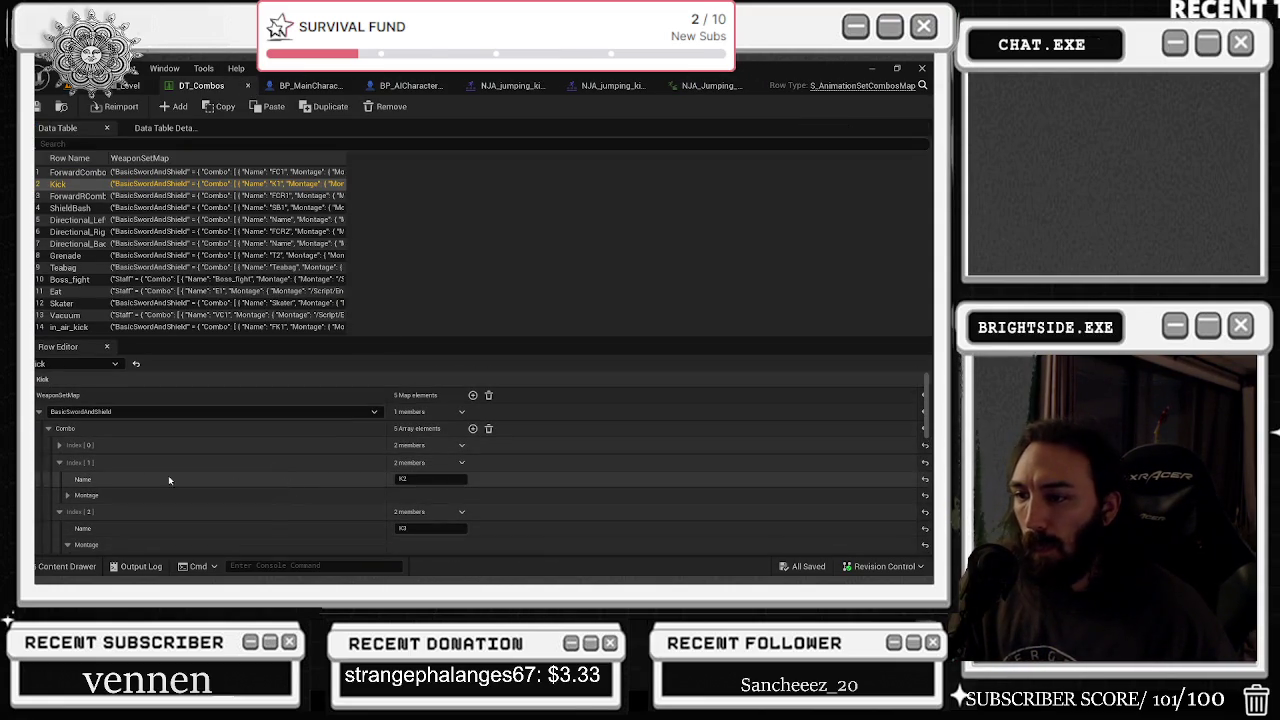
pyautogui.click(60, 446)
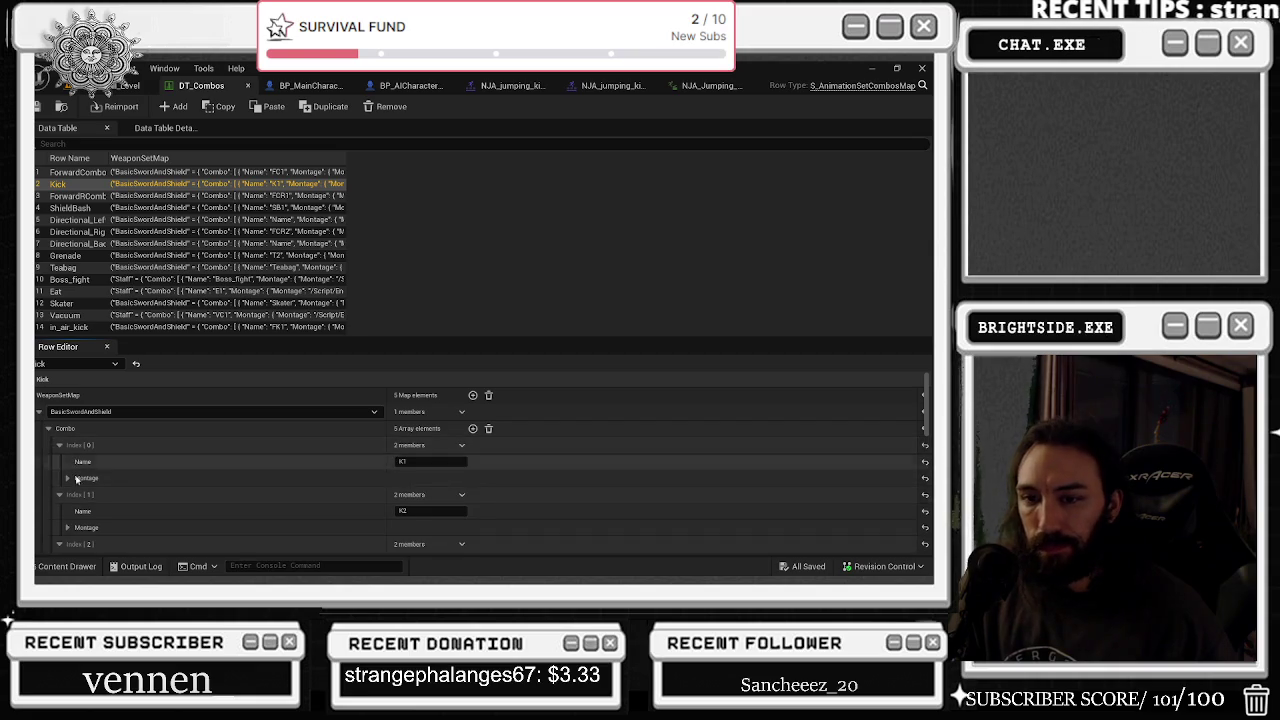
pyautogui.doubleClick(412, 505)
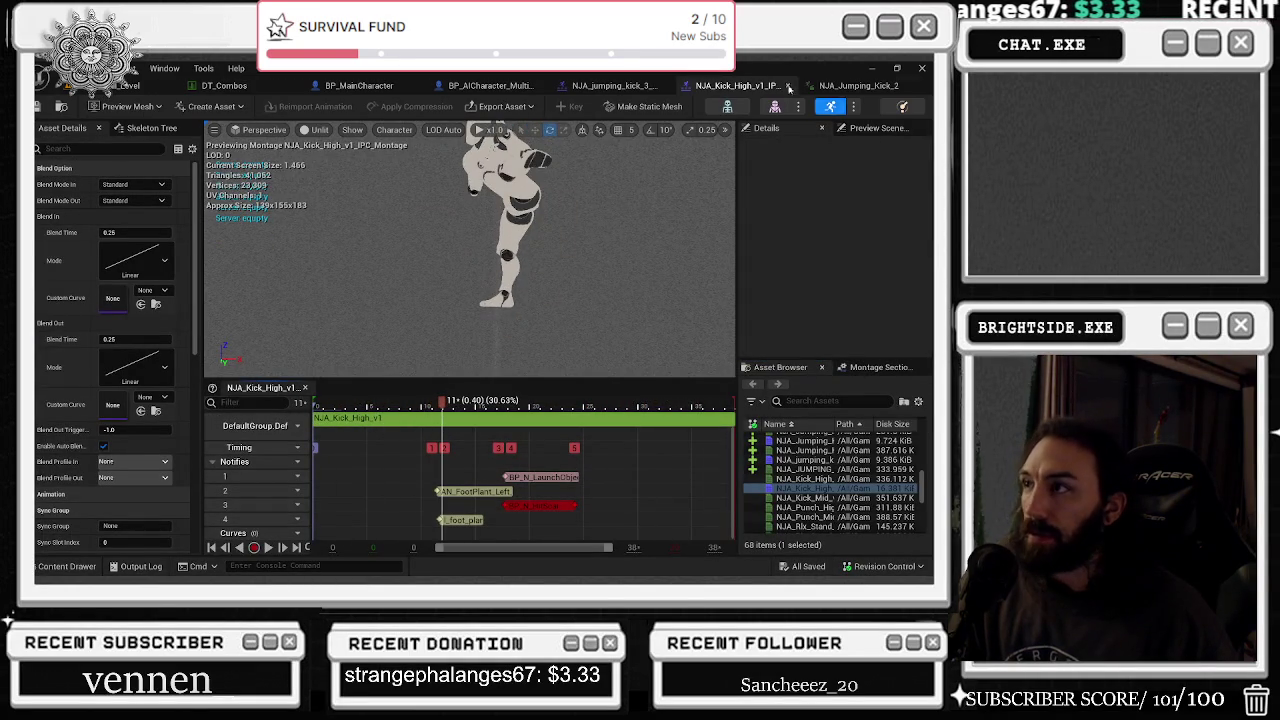
pyautogui.click(858, 85)
# - Show keys for all bone channels and open NJA_jumping_kick_2_montage from the Content Drawer
pyautogui.click(270, 410)
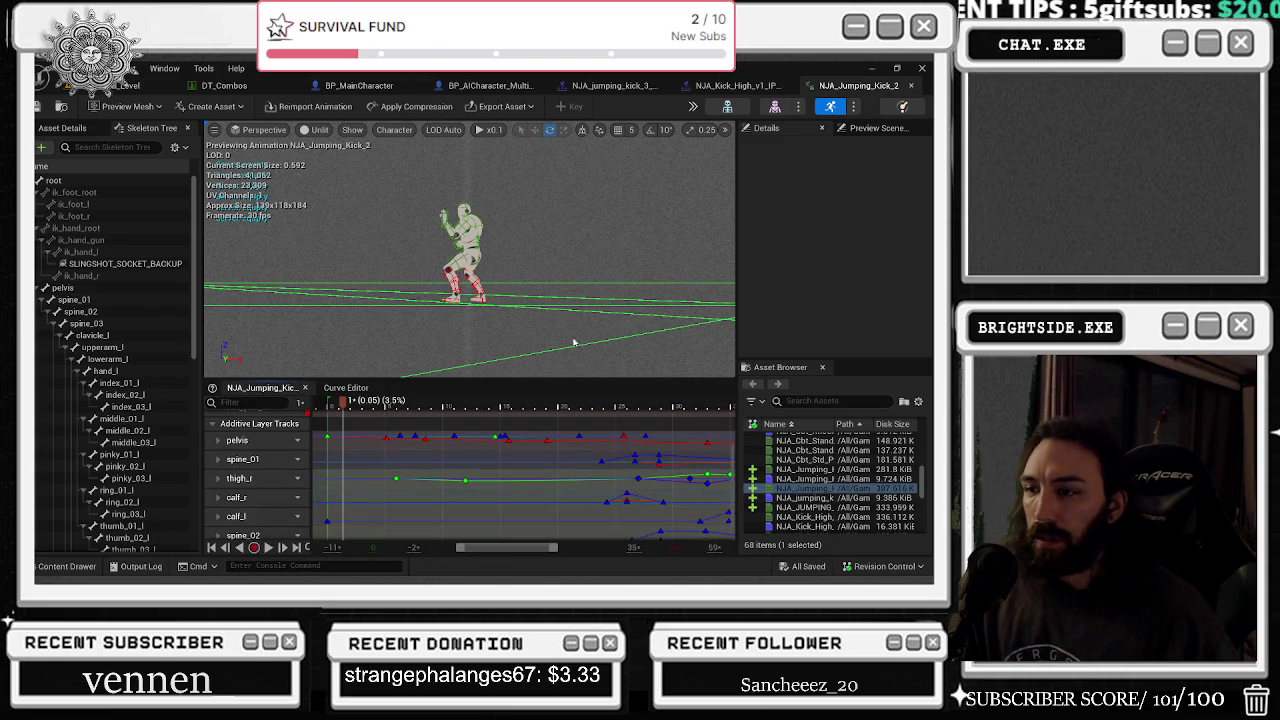
pyautogui.hotkey('ctrl', 'space')
pyautogui.scroll(-2, 715, 487)
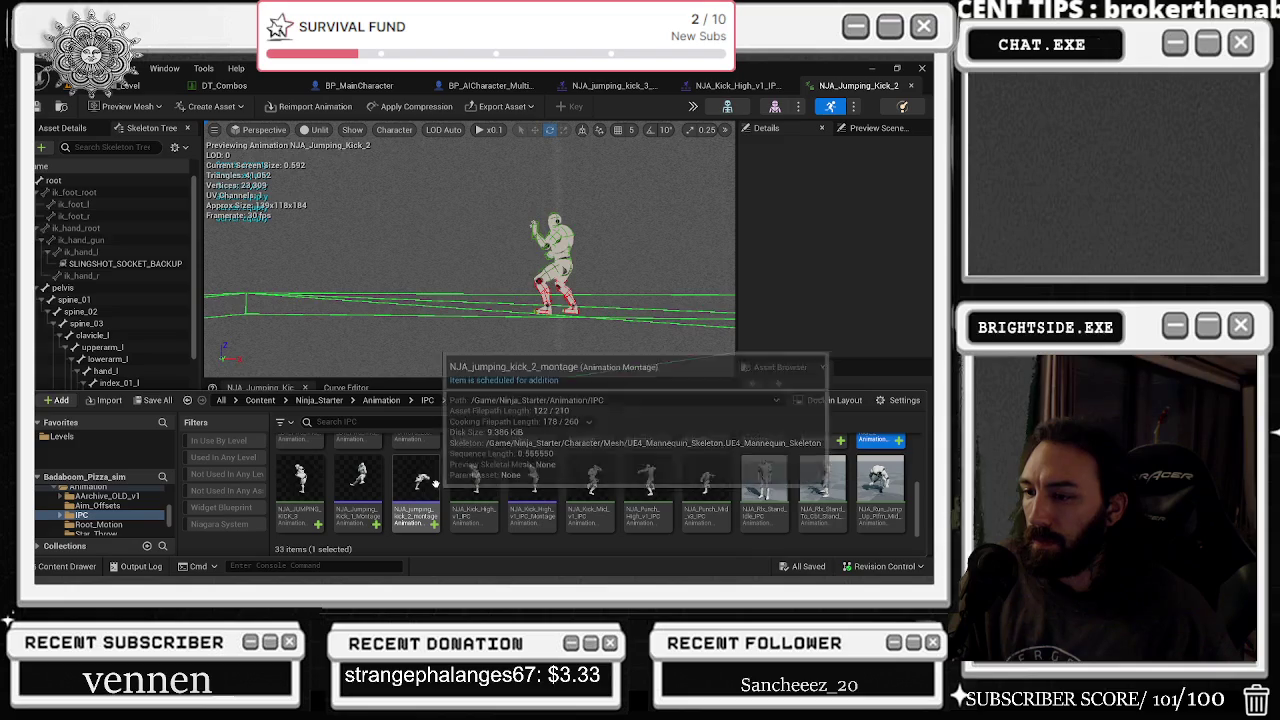
pyautogui.doubleClick(433, 484)
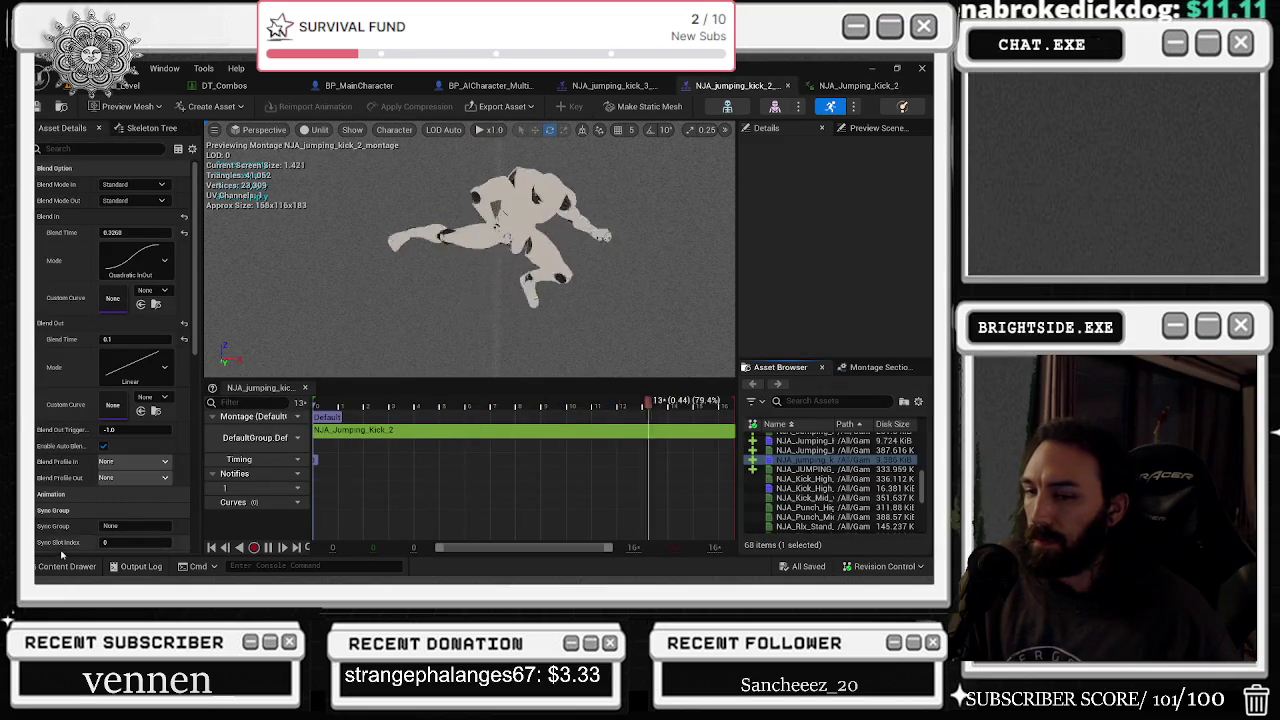
# - Open NJA_Jumping_Kick_1_Montage from the Content Drawer to view its timeline
pyautogui.hotkey('ctrl', 'space')
pyautogui.click(358, 480)
pyautogui.doubleClick(358, 479)
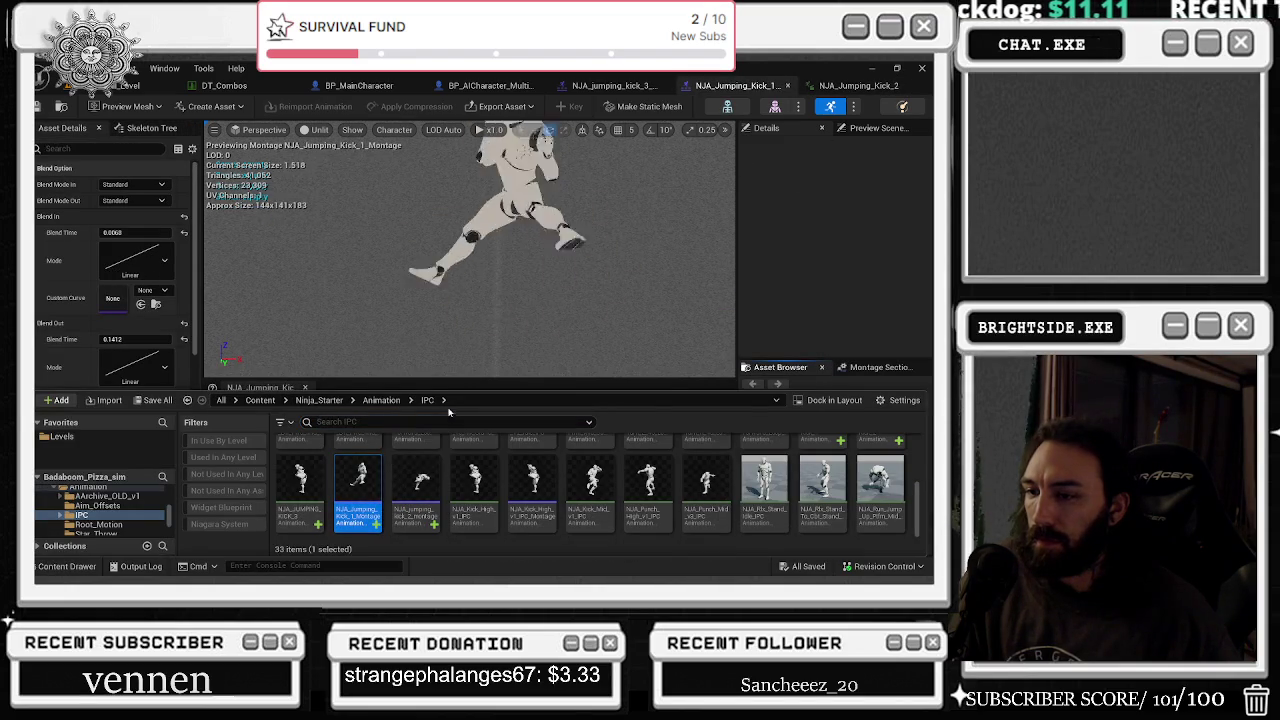
pyautogui.click(68, 567)
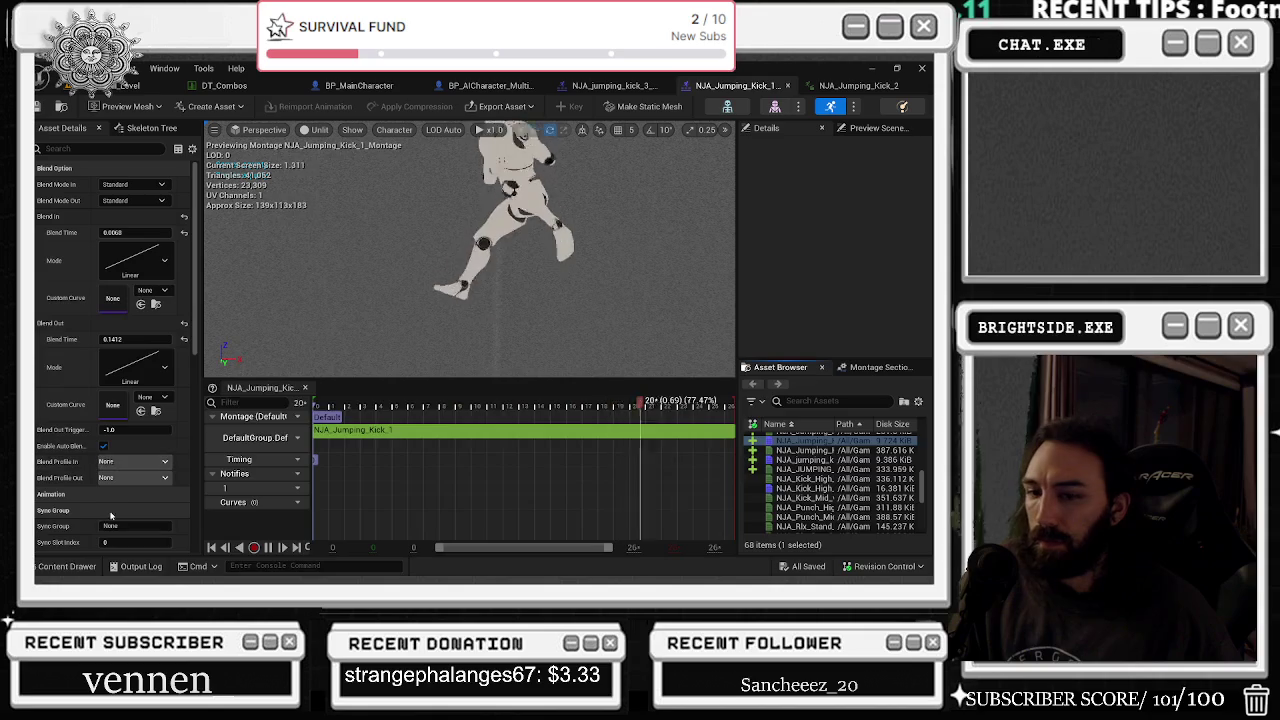
# - Preview NJA_Cbt_Knock_Dn_Fwd_Mid_Recover_IPC_Montage, then go back to the DT_Combos data table
pyautogui.hotkey('ctrl', 'space')
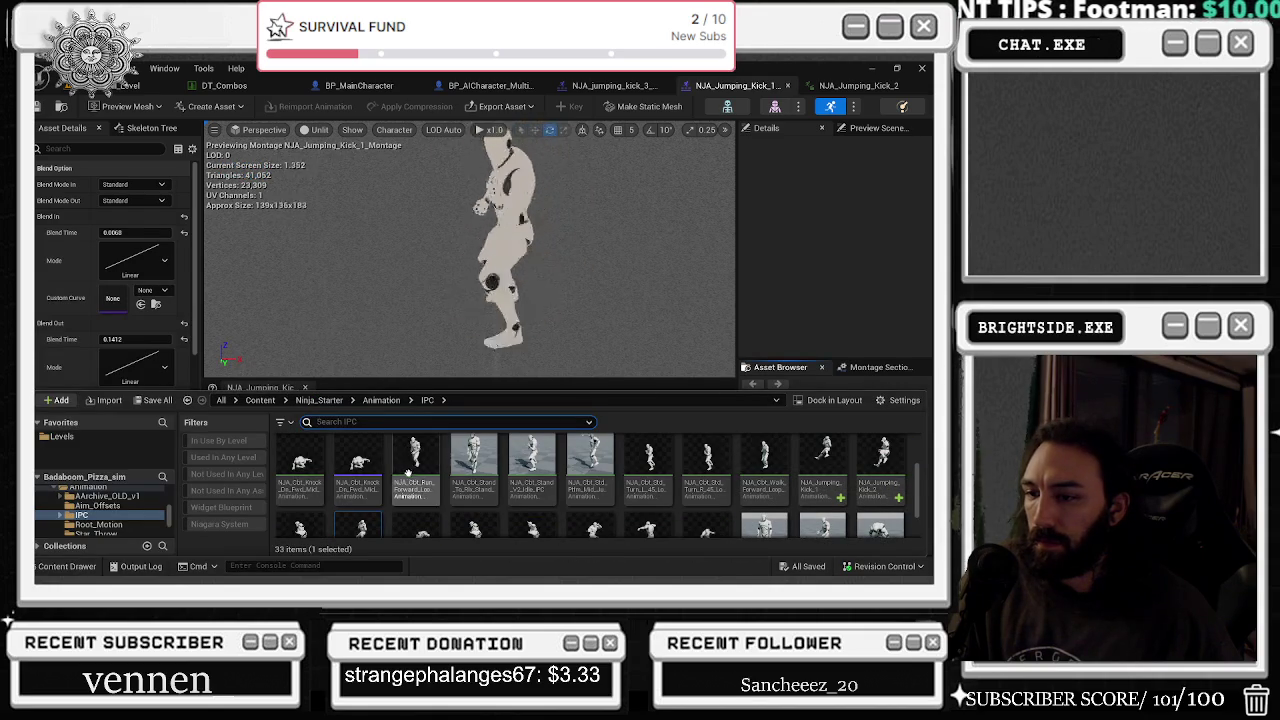
pyautogui.doubleClick(372, 462)
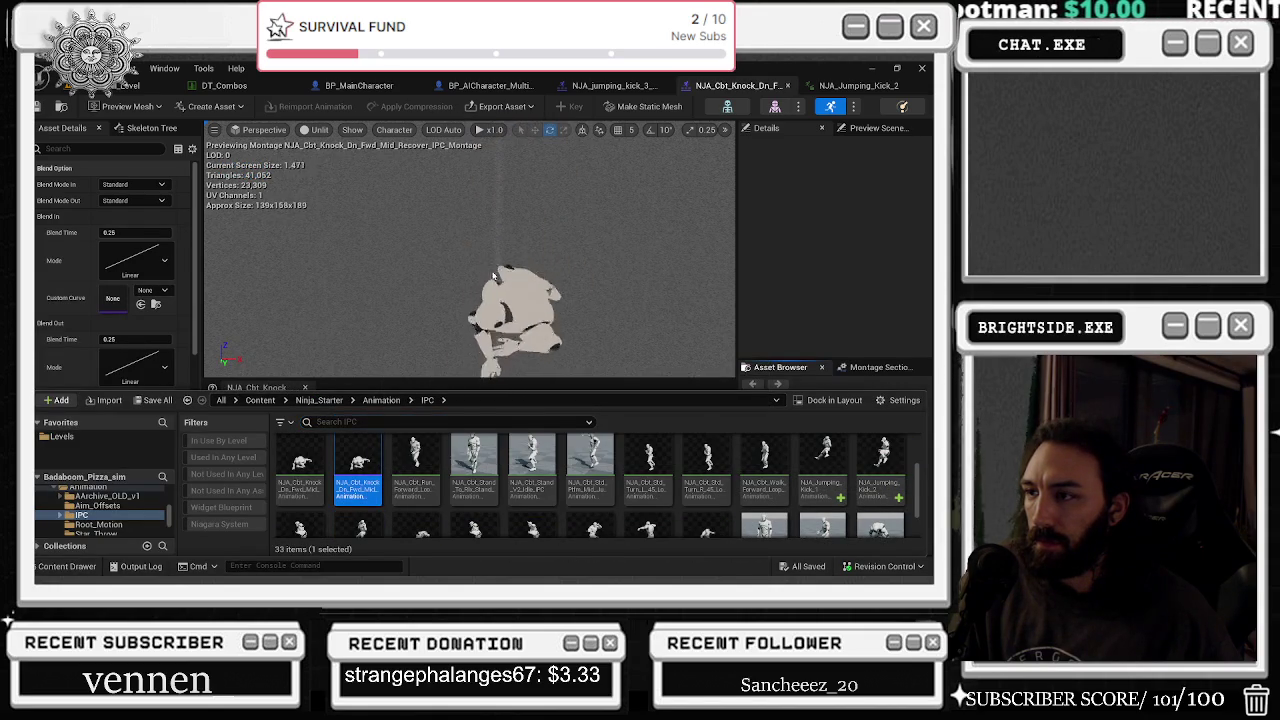
pyautogui.click(493, 276)
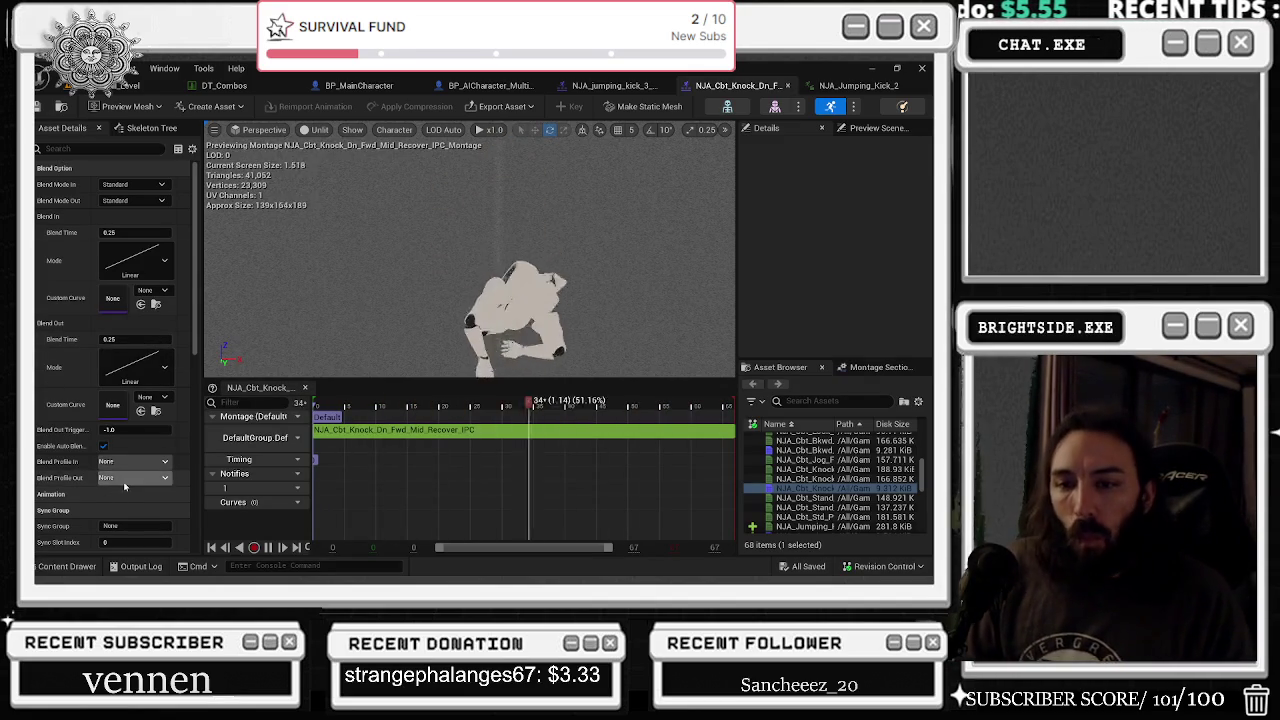
pyautogui.click(65, 568)
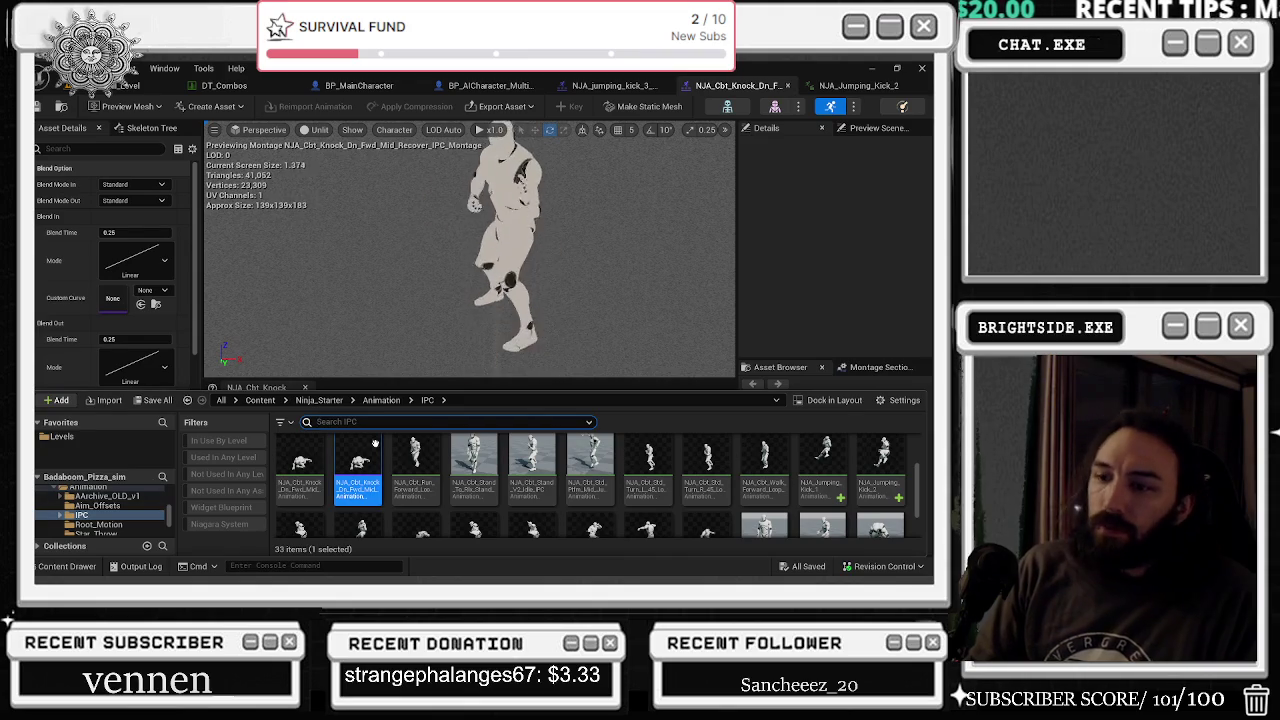
pyautogui.click(216, 88)
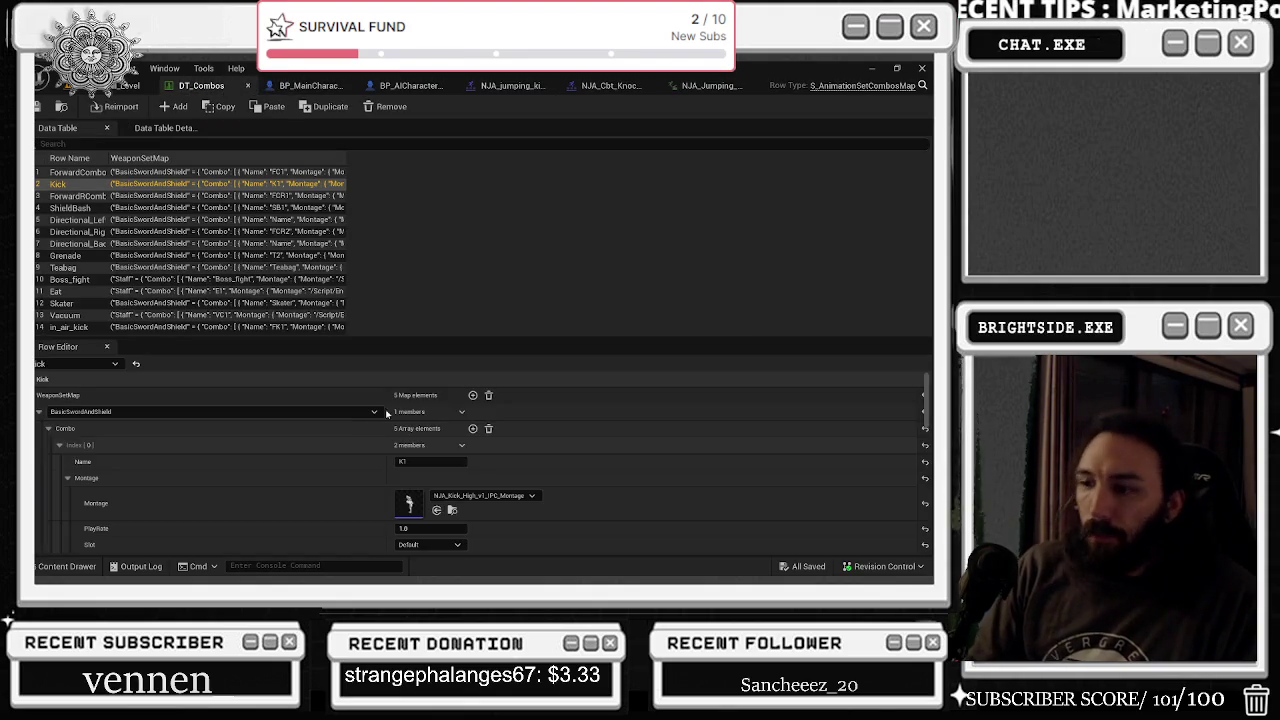
# - Open NJA_jumping_kick_3_montage from its combo entry and inspect its NS_WindFury notify
pyautogui.scroll(-3, 538, 459)
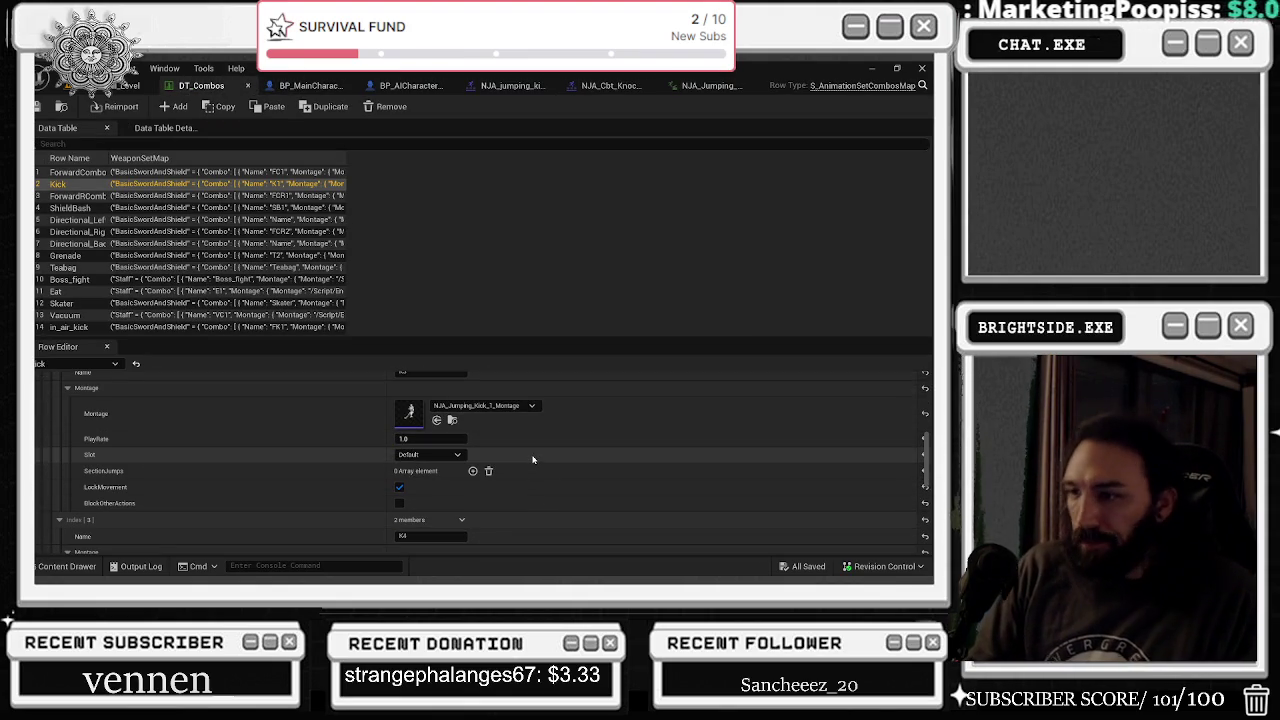
pyautogui.scroll(-3, 533, 459)
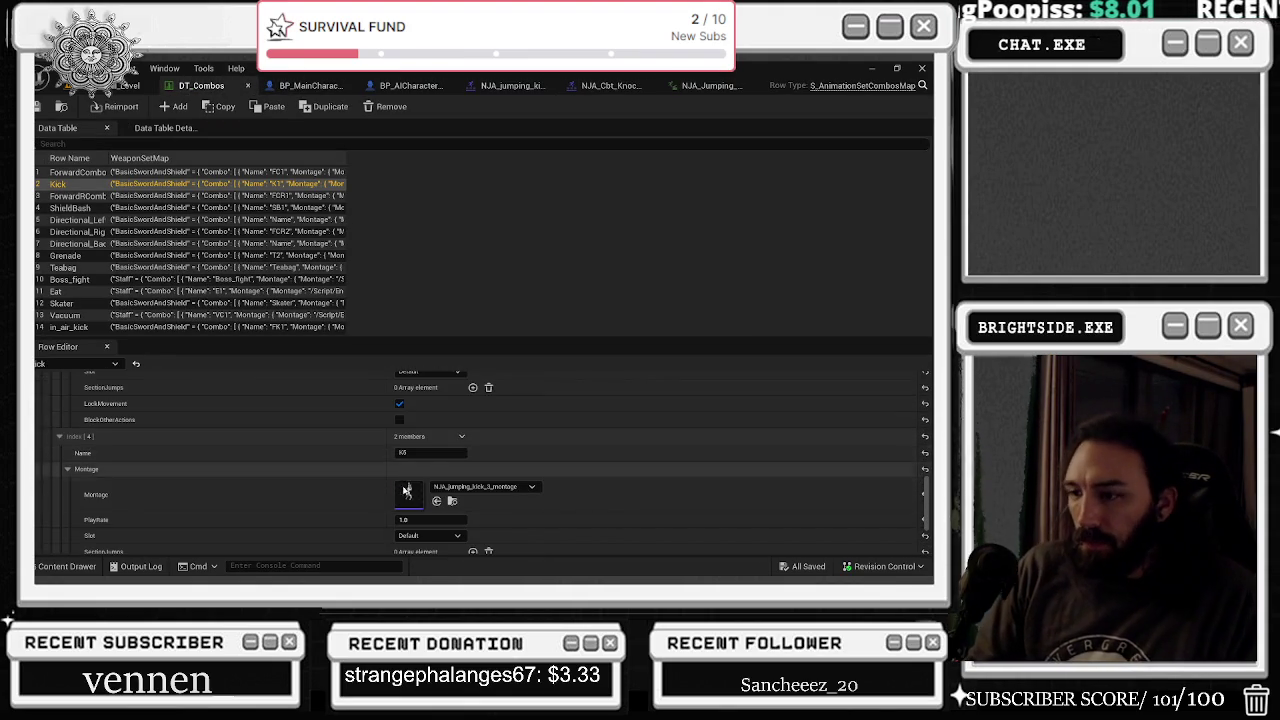
pyautogui.doubleClick(406, 491)
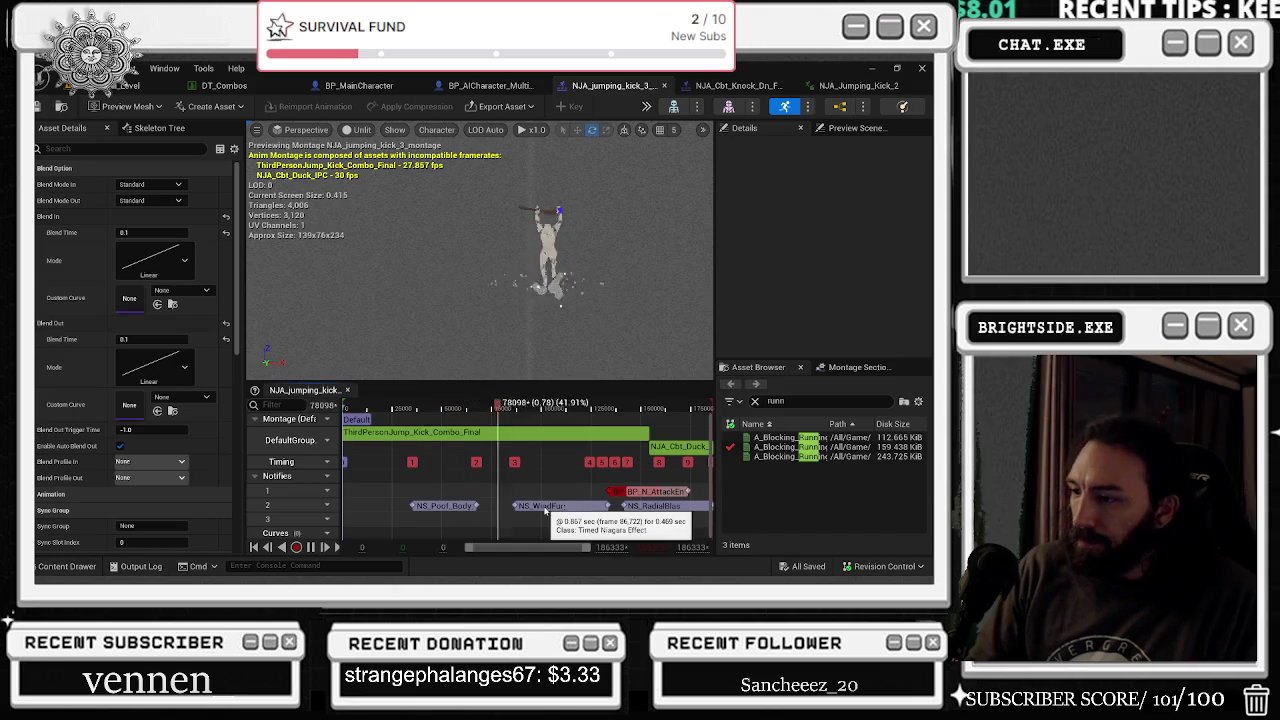
pyautogui.click(547, 507)
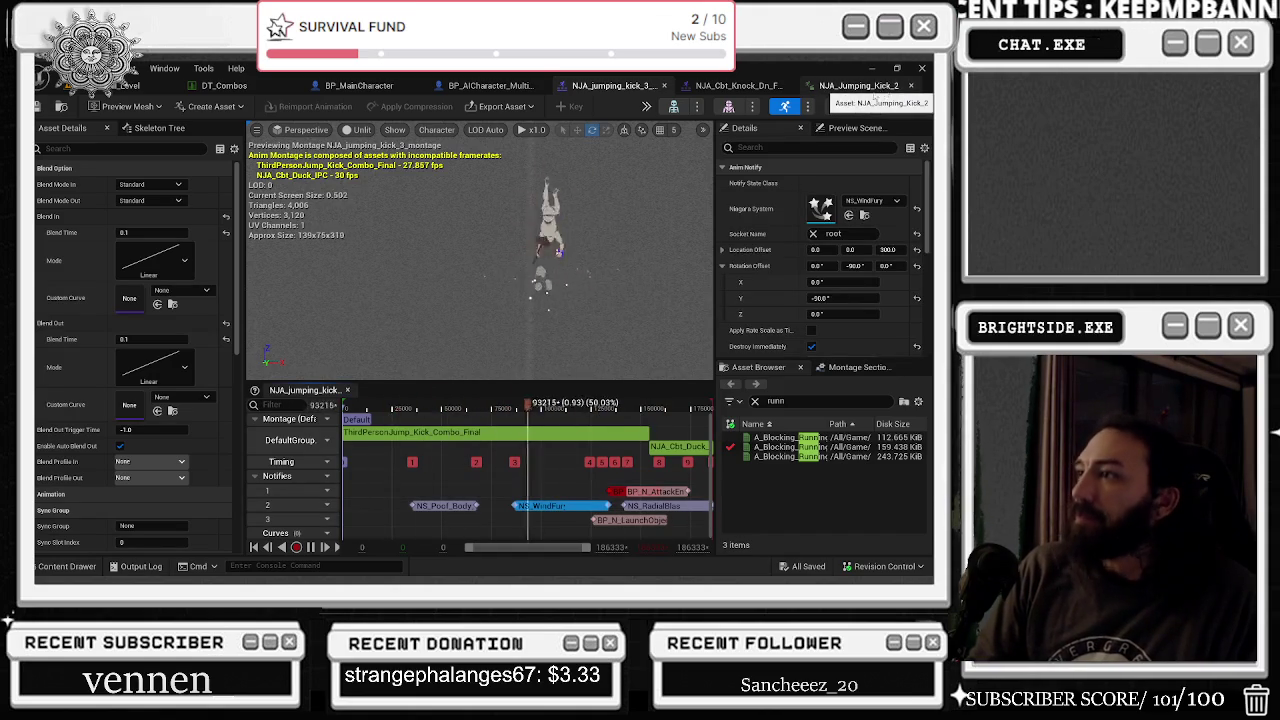
pyautogui.click(68, 566)
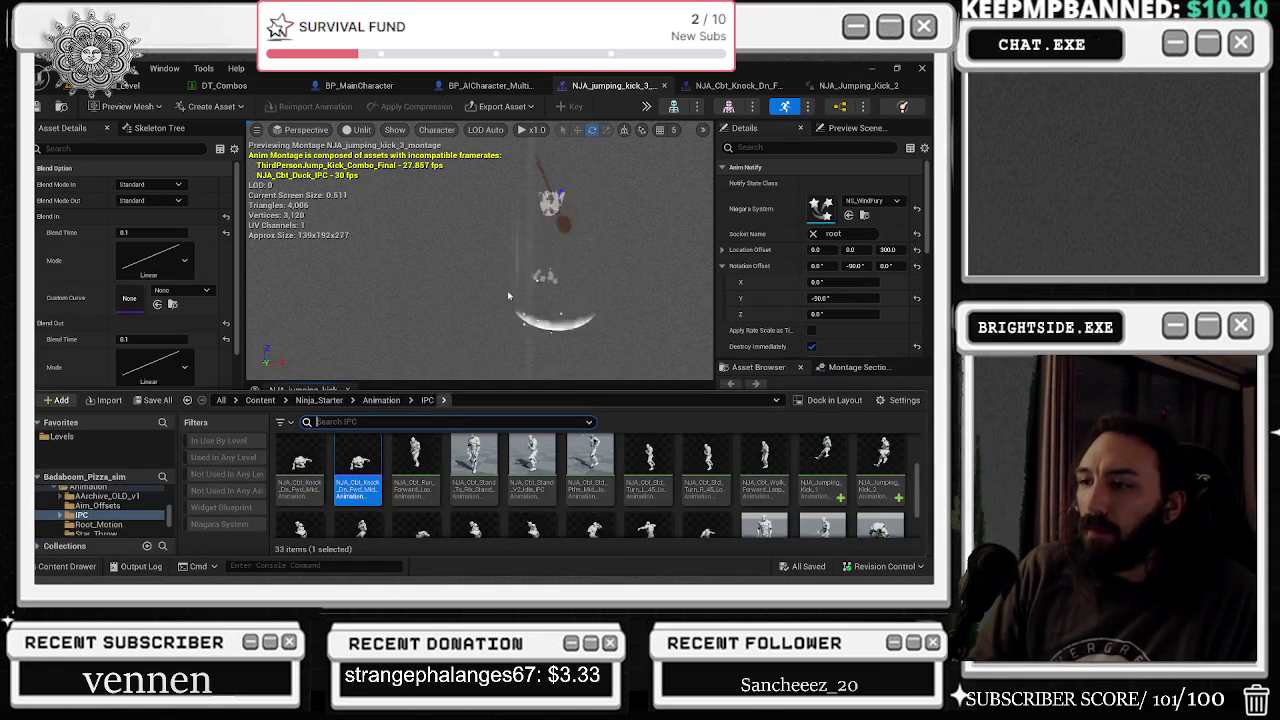
# - Back in DT_Combos, open NJA_Kick_High_v1_IPC_Montage from the Kick row
pyautogui.click(197, 85)
pyautogui.scroll(6, 491, 485)
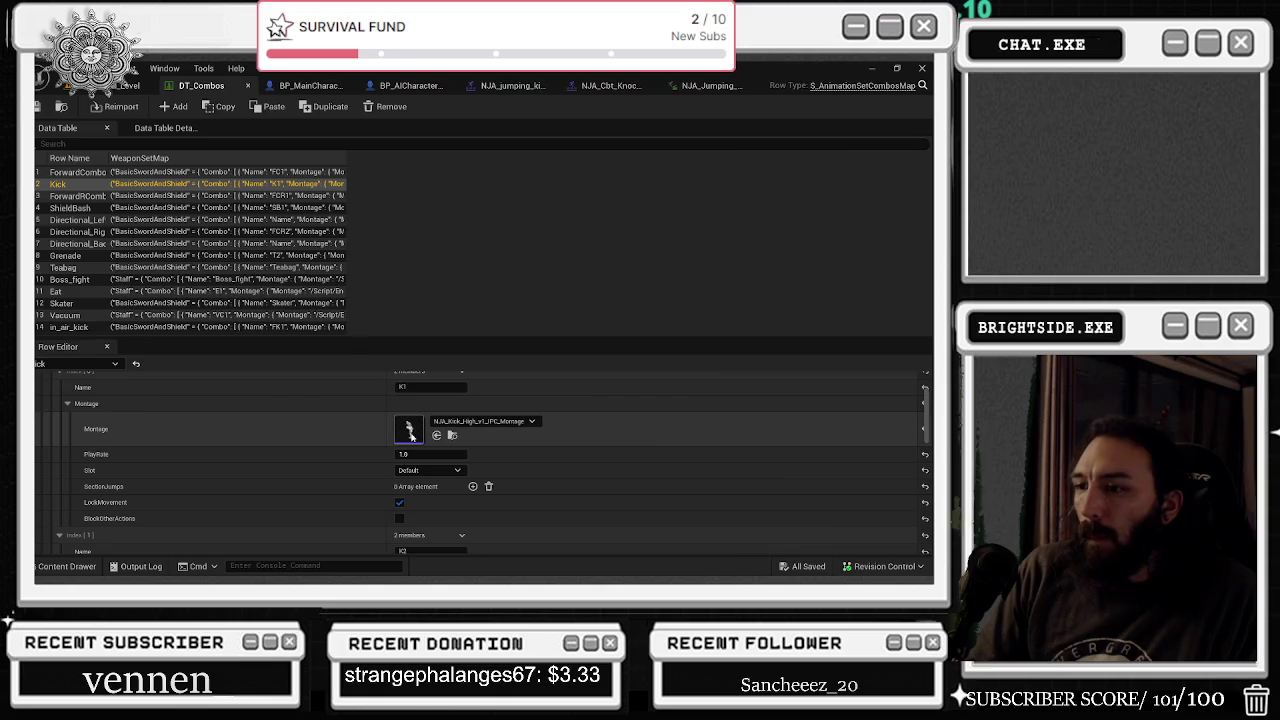
pyautogui.doubleClick(410, 432)
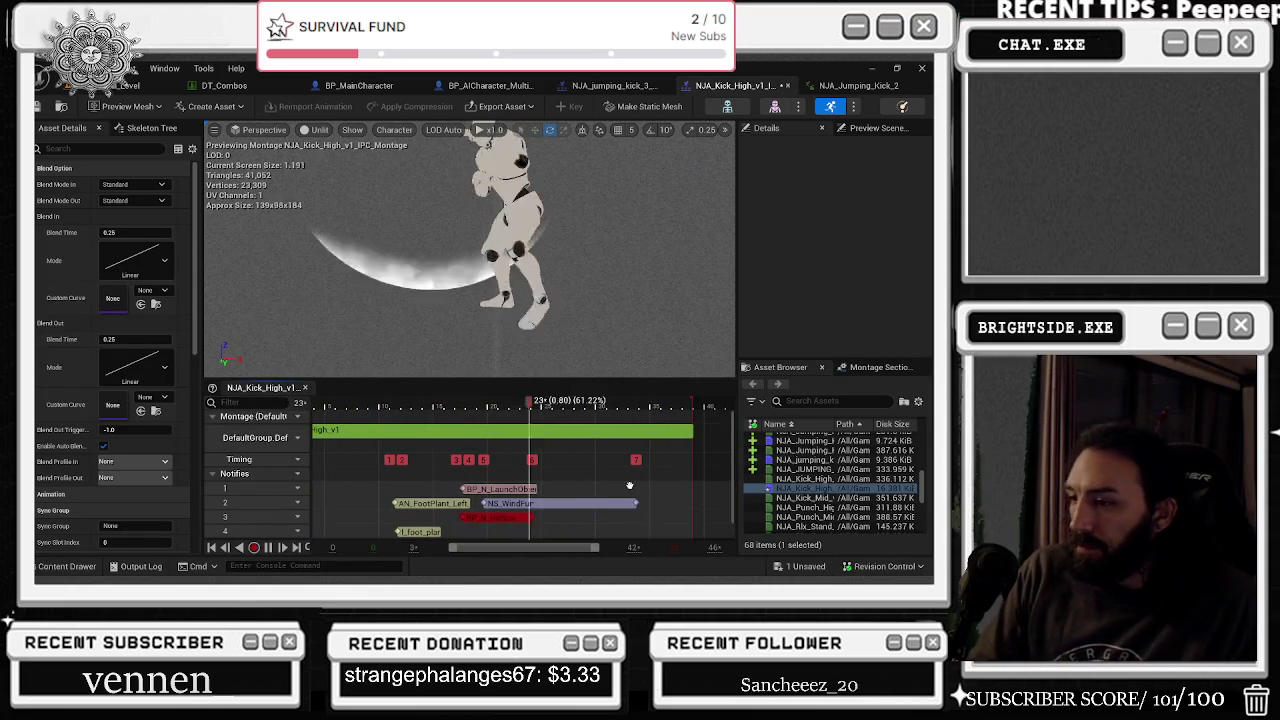
# - Inspect the BP_N_LaunchObject, AN_FootPlant_Left and L_foot_plant notifies, then switch to BP_MainCharacter
pyautogui.click(505, 490)
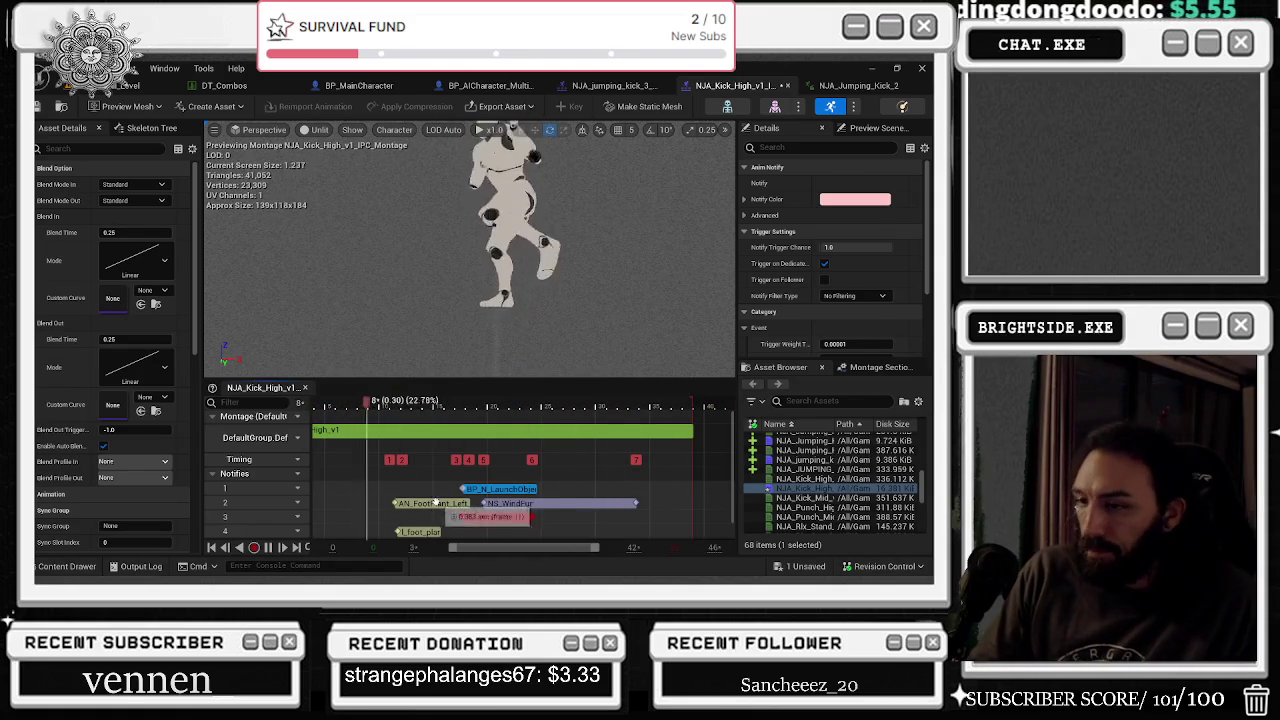
pyautogui.click(462, 503)
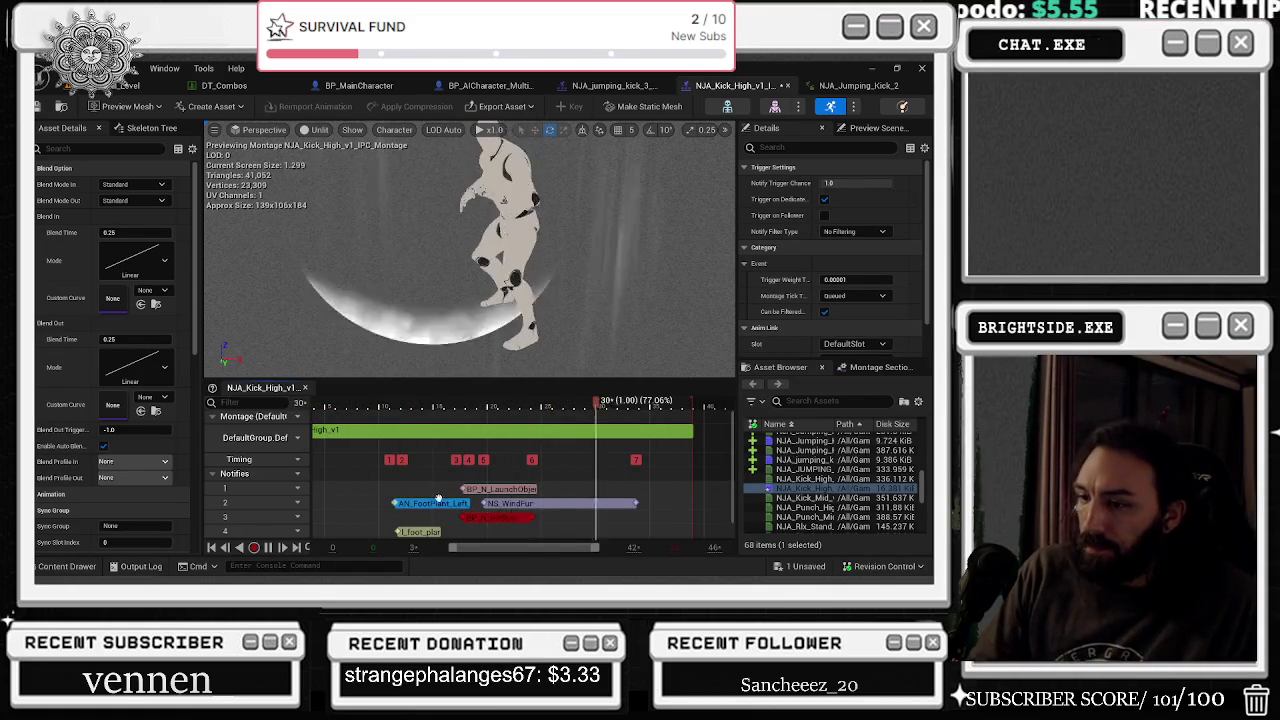
pyautogui.rightClick(466, 505)
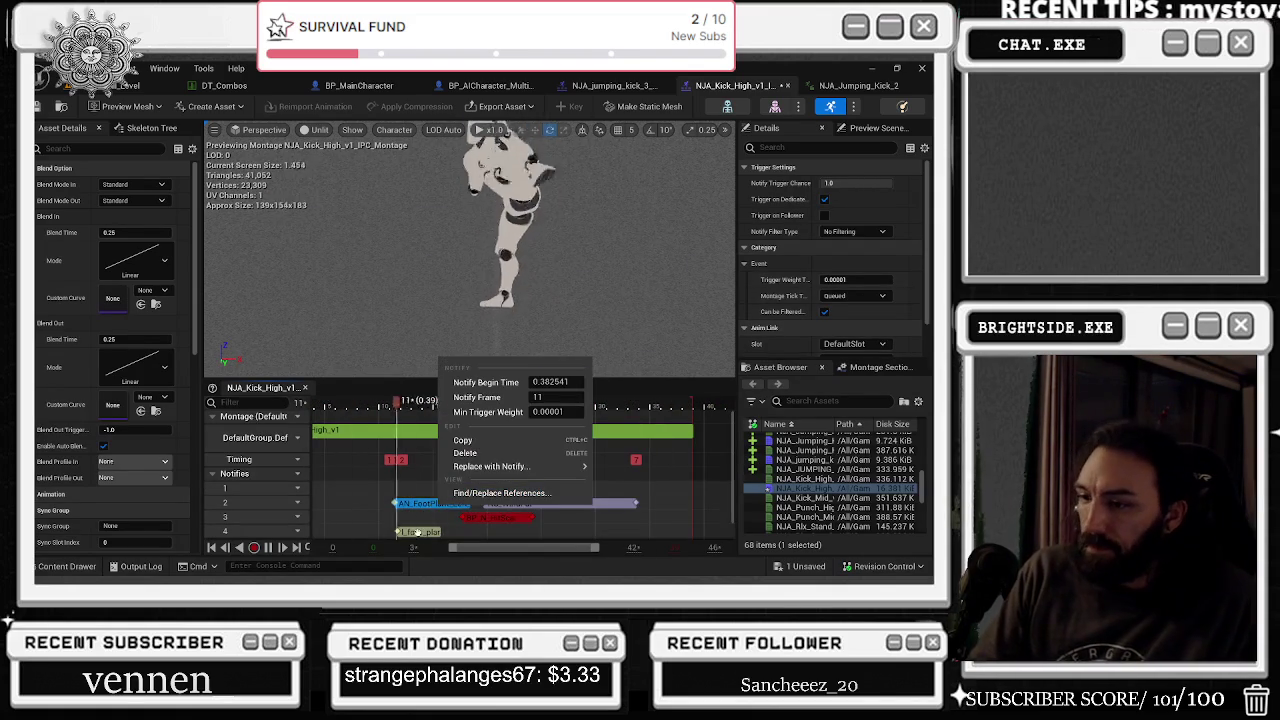
pyautogui.click(418, 532)
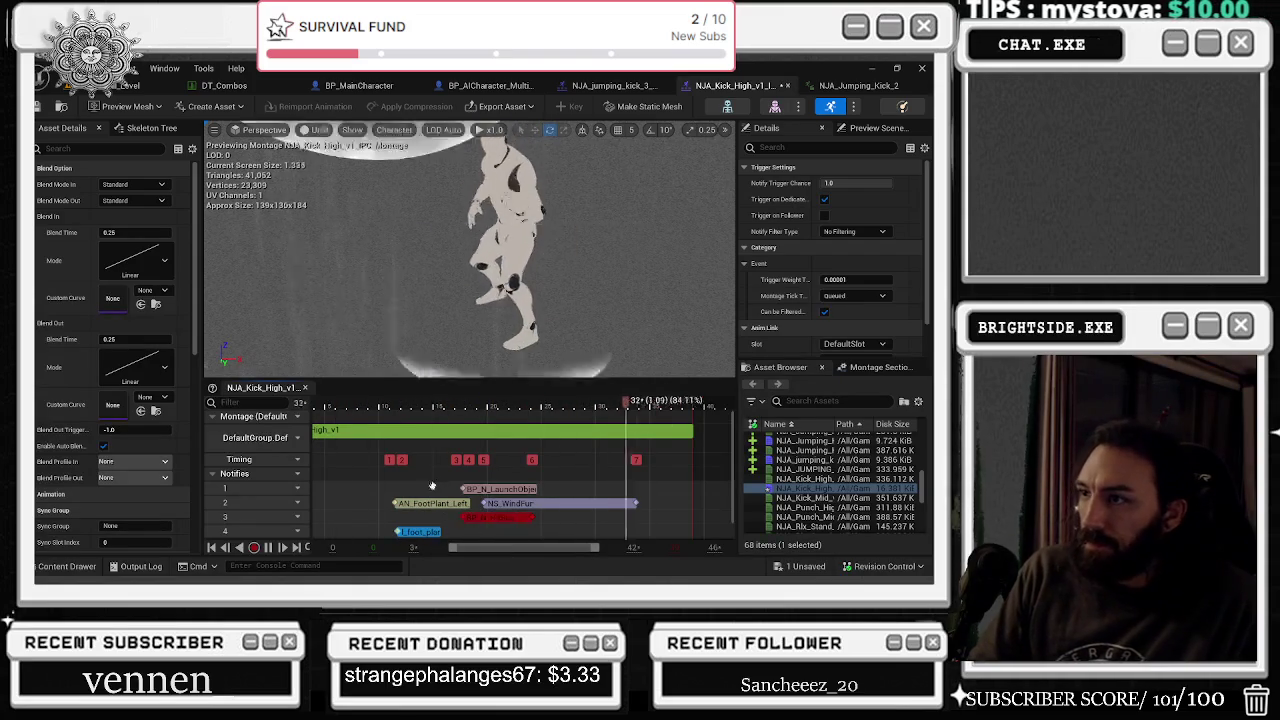
pyautogui.click(430, 503)
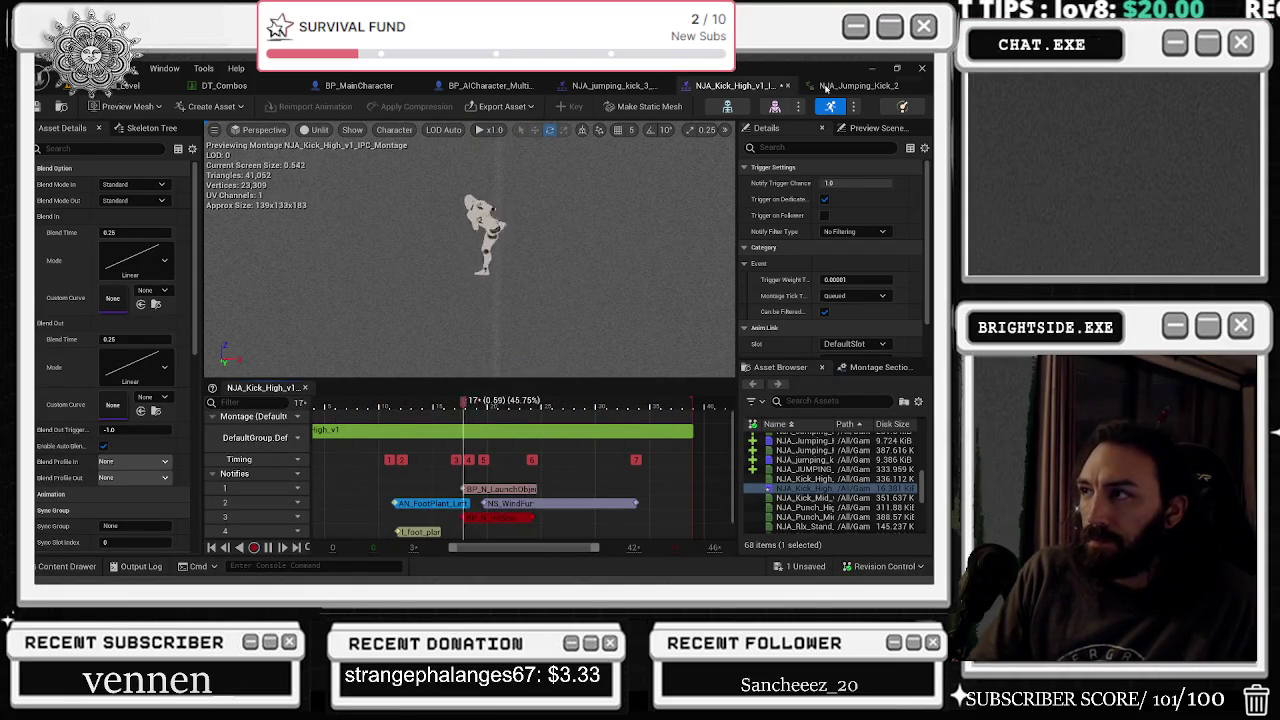
pyautogui.click(365, 86)
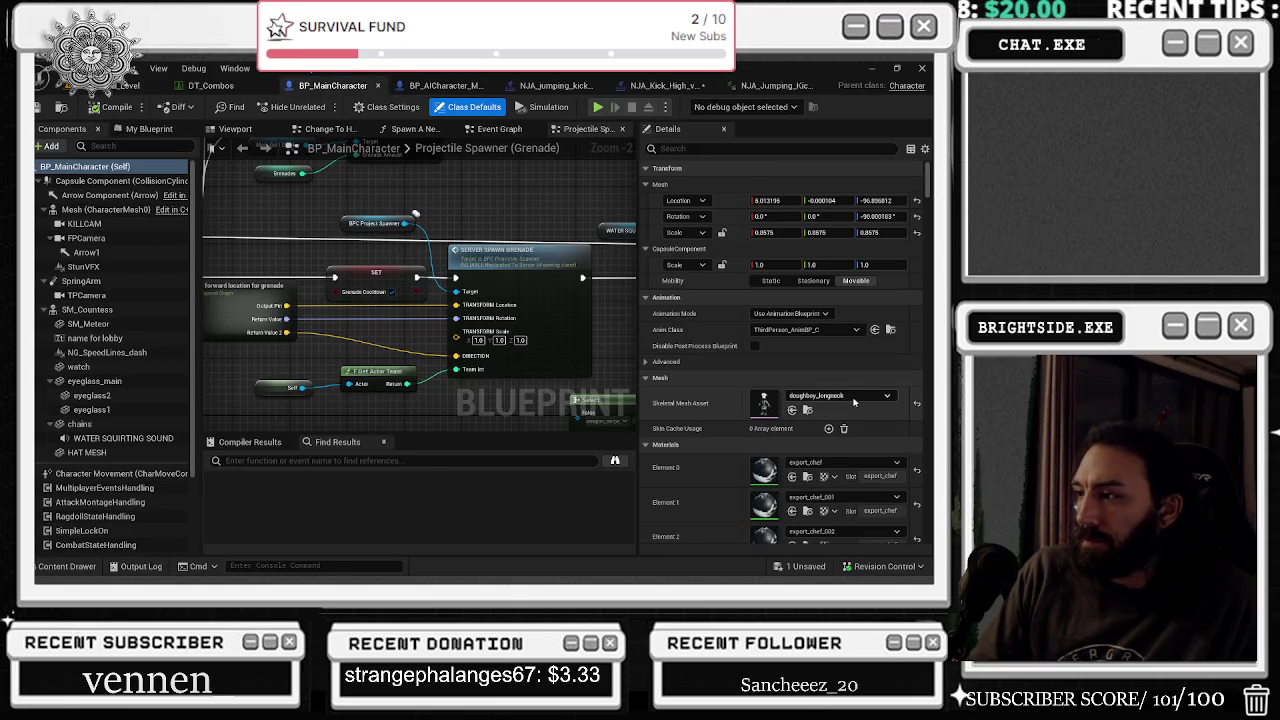
# - Open ThirdPerson_AnimBP's Event Graph and select the AnimNotify_l_foot_plant kick-wave node
pyautogui.click(891, 330)
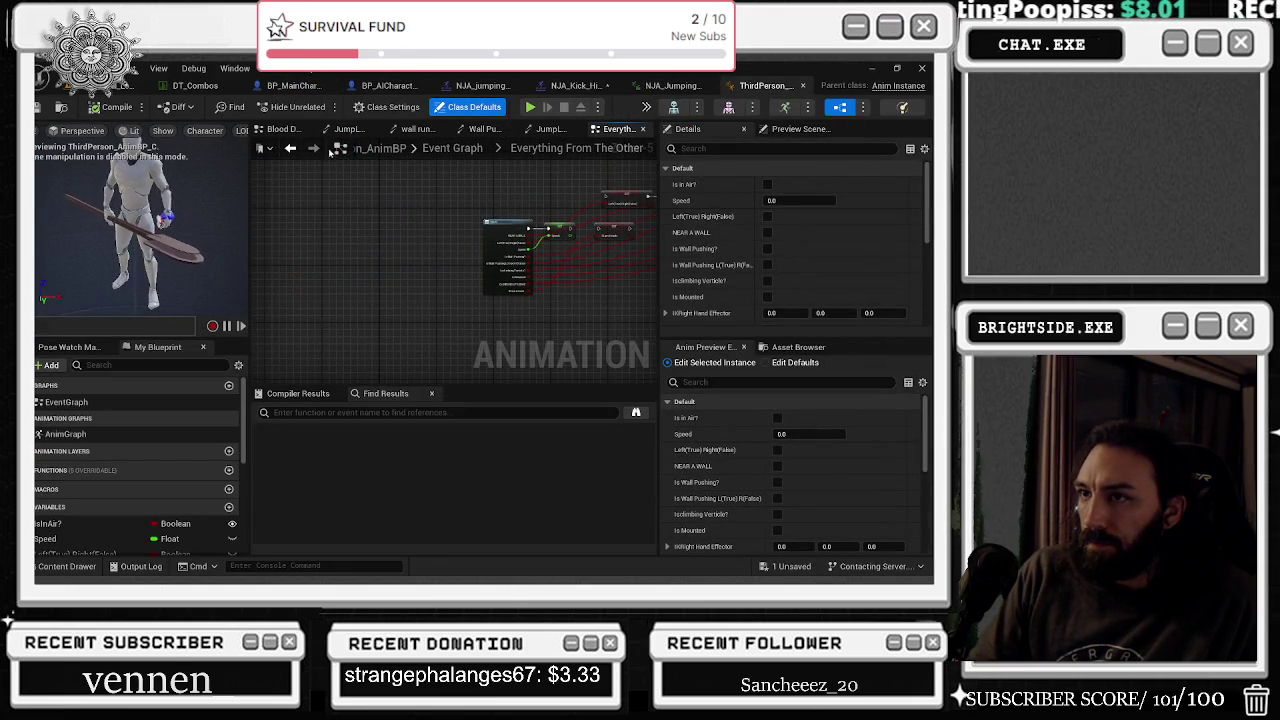
pyautogui.click(467, 152)
pyautogui.scroll(4, 360, 222)
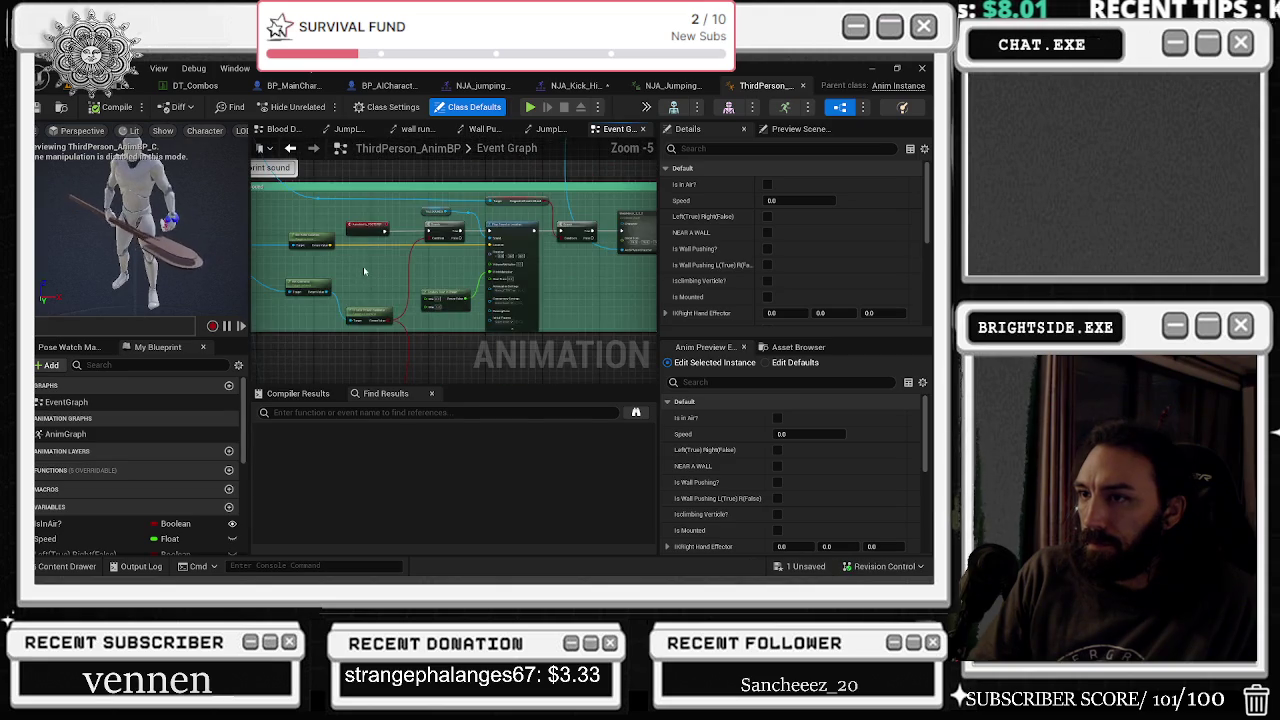
pyautogui.click(360, 222)
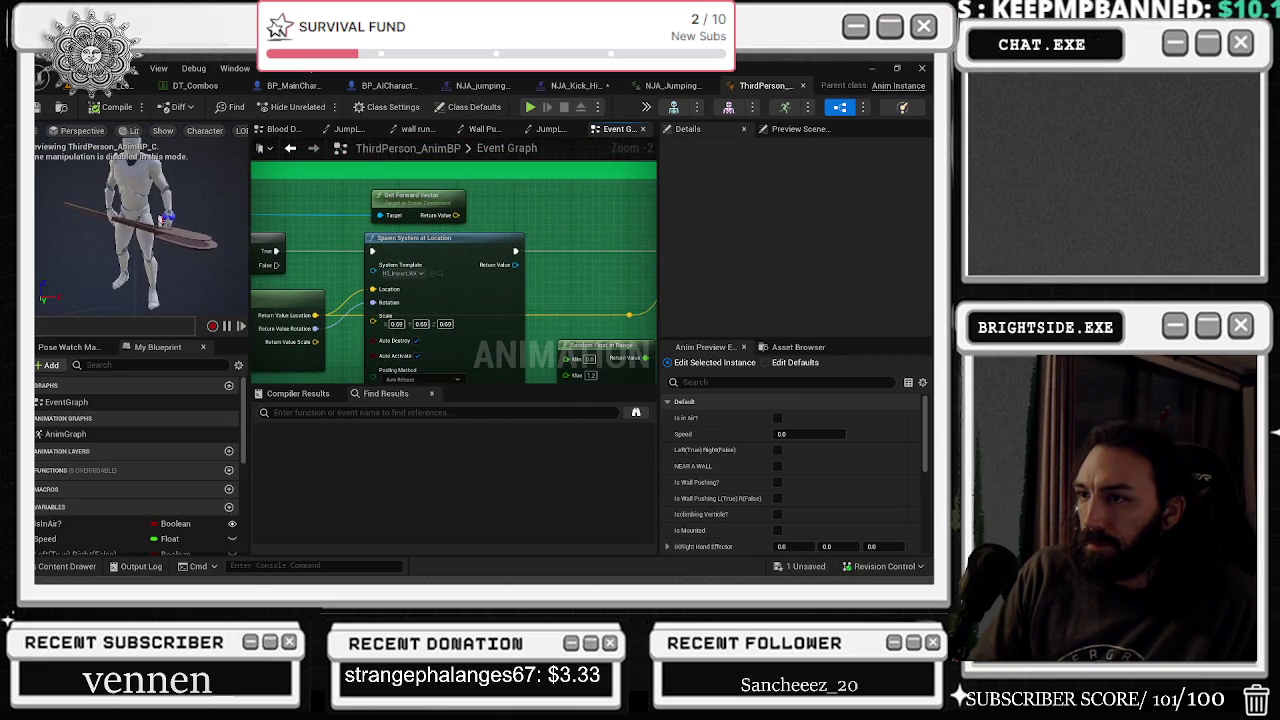
pyautogui.click(335, 275)
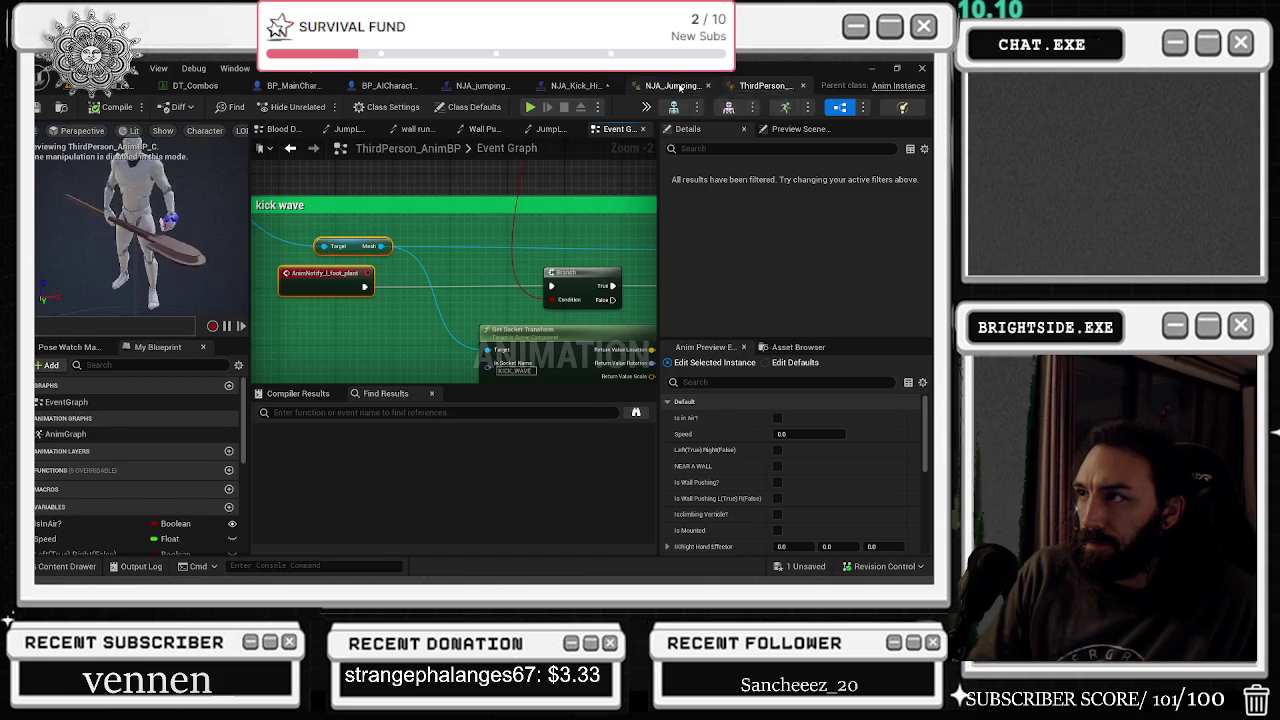
# - Return to the NJA_Kick_High montage and select the L_foot_plant notify on track 4
pyautogui.click(682, 87)
pyautogui.click(545, 86)
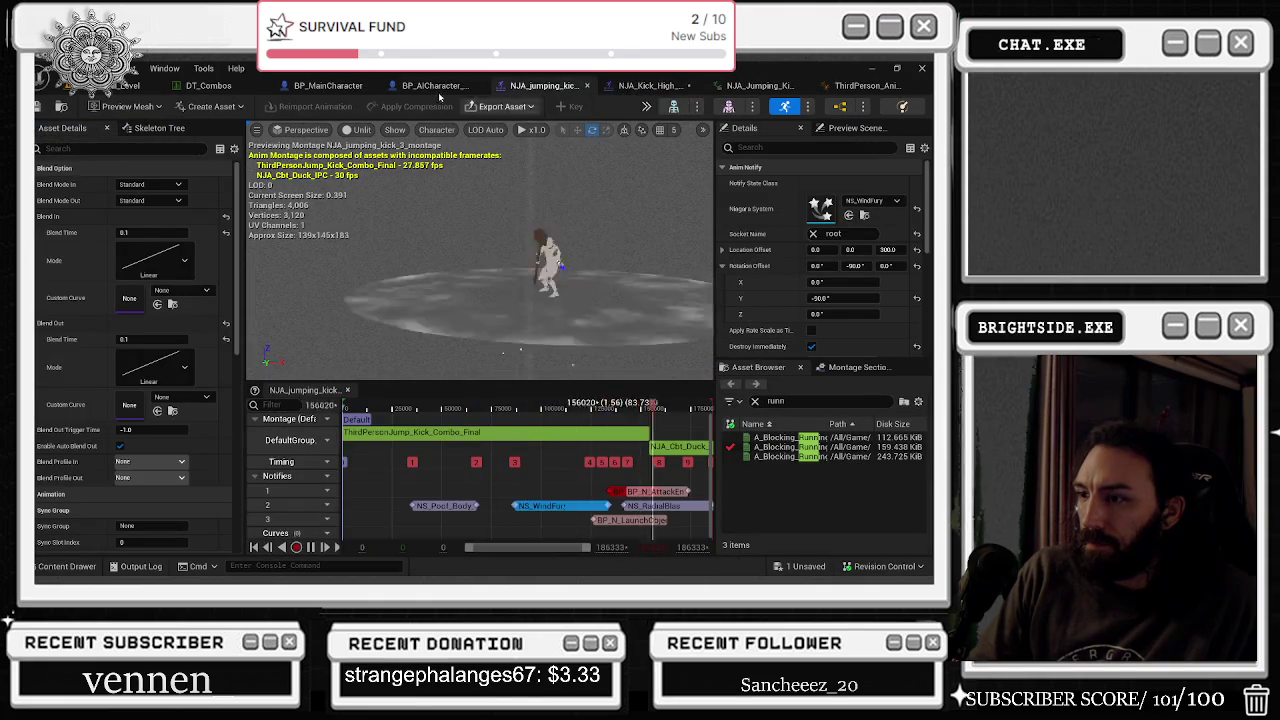
pyautogui.click(438, 90)
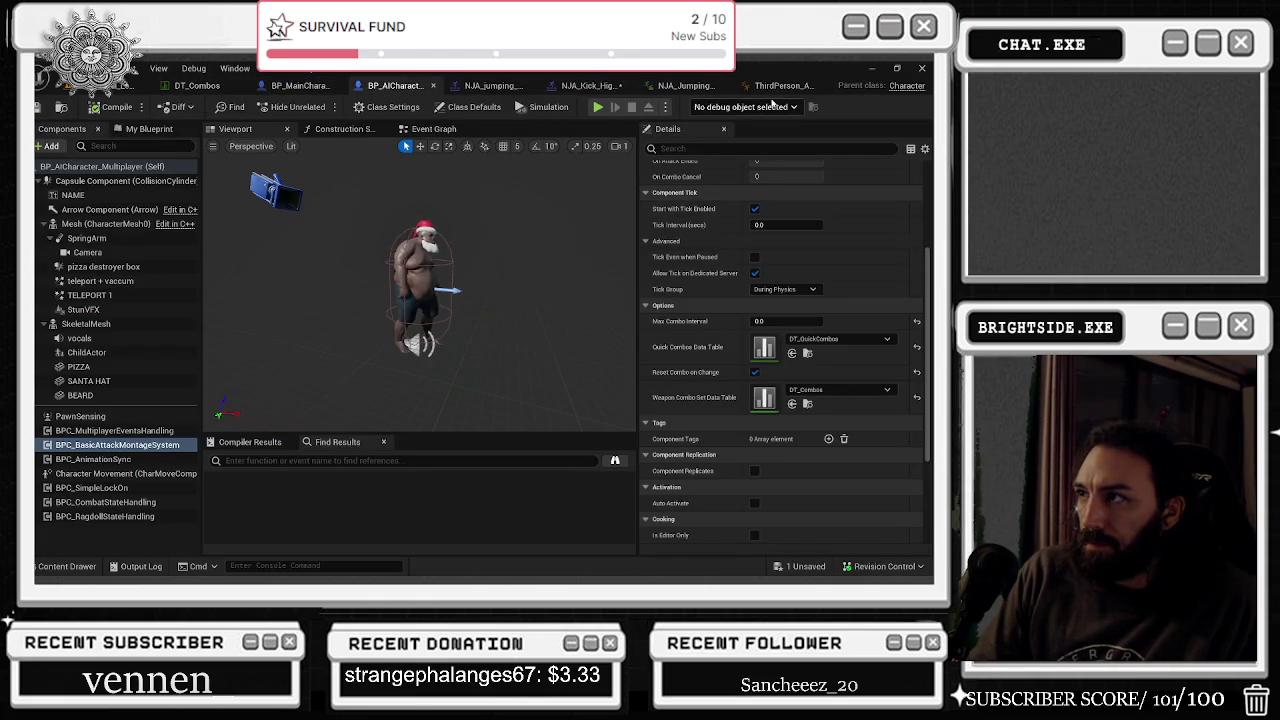
pyautogui.click(785, 86)
pyautogui.click(640, 88)
pyautogui.click(572, 90)
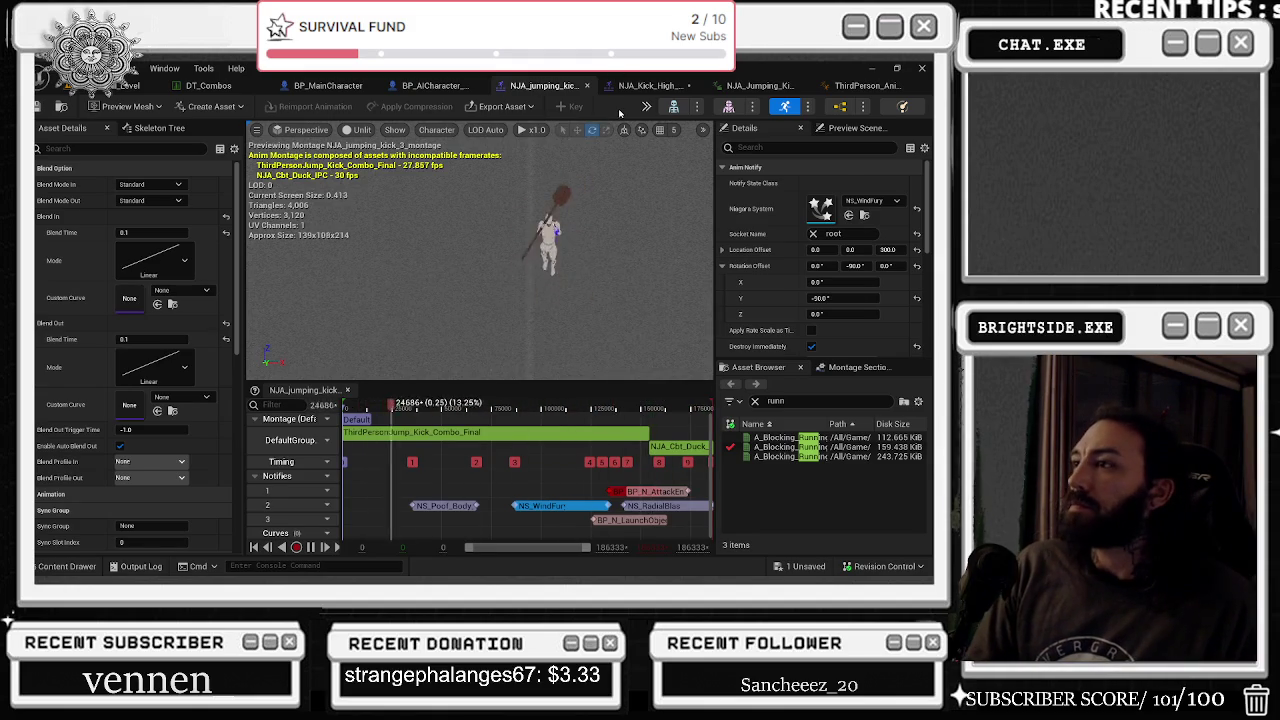
pyautogui.click(648, 88)
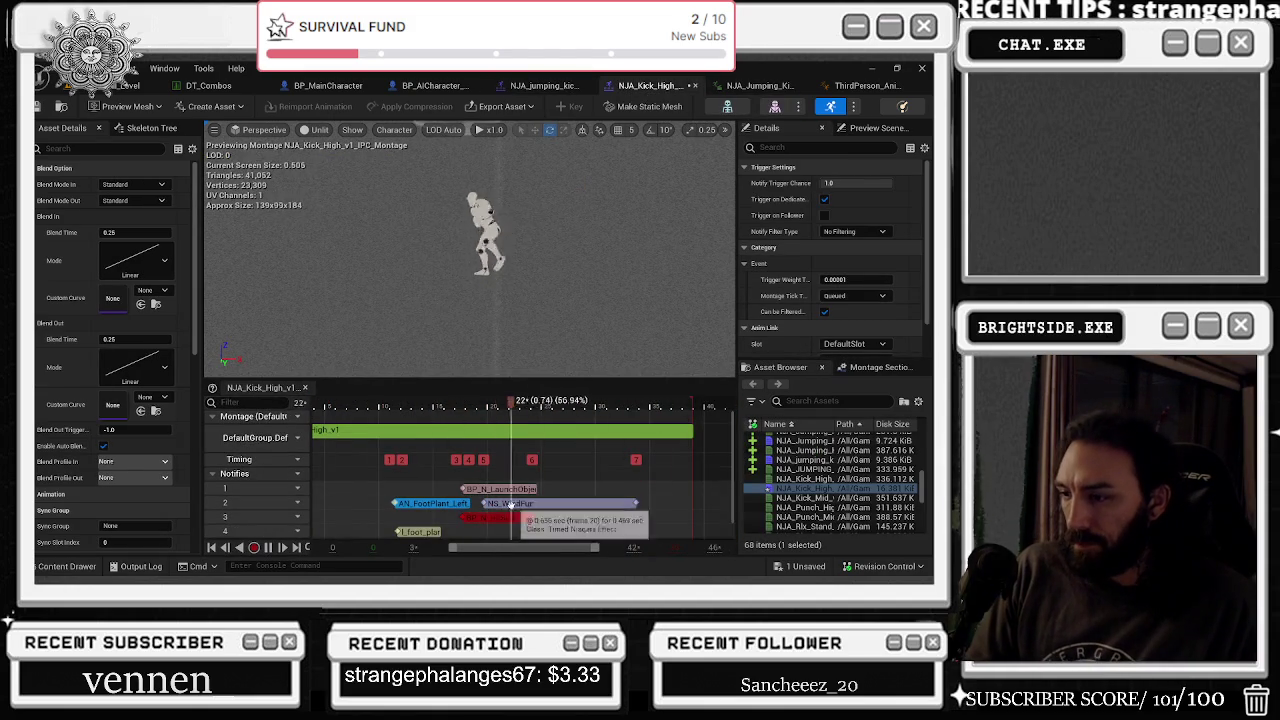
pyautogui.click(428, 531)
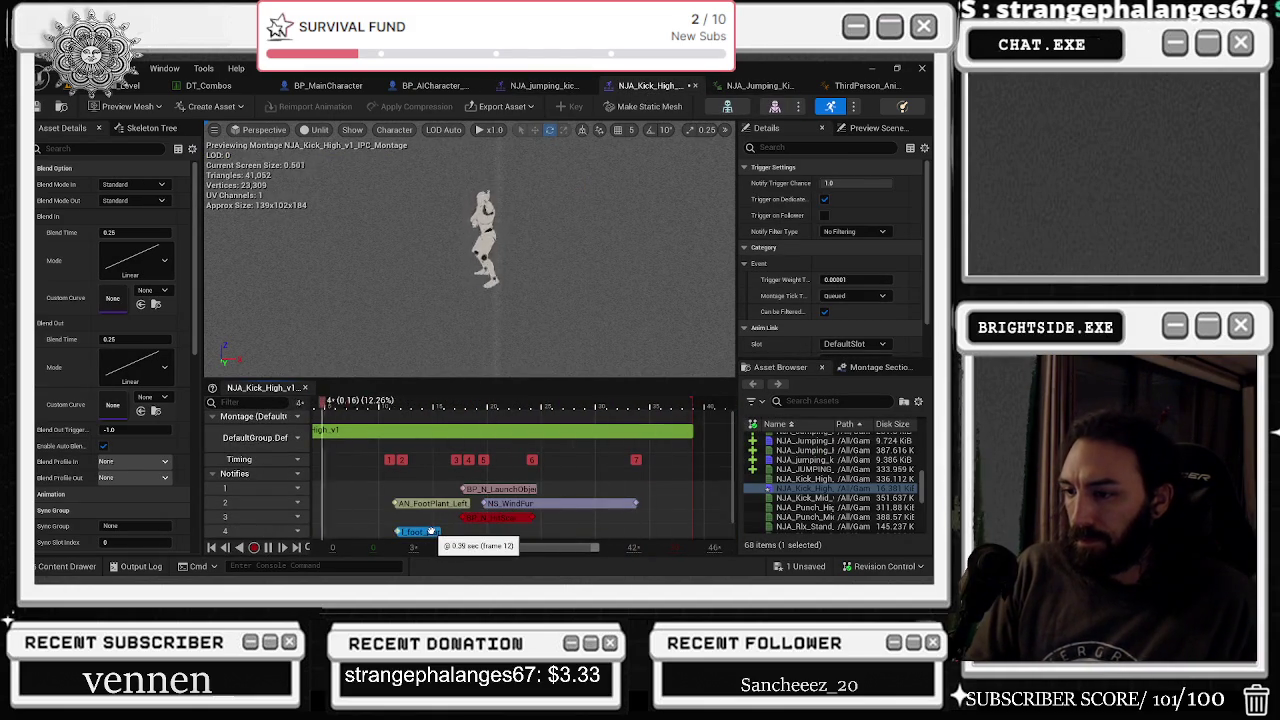
# - Delete and restore the L_foot_plant notify, then set its Notify Trigger Chance to 0.0
pyautogui.press('Delete')
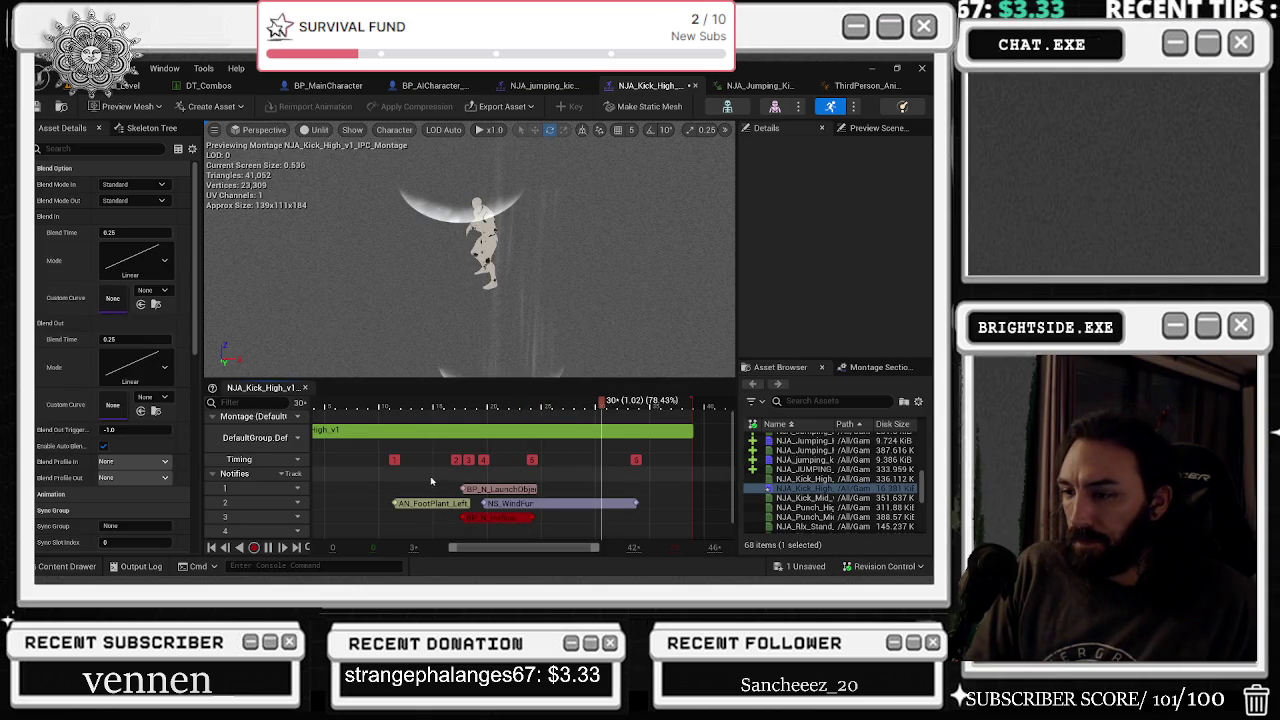
pyautogui.hotkey('ctrl', 'z')
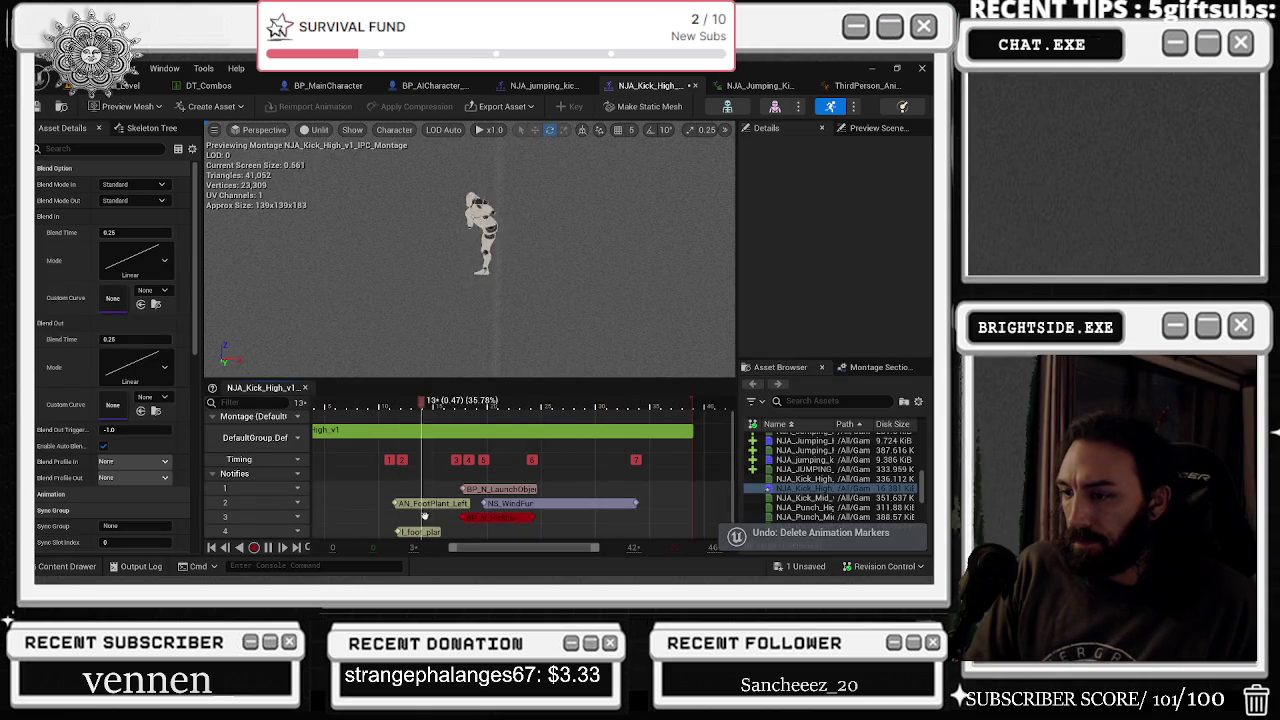
pyautogui.rightClick(420, 532)
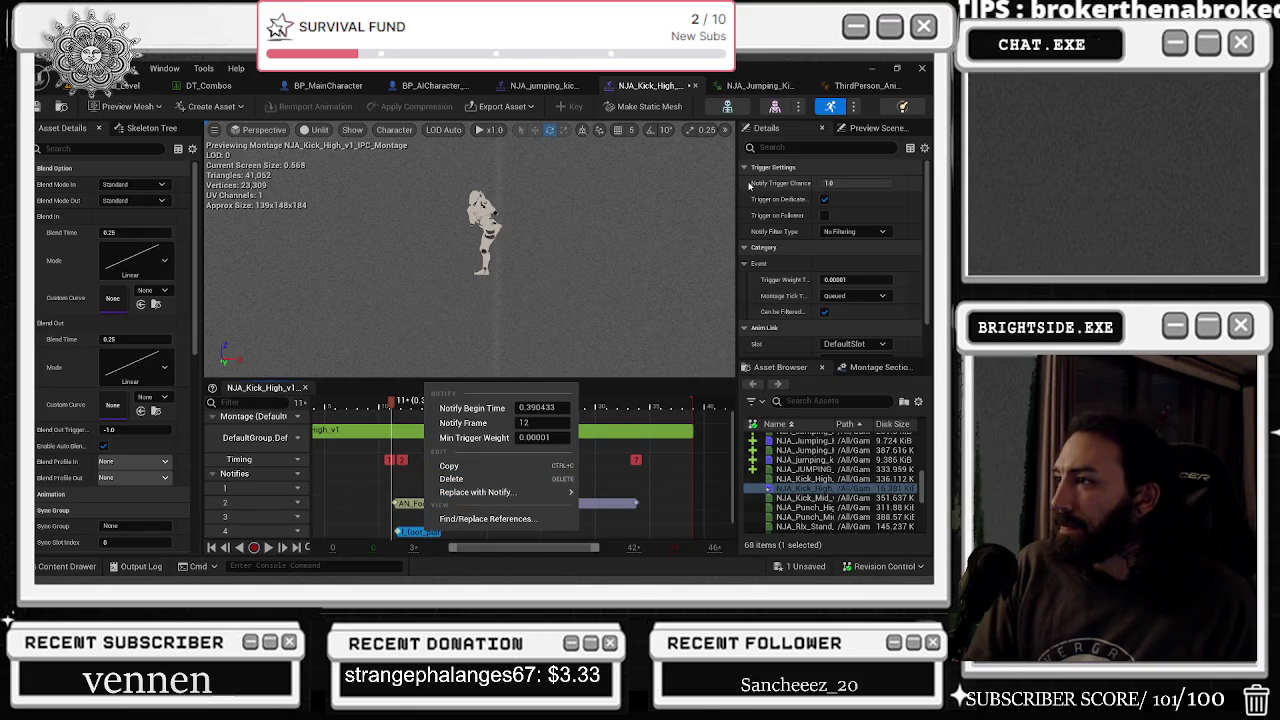
pyautogui.click(739, 181)
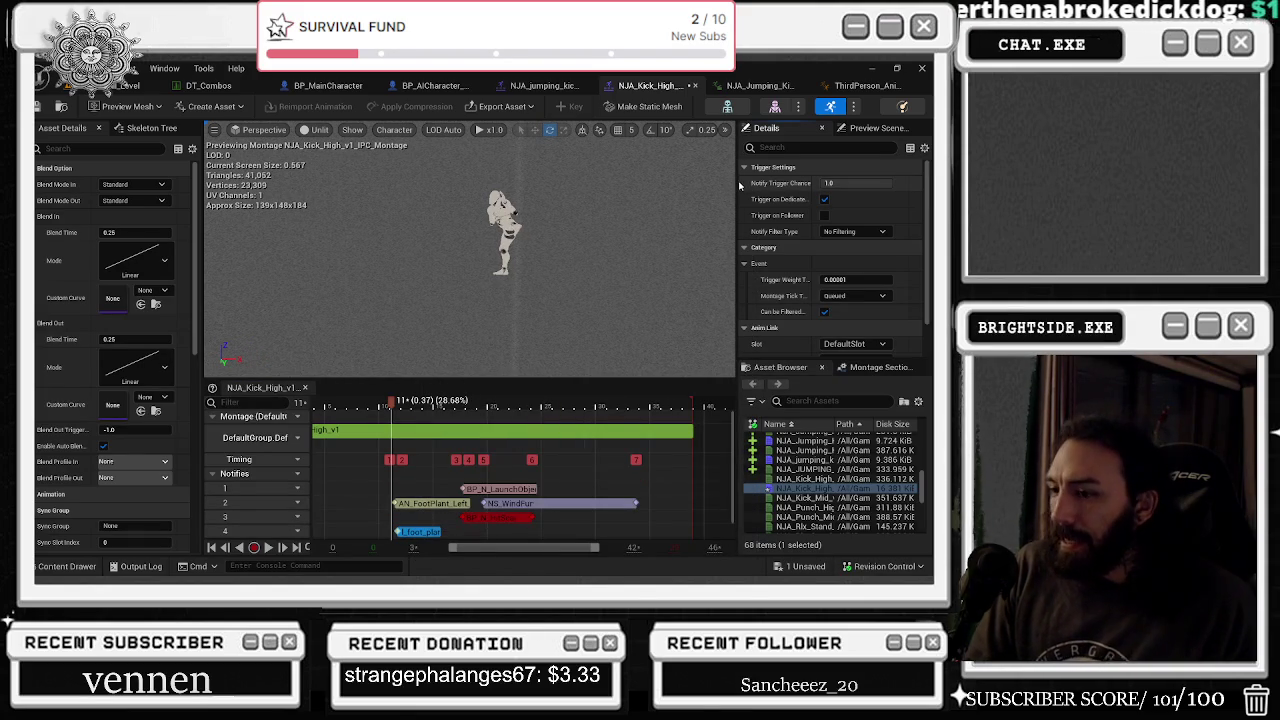
pyautogui.moveTo(737, 182); pyautogui.dragTo(662, 183)
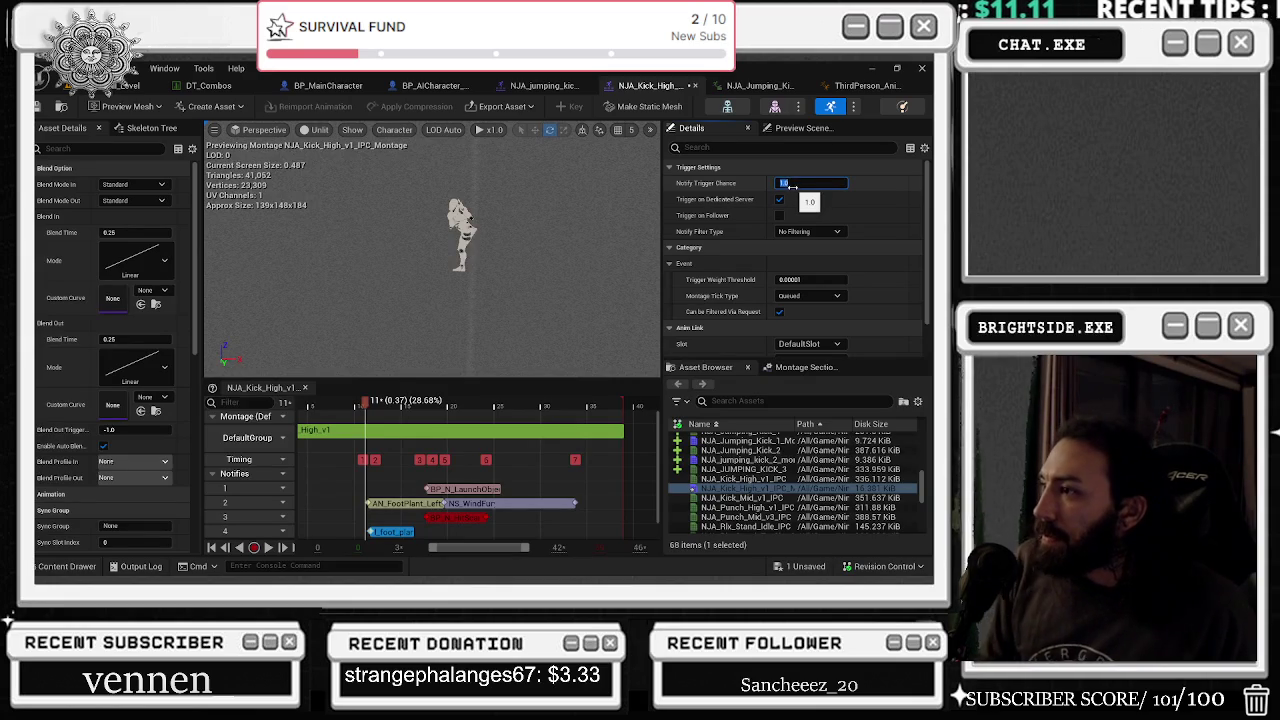
pyautogui.click(734, 252)
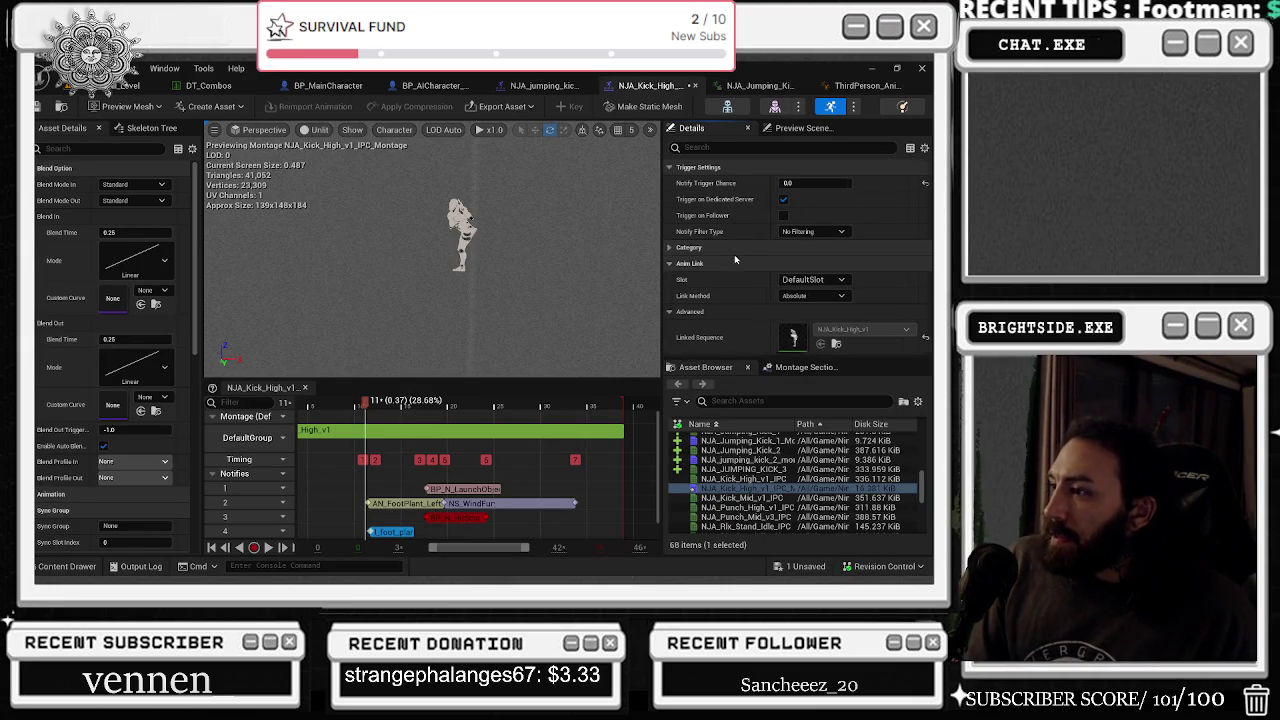
pyautogui.moveTo(665, 203); pyautogui.dragTo(719, 204)
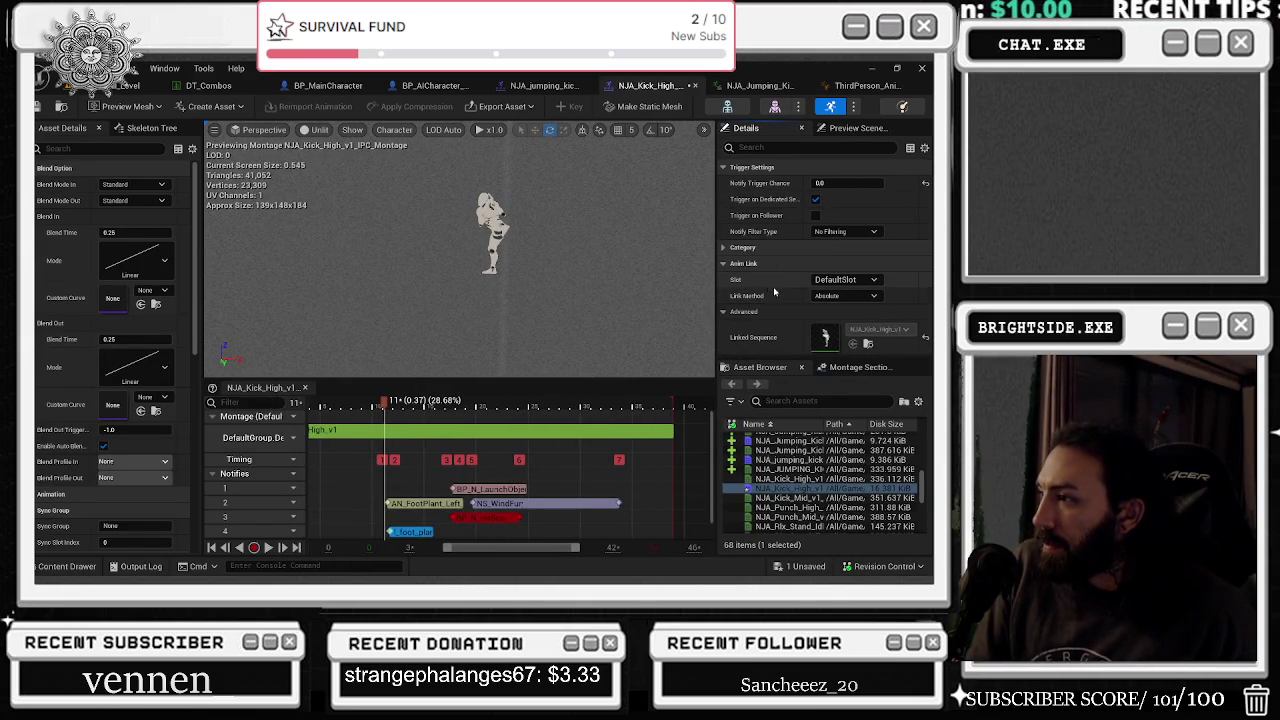
pyautogui.click(731, 252)
# - Move the NS_WindFur notify onto track 4, starting slightly before frame 11
pyautogui.scroll(-2, 761, 291)
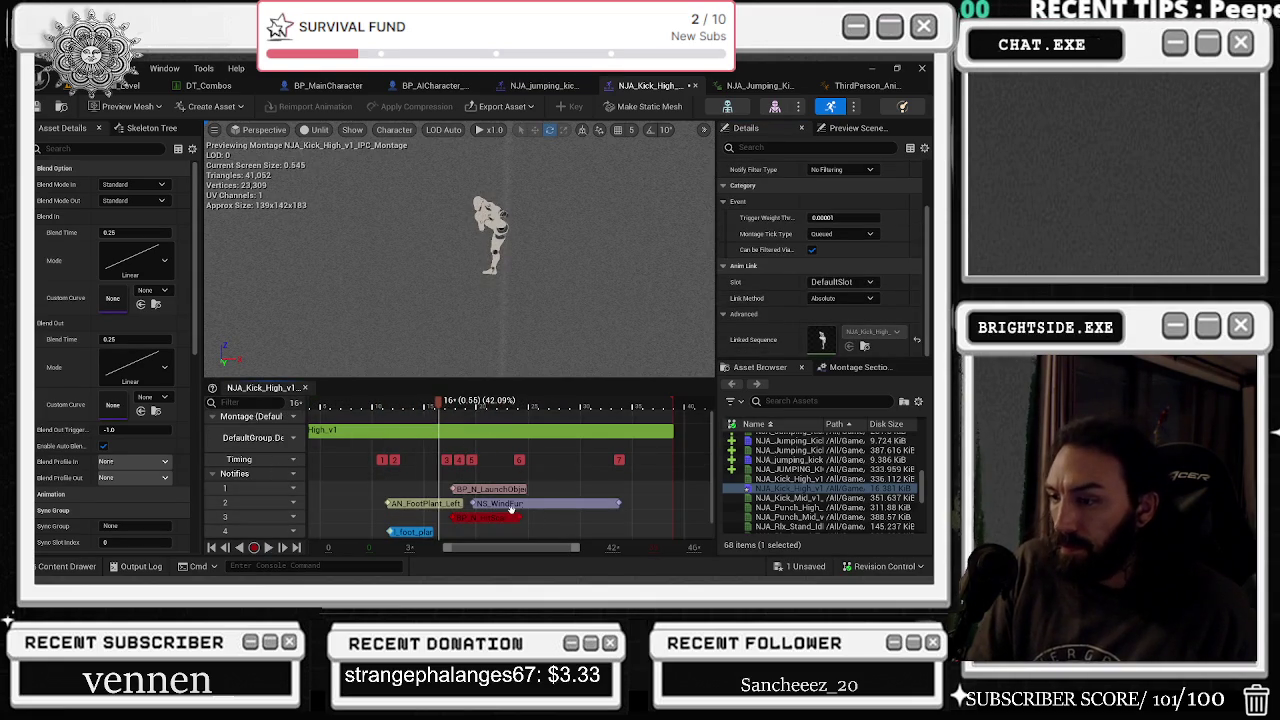
pyautogui.scroll(-1, 508, 500)
pyautogui.moveTo(502, 495); pyautogui.dragTo(455, 522)
pyautogui.moveTo(485, 521)
pyautogui.mouseDown()
pyautogui.moveTo(430, 492)
pyautogui.moveTo(452, 505)
pyautogui.mouseUp()
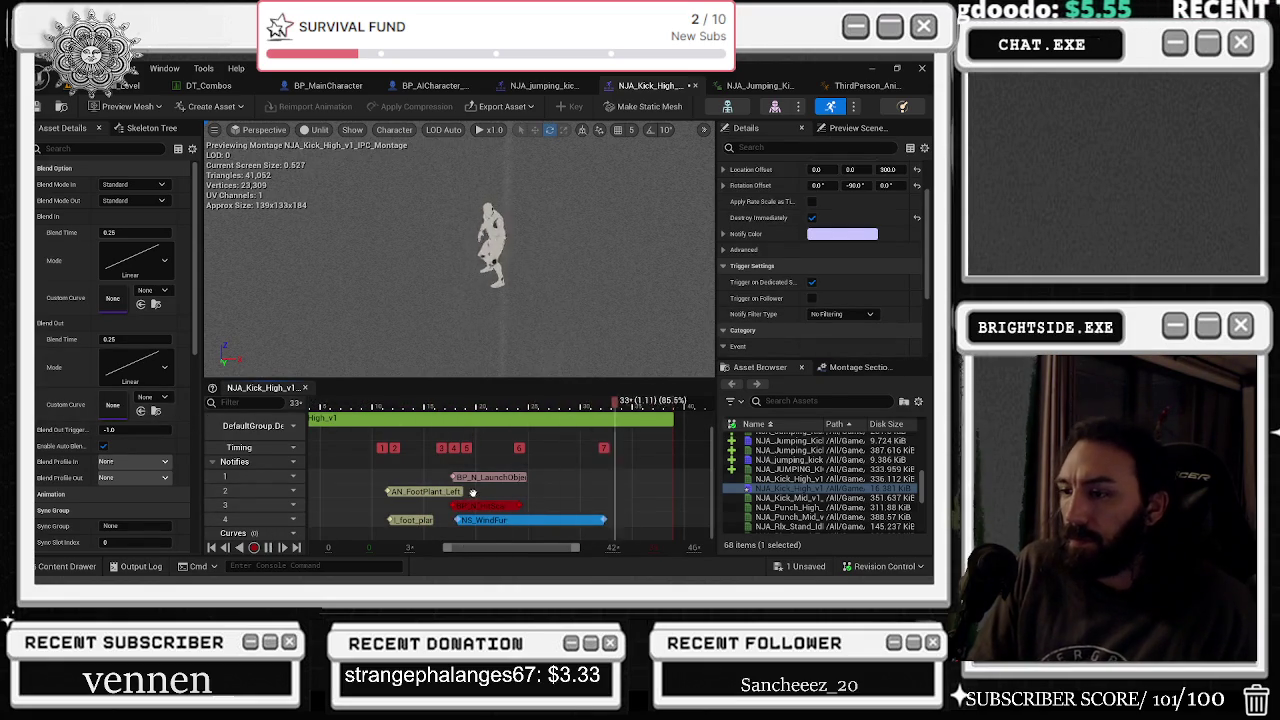
pyautogui.moveTo(478, 519); pyautogui.dragTo(463, 517)
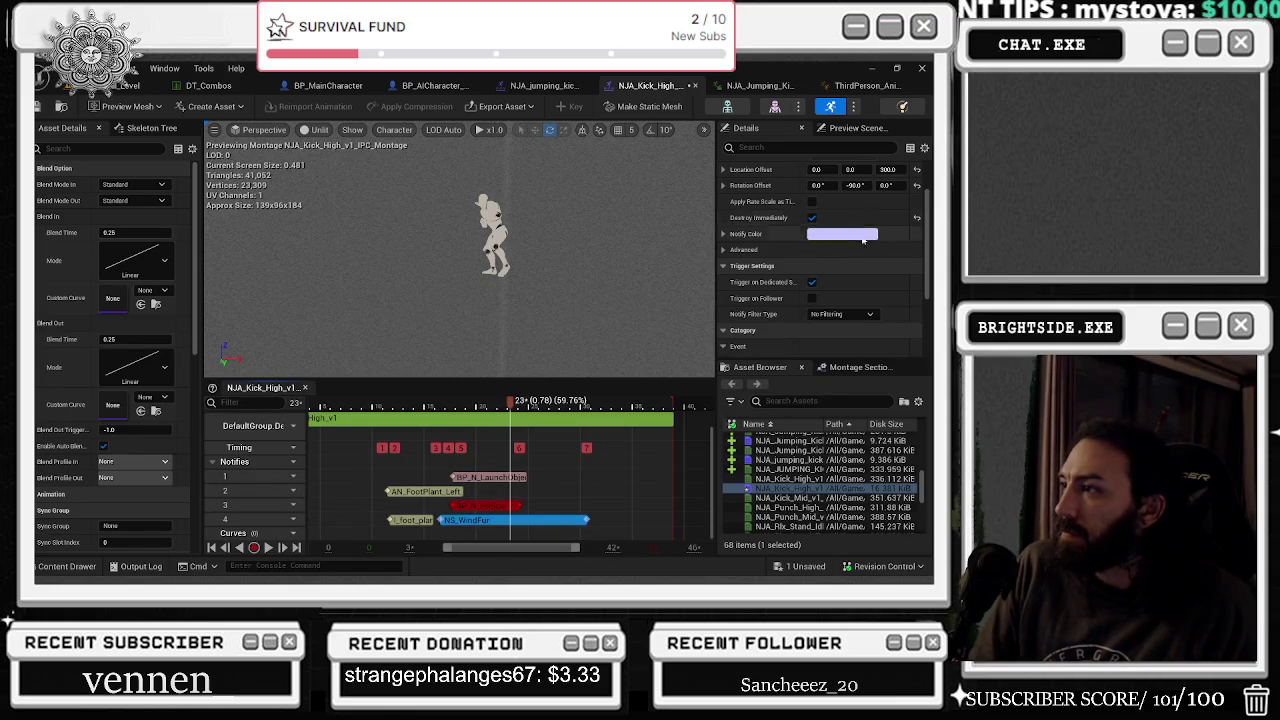
pyautogui.scroll(2, 860, 230)
pyautogui.click(873, 200)
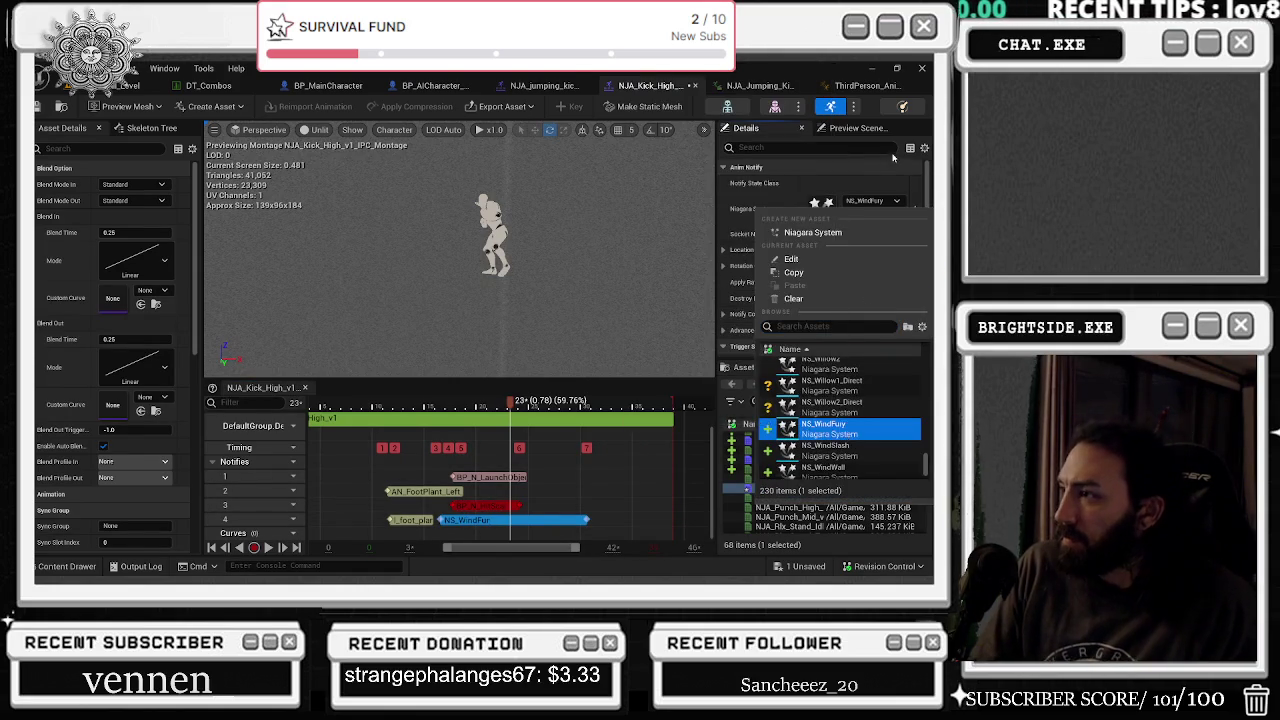
# - Assign NS_RadialBlast as the notify's Niagara system from the project's assets
pyautogui.click(893, 157)
pyautogui.click(864, 215)
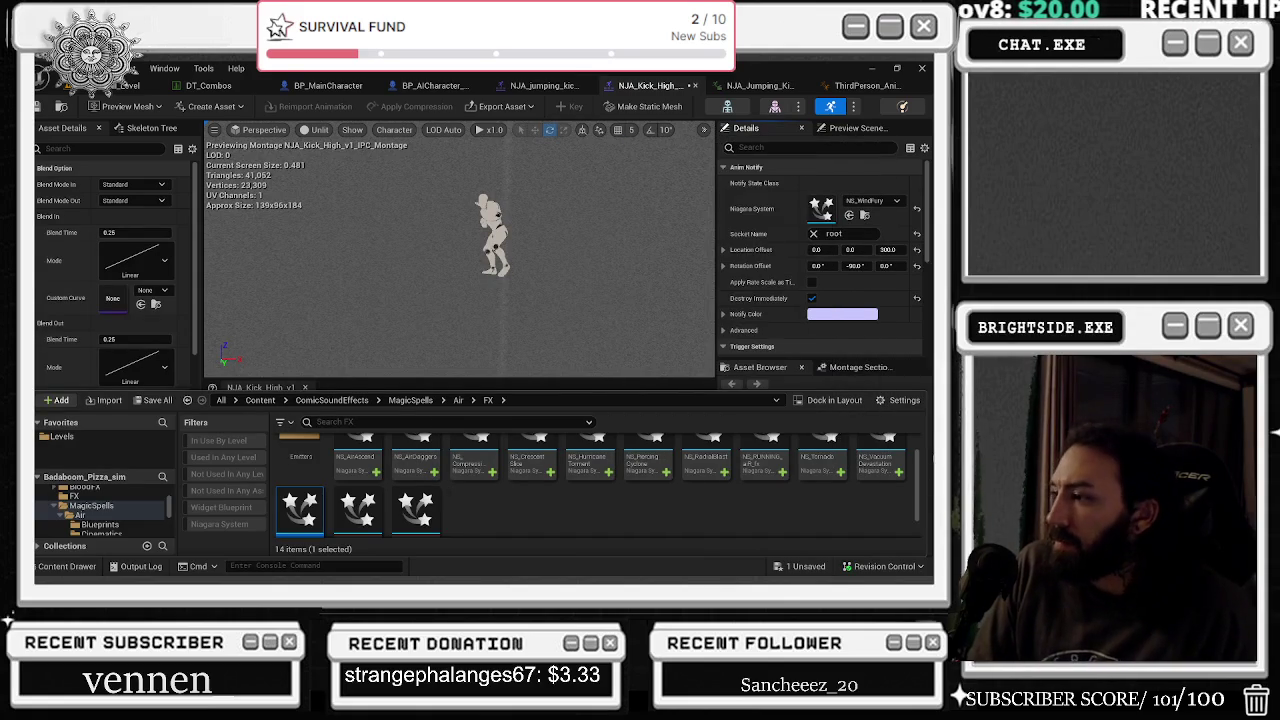
pyautogui.click(706, 462)
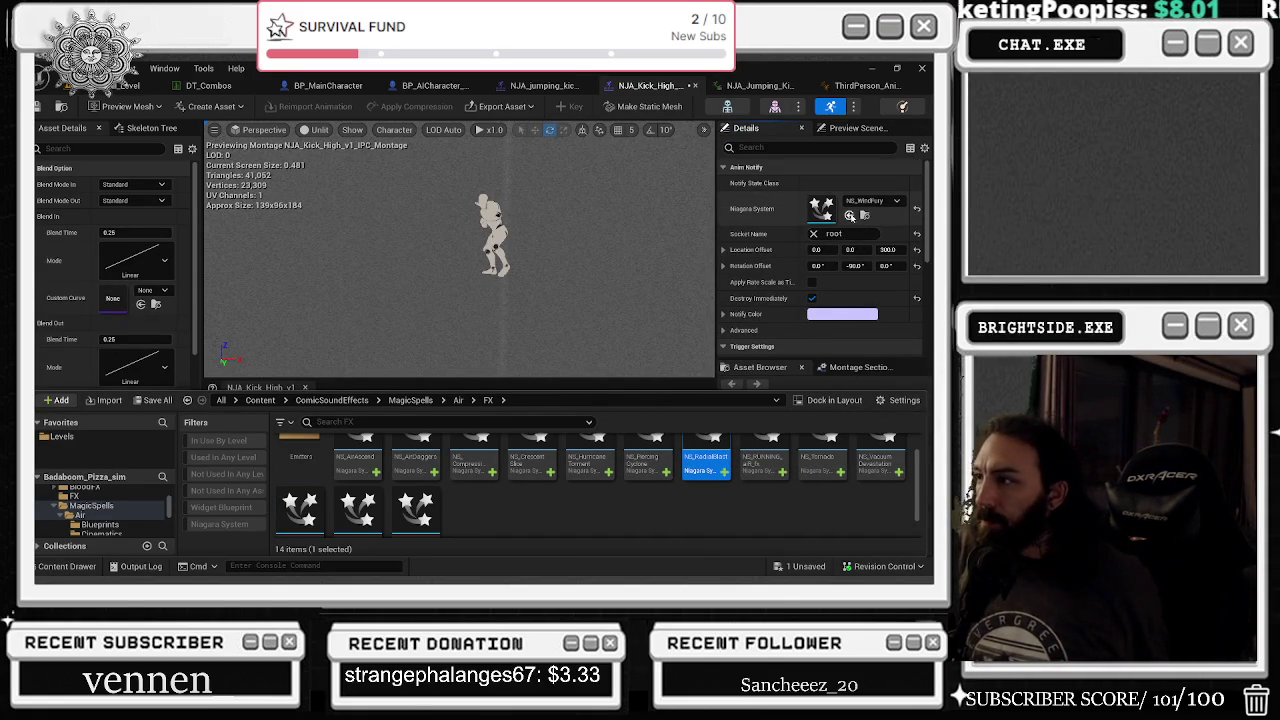
pyautogui.click(850, 216)
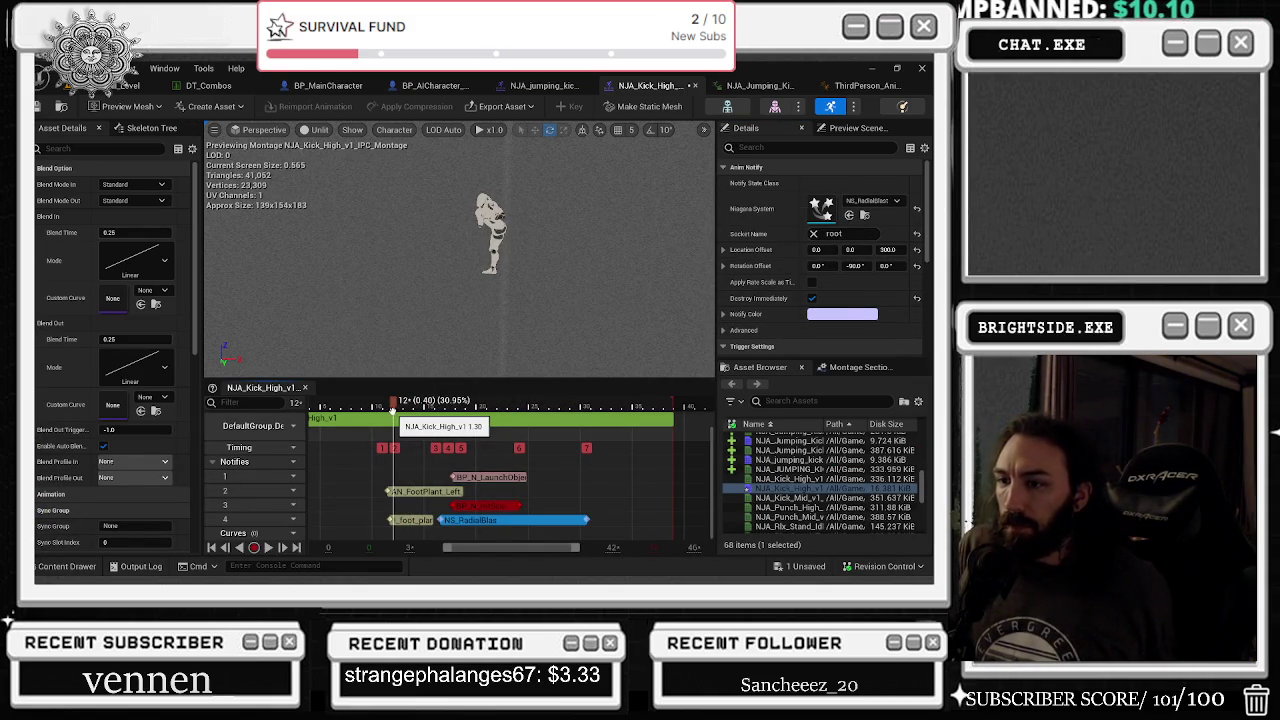
# - Select the NS_RadialBlast notify on track 4 to show its Anim Notify details
pyautogui.click(393, 418)
pyautogui.click(410, 523)
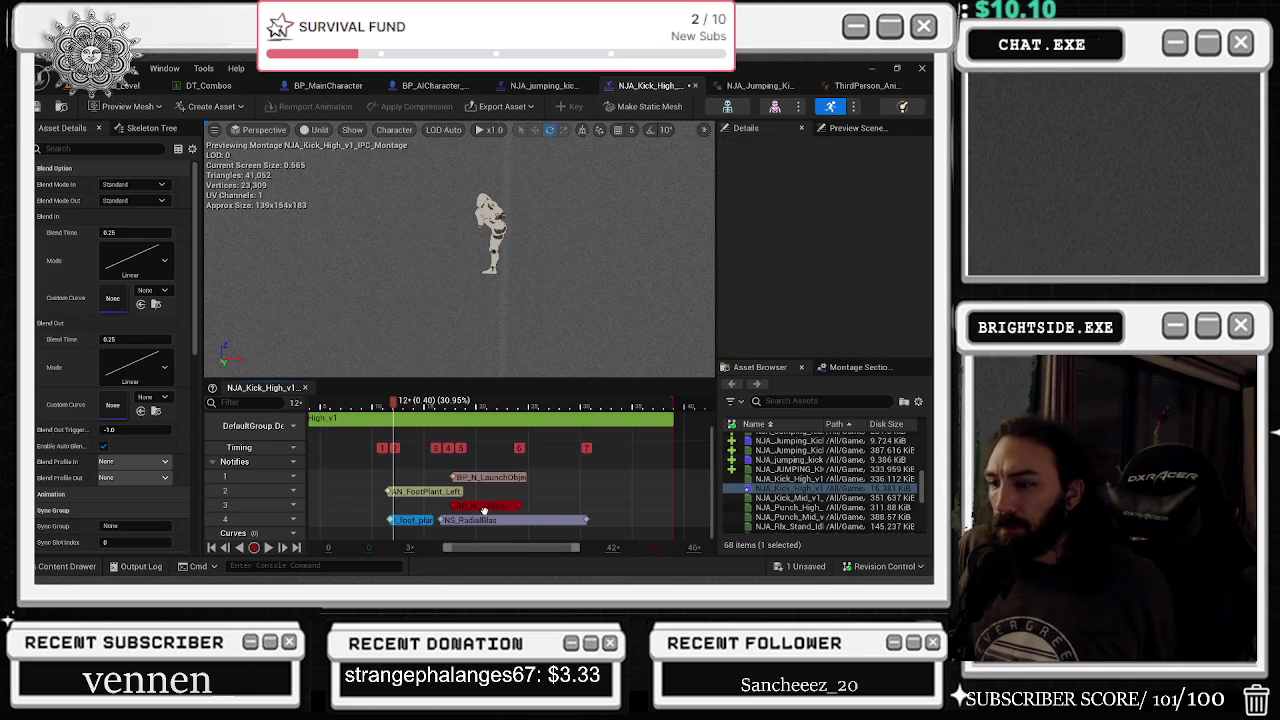
pyautogui.click(484, 507)
pyautogui.click(488, 520)
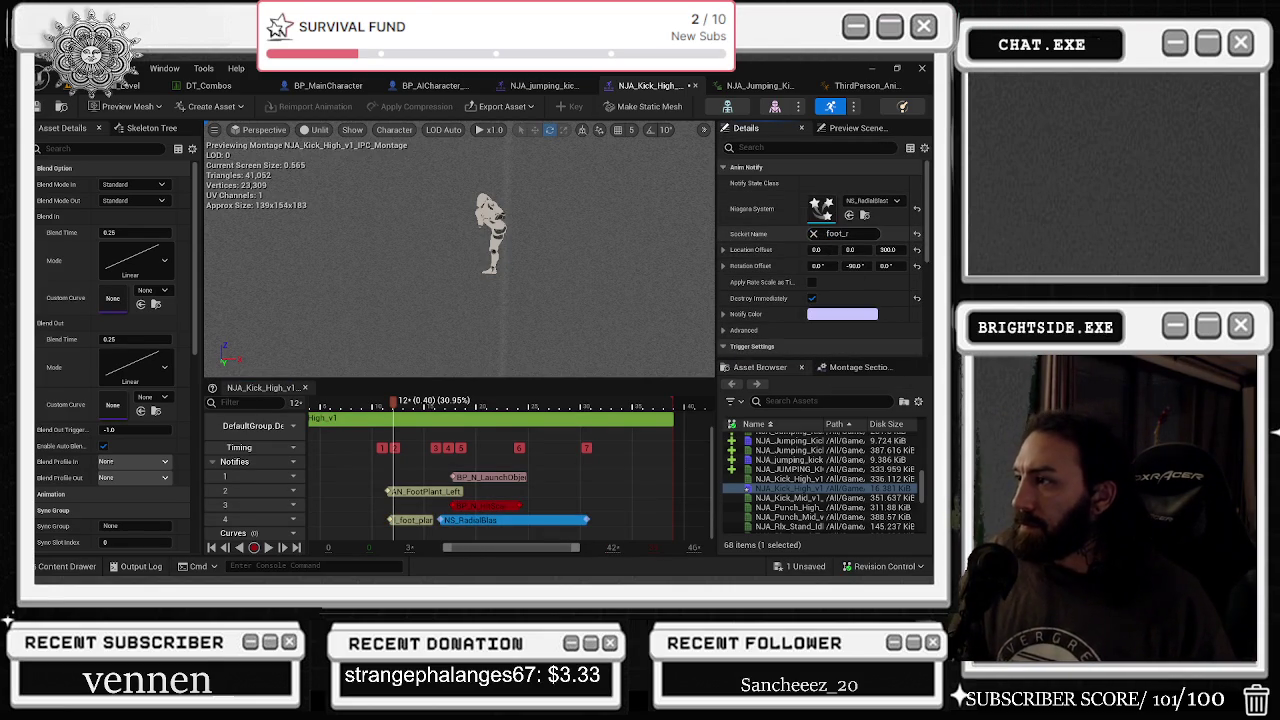
# - Set the notify's socket name to foot_l and its Z location offset to 0
pyautogui.write('l')
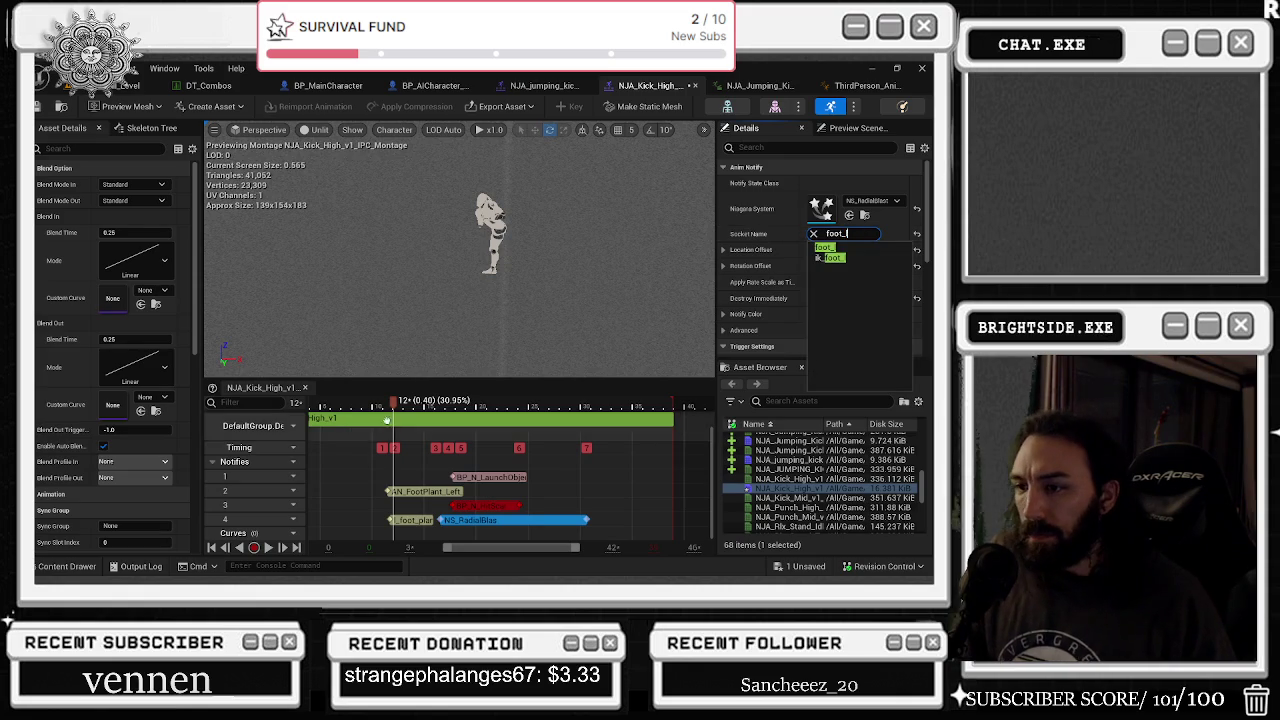
pyautogui.press('Return')
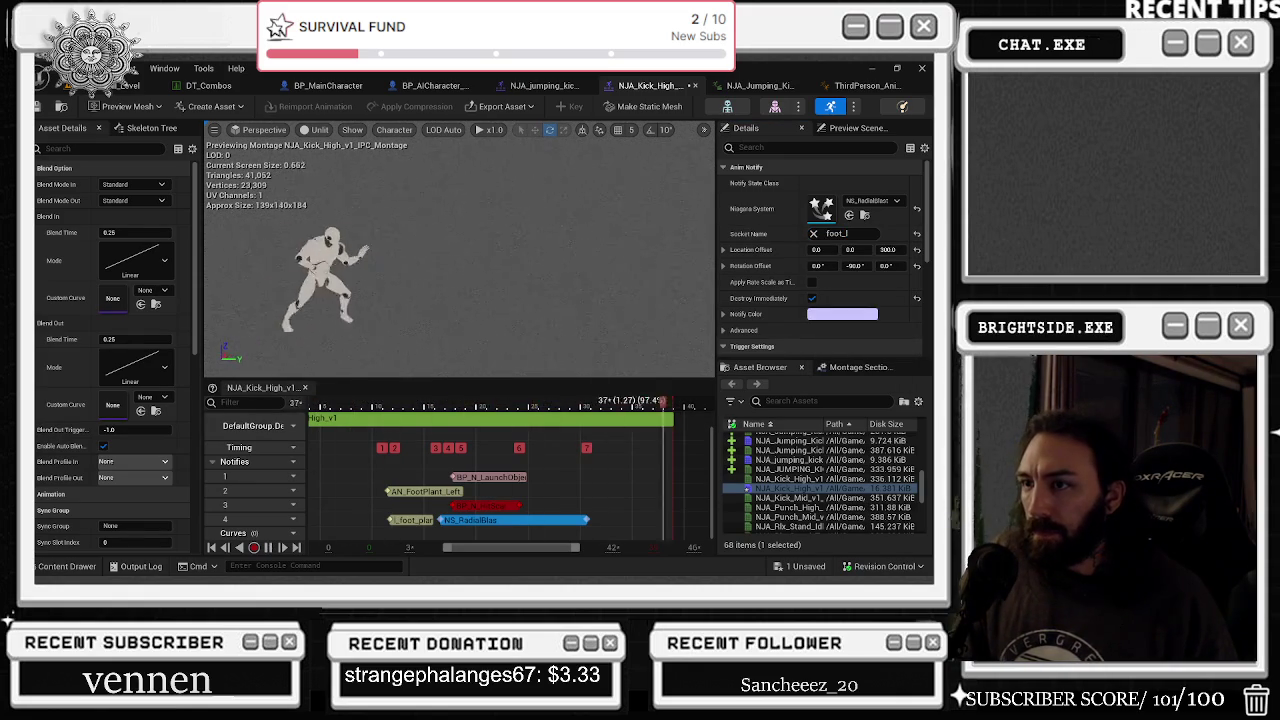
pyautogui.press('Escape')
pyautogui.click(883, 249)
pyautogui.write('0')
pyautogui.press('Return')
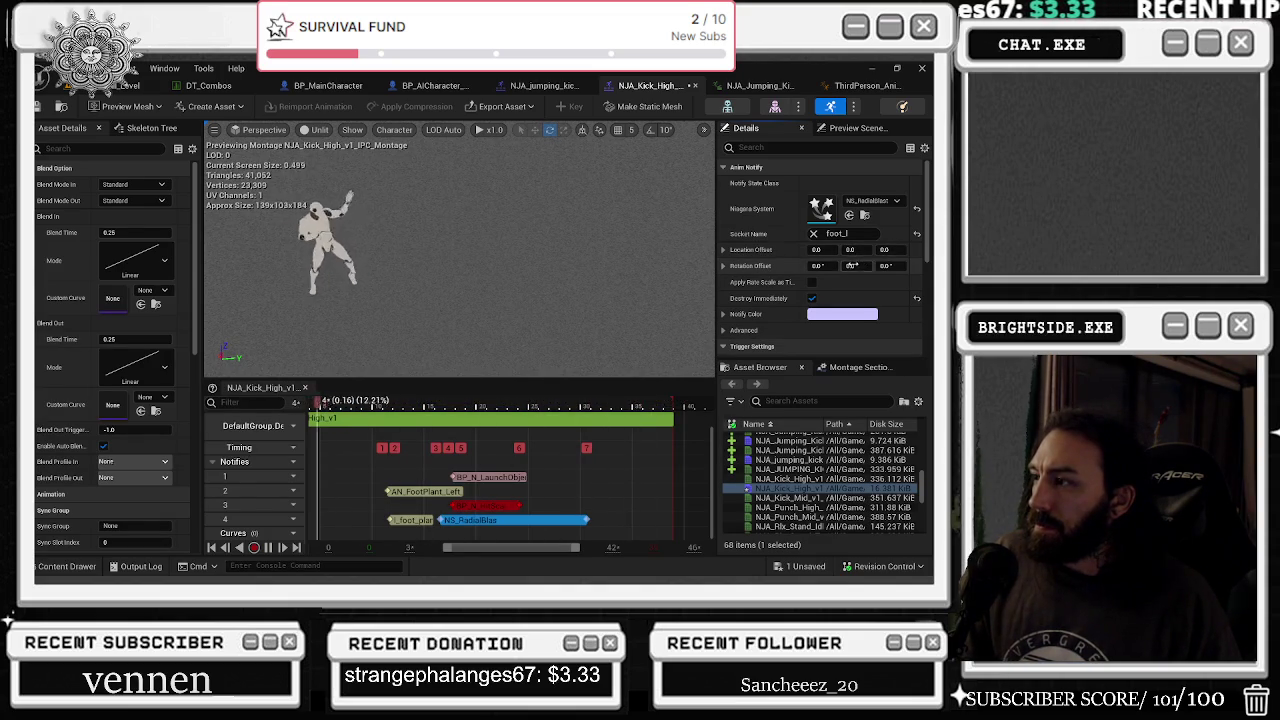
# - Try rotation offsets of 0 on Y and 90 on X
pyautogui.click(851, 266)
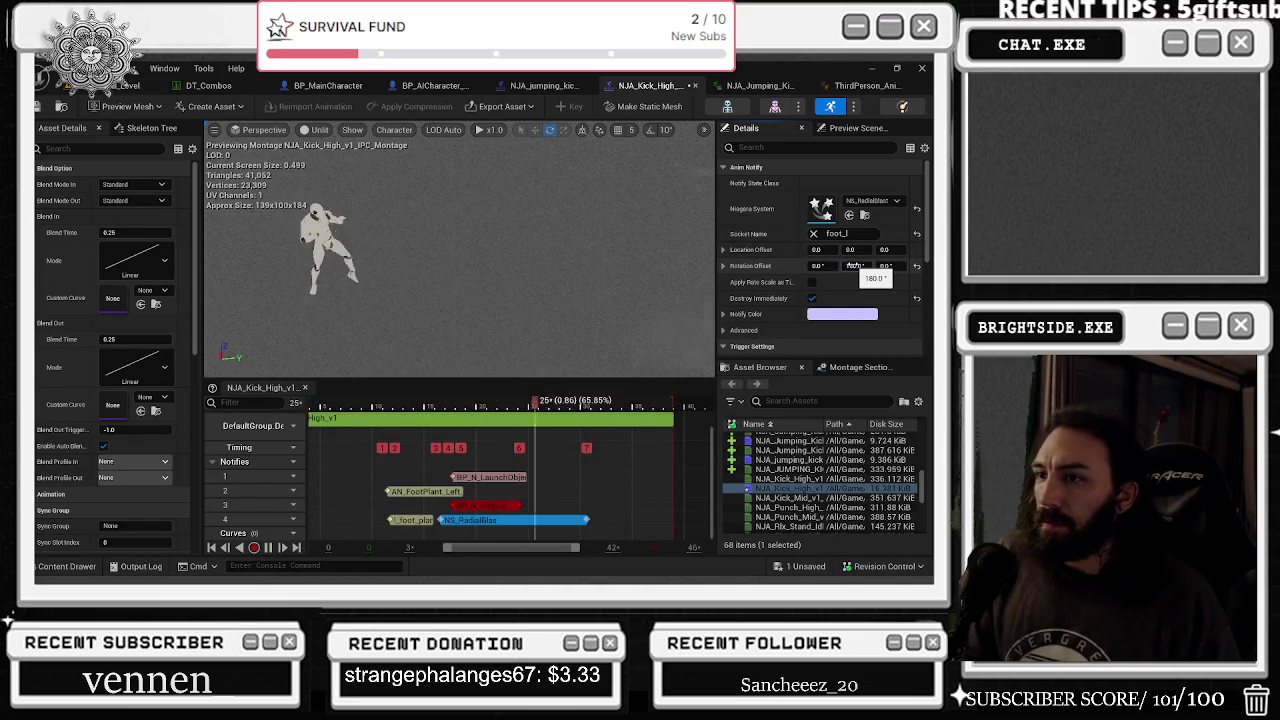
pyautogui.write('90')
pyautogui.press('Return')
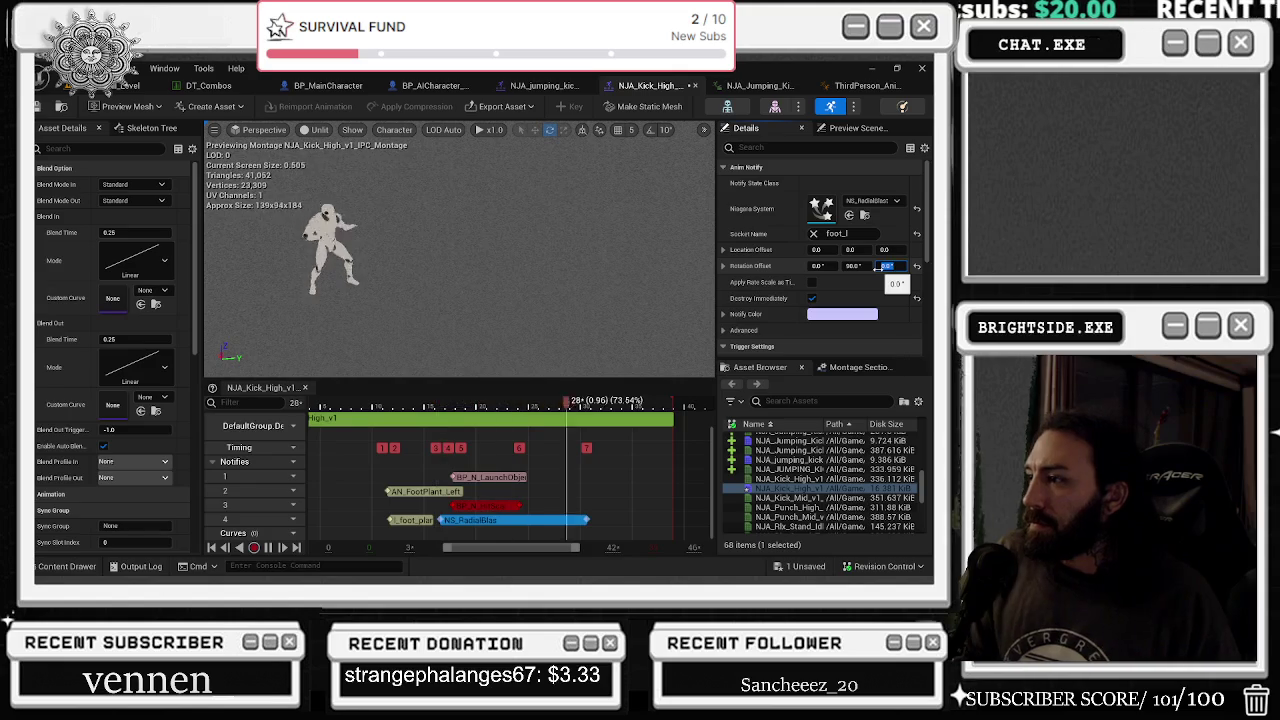
pyautogui.click(818, 266)
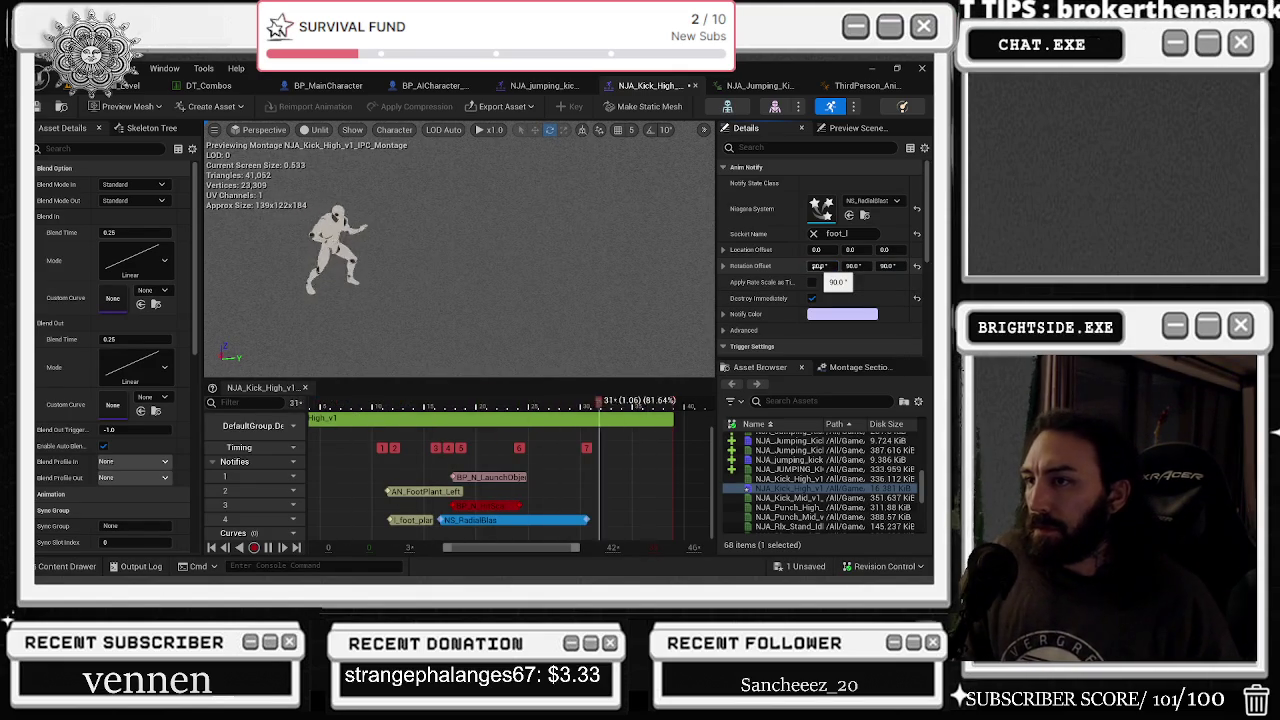
pyautogui.write('90')
pyautogui.press('Return')
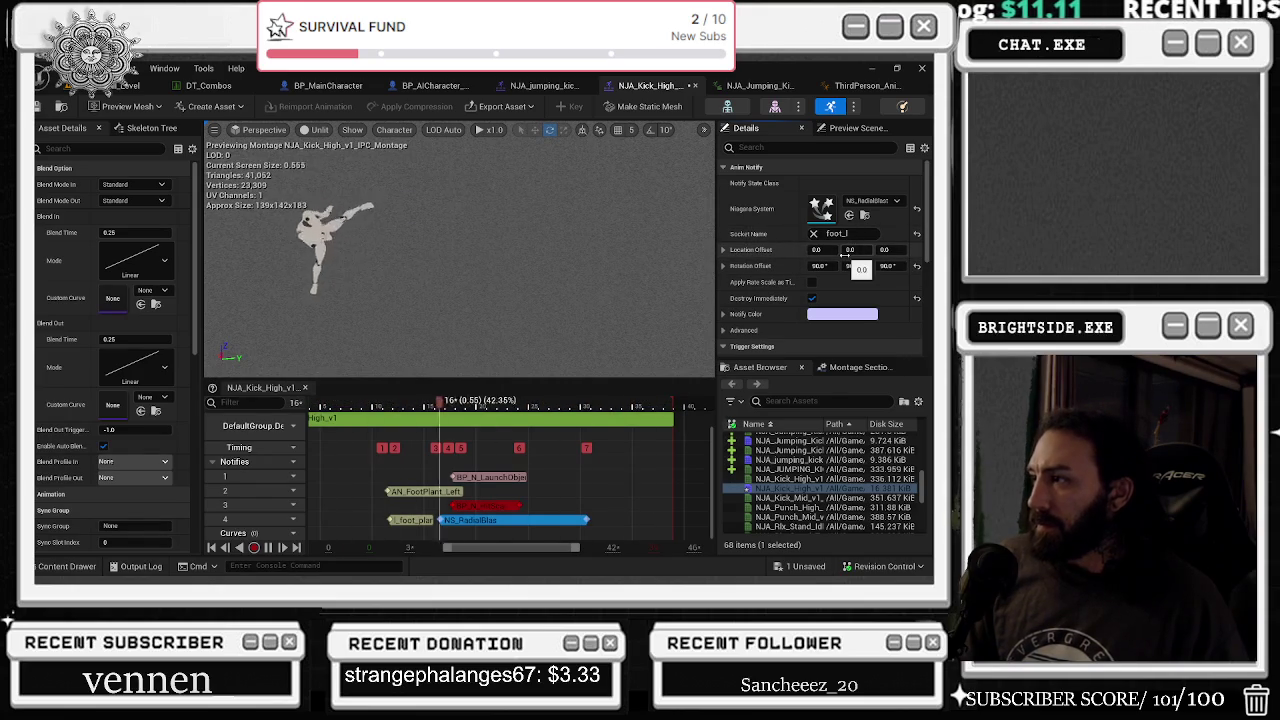
# - Set the Y location offset to -45 and the rotation offset to -45 on X, Y and Z
pyautogui.click(850, 249)
pyautogui.write('-45')
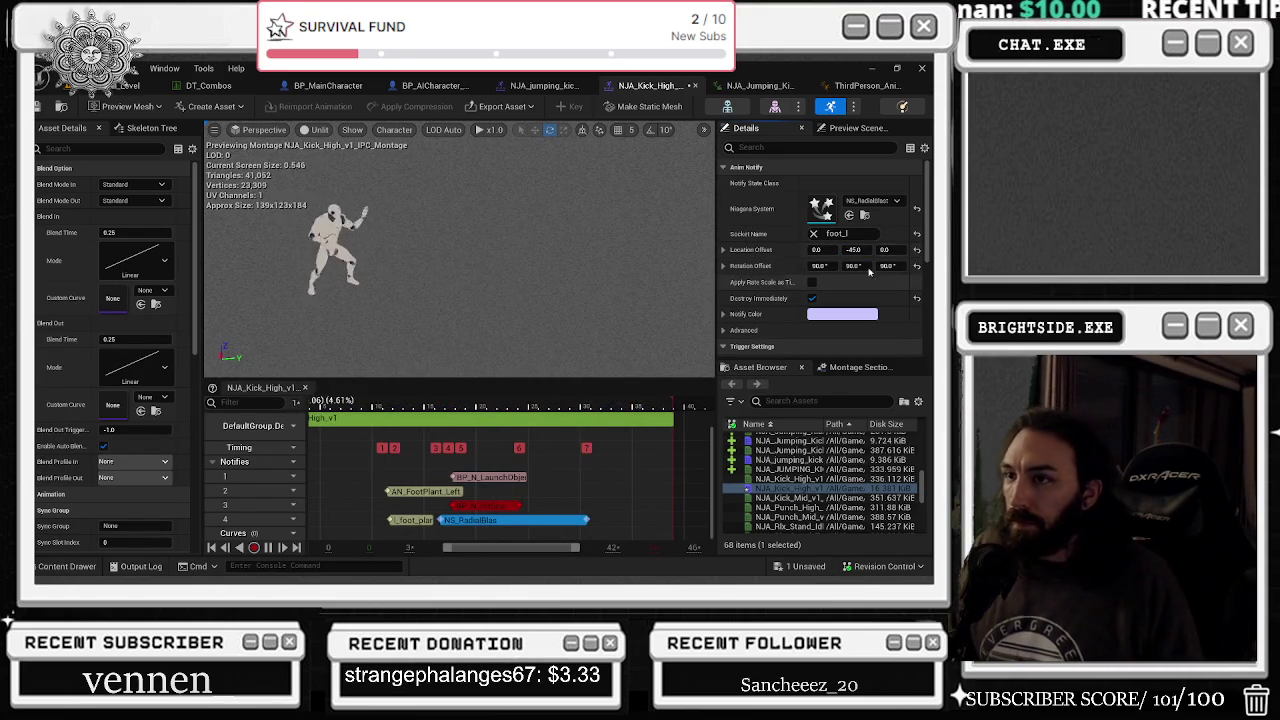
pyautogui.click(853, 265)
pyautogui.write('-45')
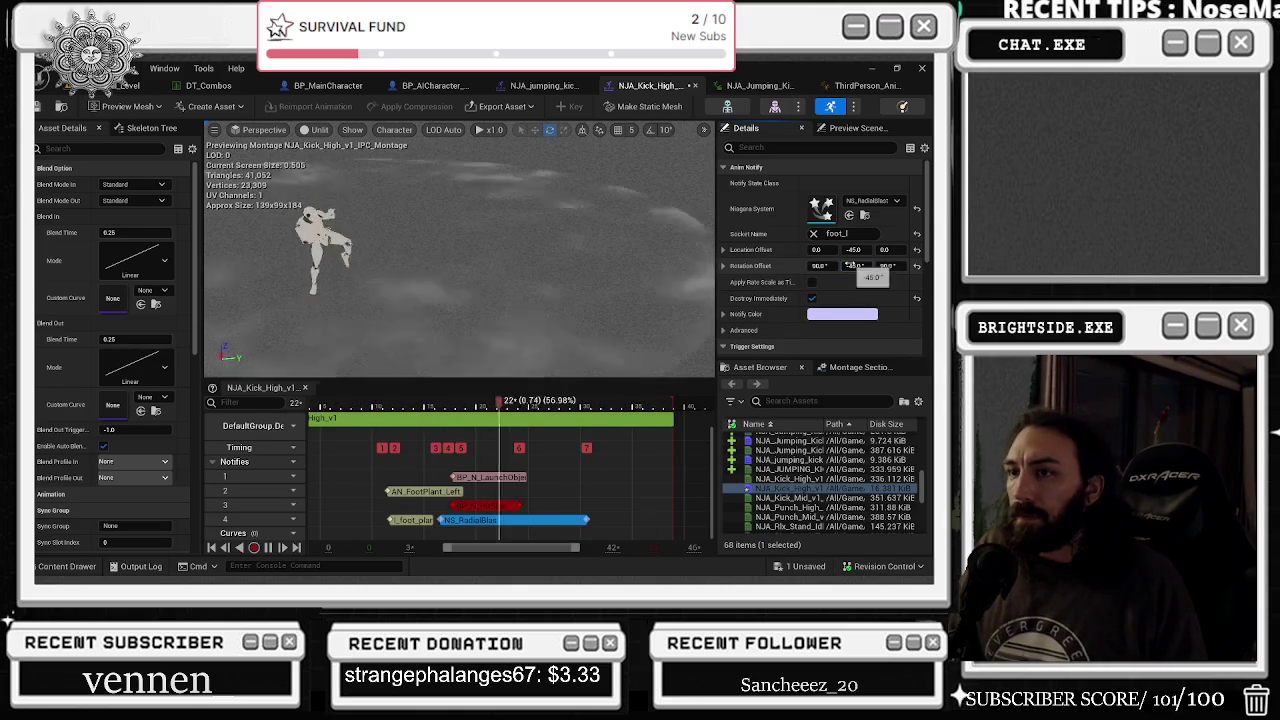
pyautogui.press('Return')
pyautogui.write('-45')
pyautogui.press('Tab')
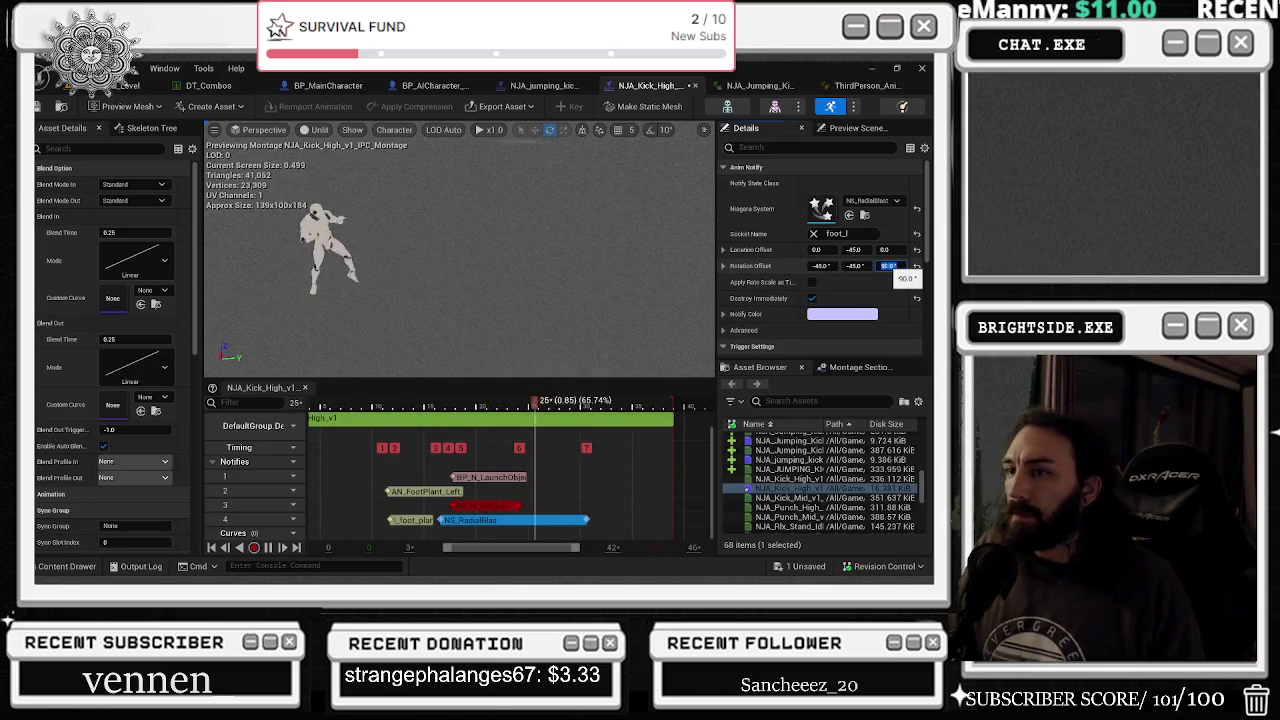
pyautogui.write('-45')
pyautogui.press('Return')
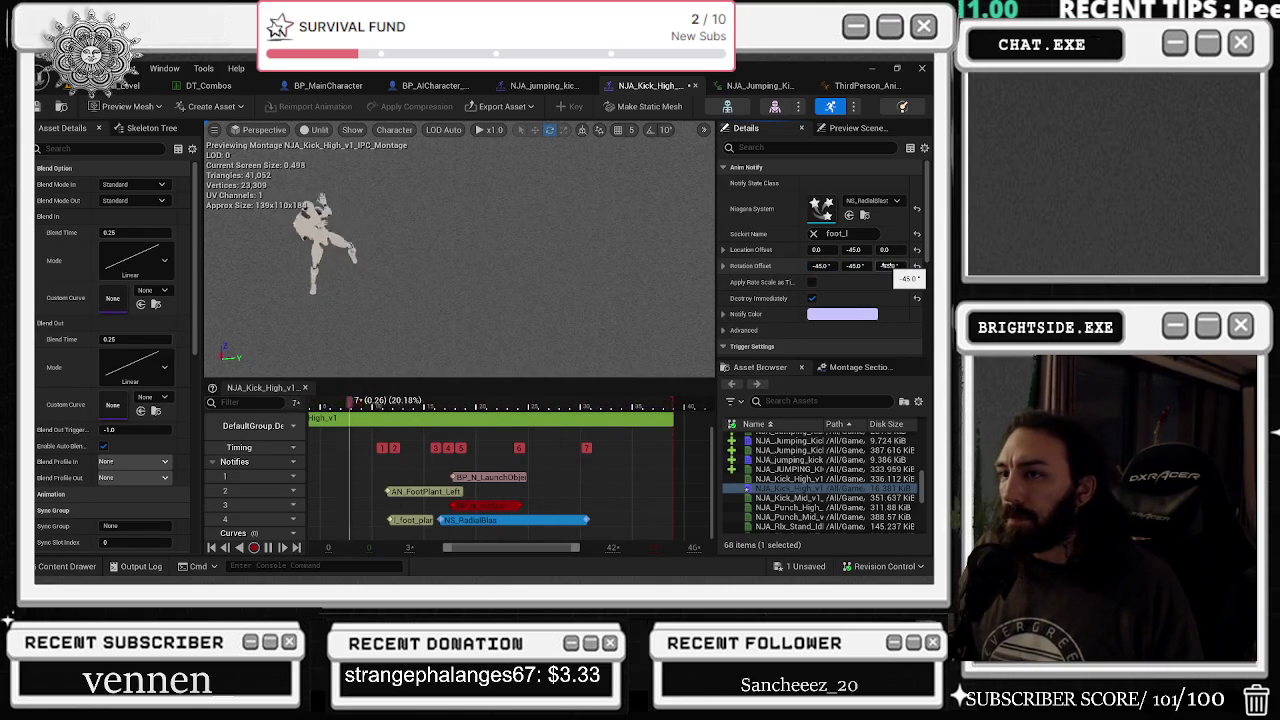
# - Scroll the Details panel and browse to the notify's current Niagara System asset
pyautogui.scroll(-3, 869, 272)
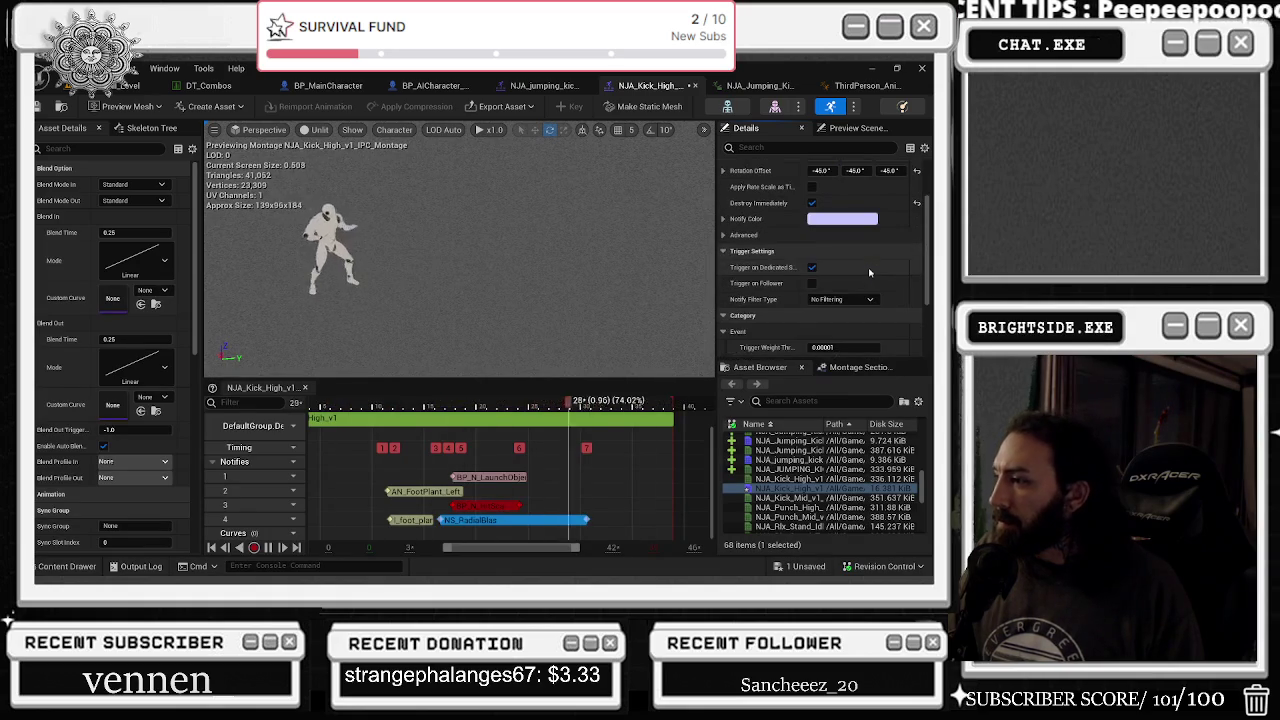
pyautogui.scroll(-2, 869, 272)
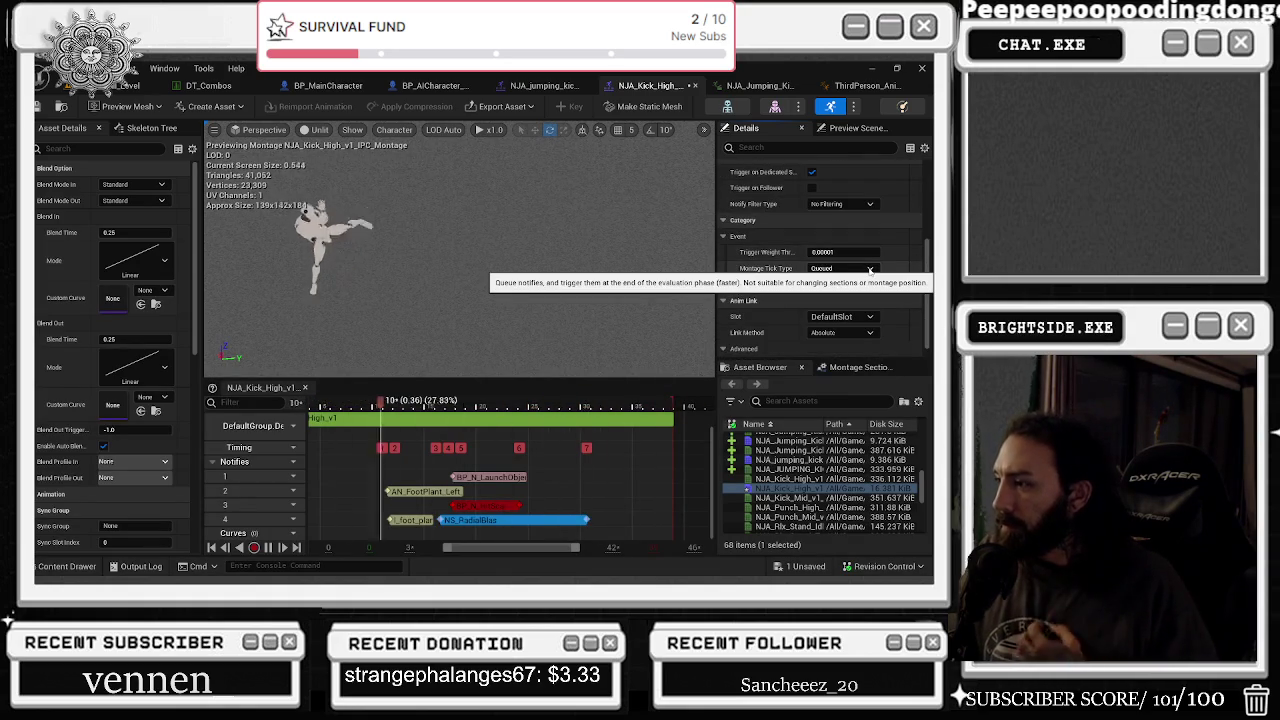
pyautogui.scroll(-1, 869, 272)
pyautogui.scroll(6, 857, 271)
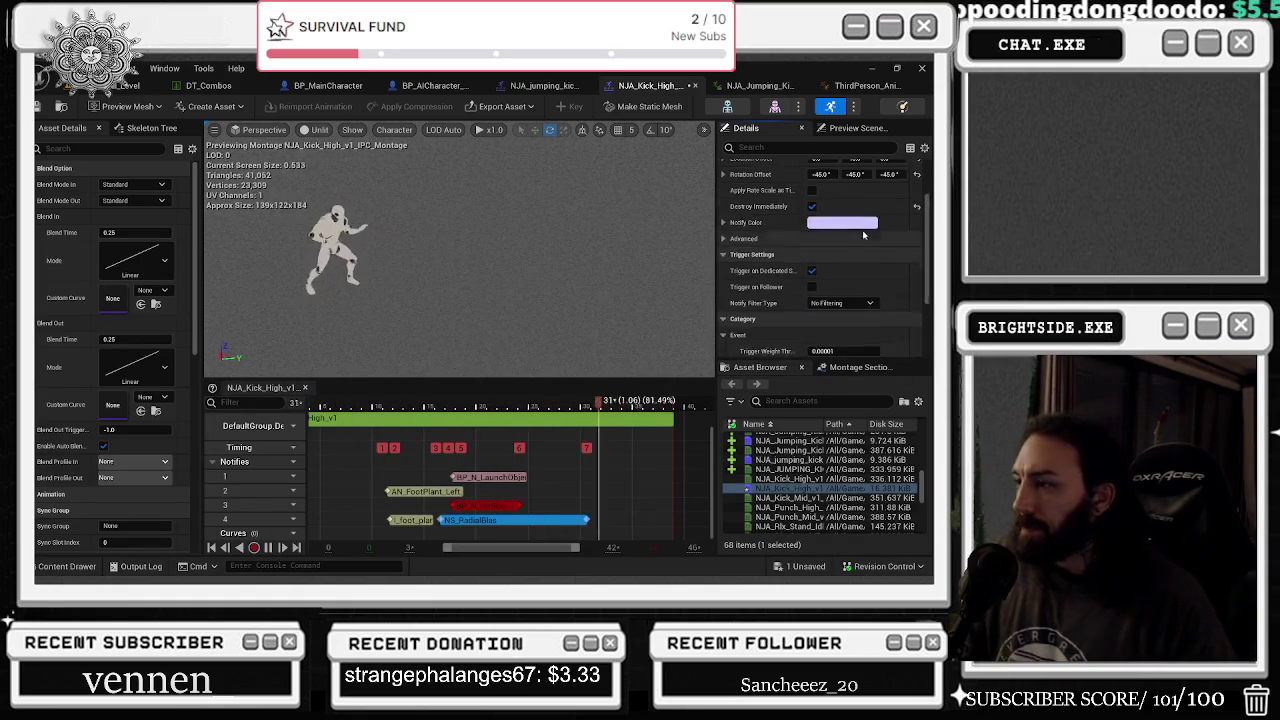
pyautogui.click(865, 214)
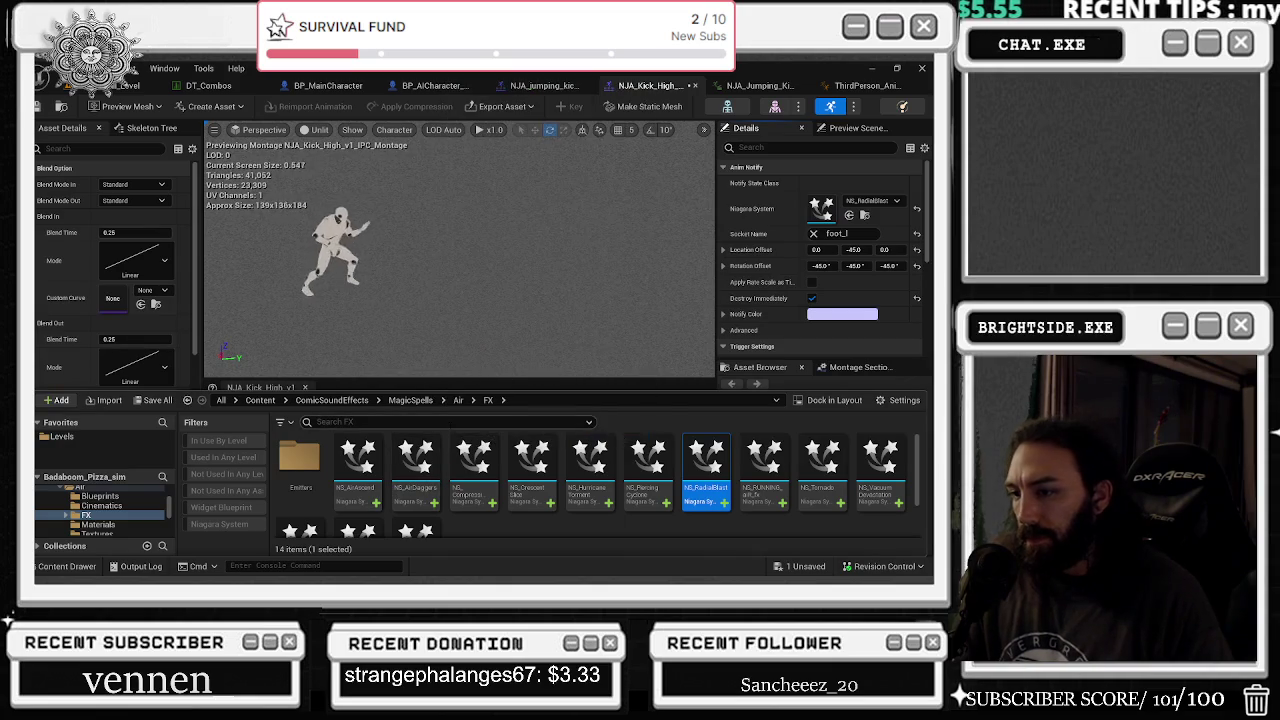
# - Try the compression effect, then NS_CrescentSlice, as the notify's Niagara system
pyautogui.click(473, 459)
pyautogui.click(849, 215)
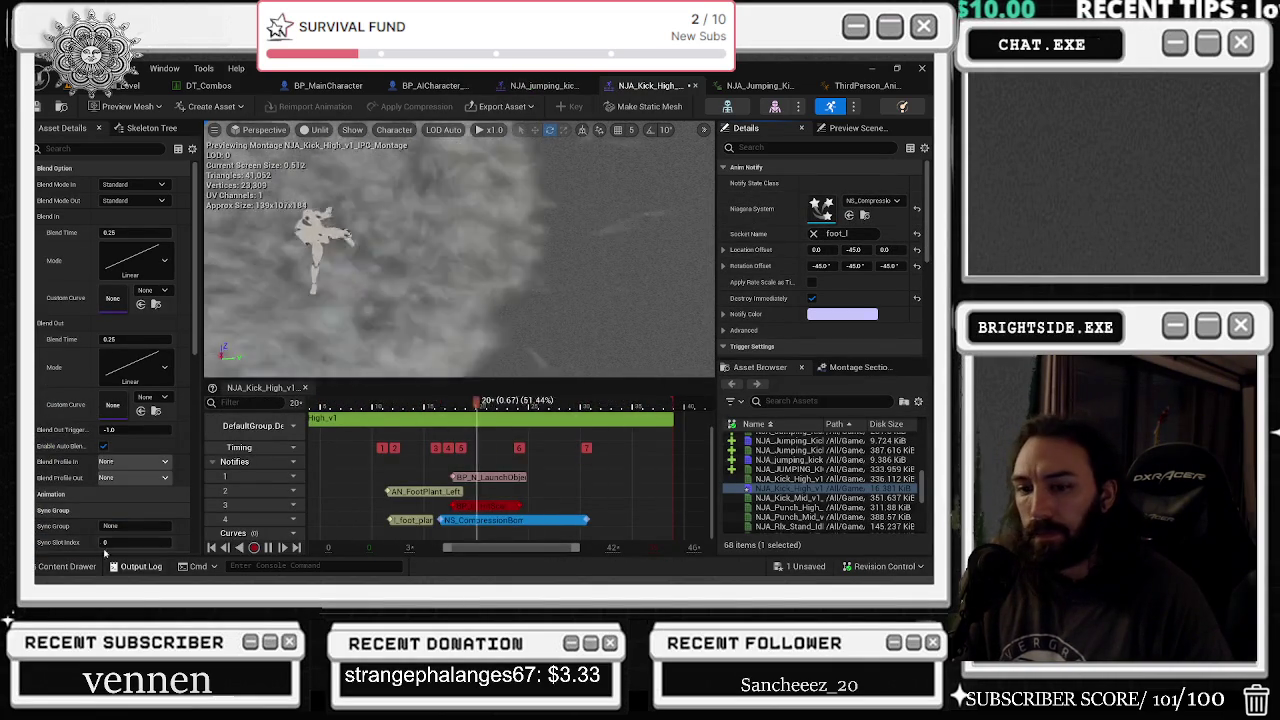
pyautogui.click(67, 566)
pyautogui.click(531, 465)
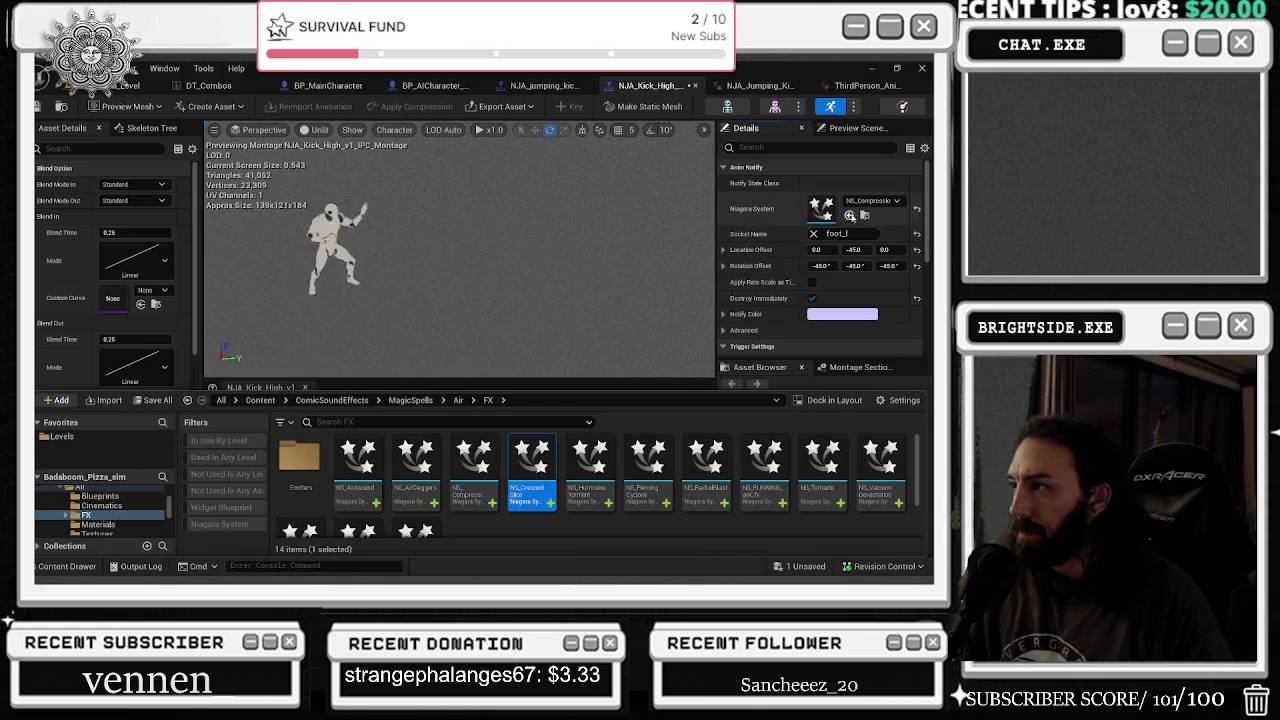
pyautogui.click(849, 215)
# - Undo, try NS_PiercingCyclone, then switch the notify back to NS_RadialBlast
pyautogui.click(67, 566)
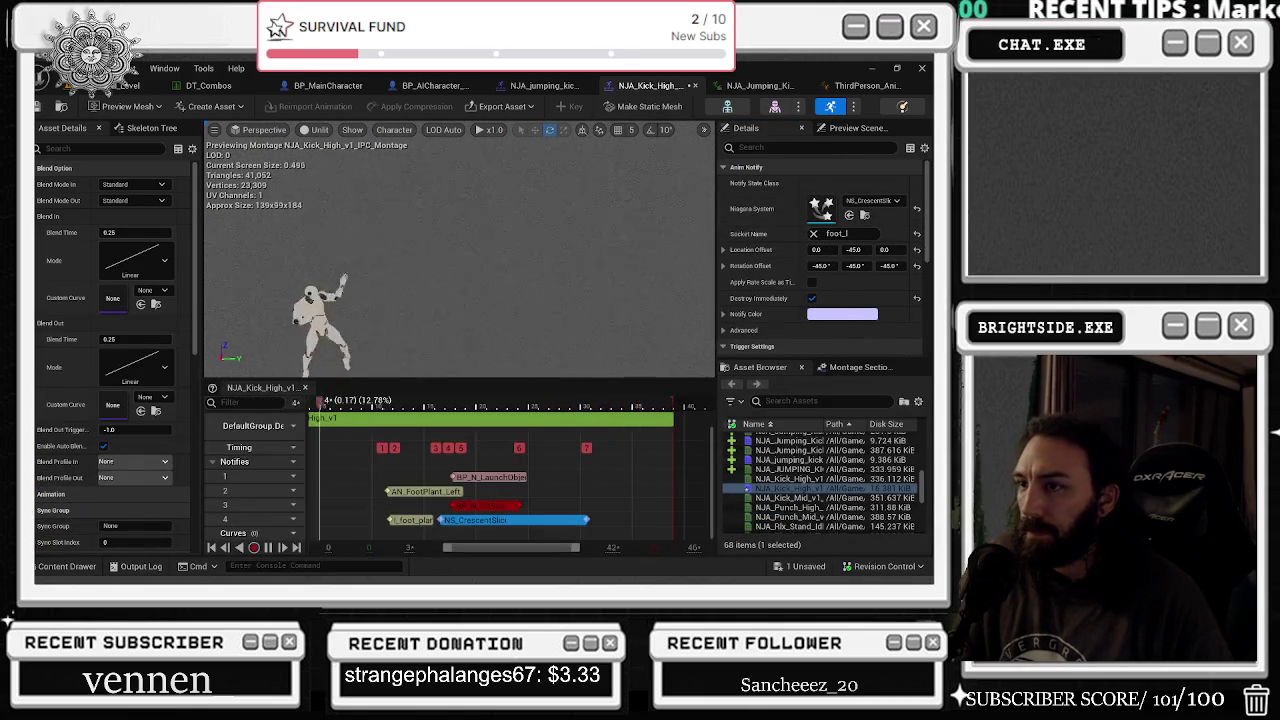
pyautogui.hotkey('ctrl', 'z')
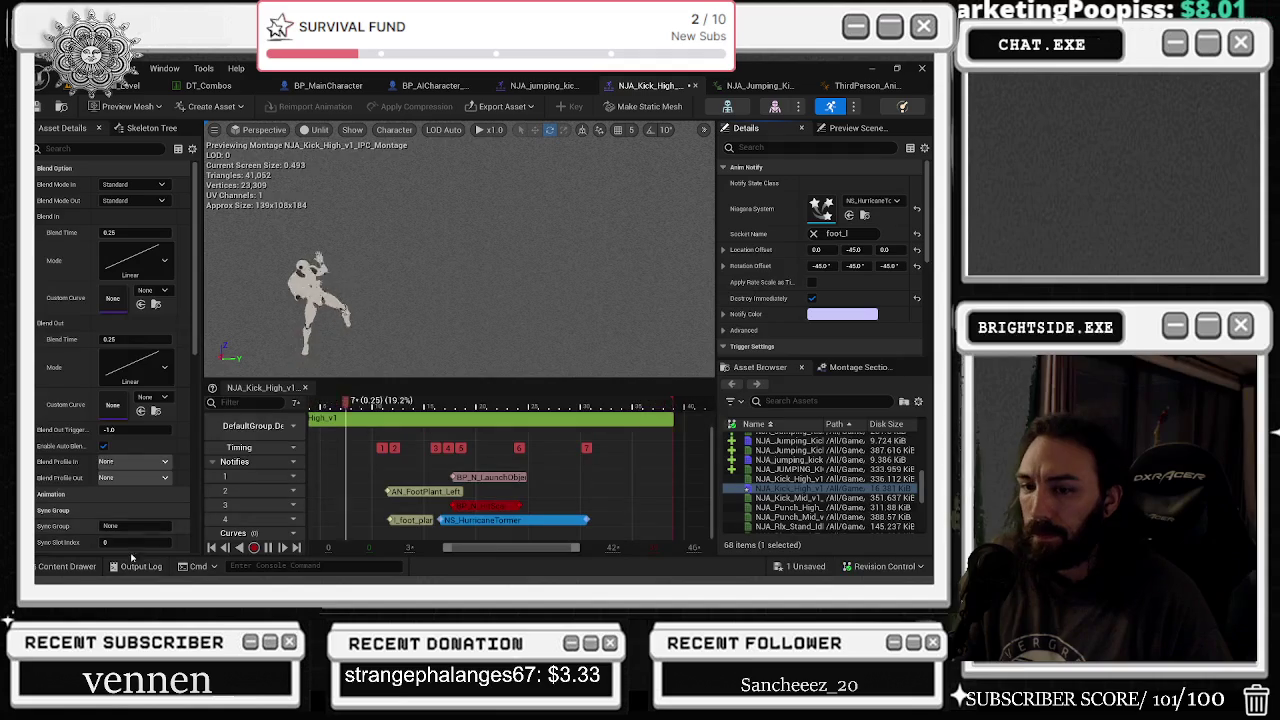
pyautogui.hotkey('ctrl', 'space')
pyautogui.click(648, 460)
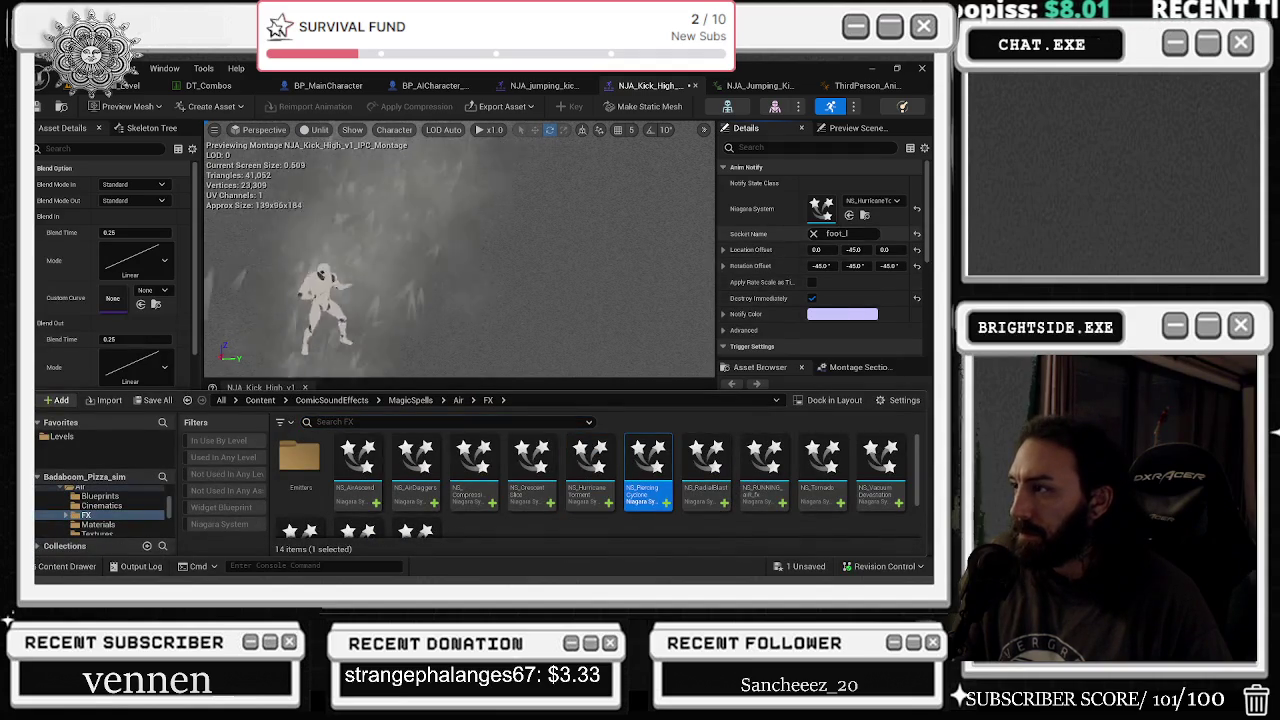
pyautogui.click(849, 215)
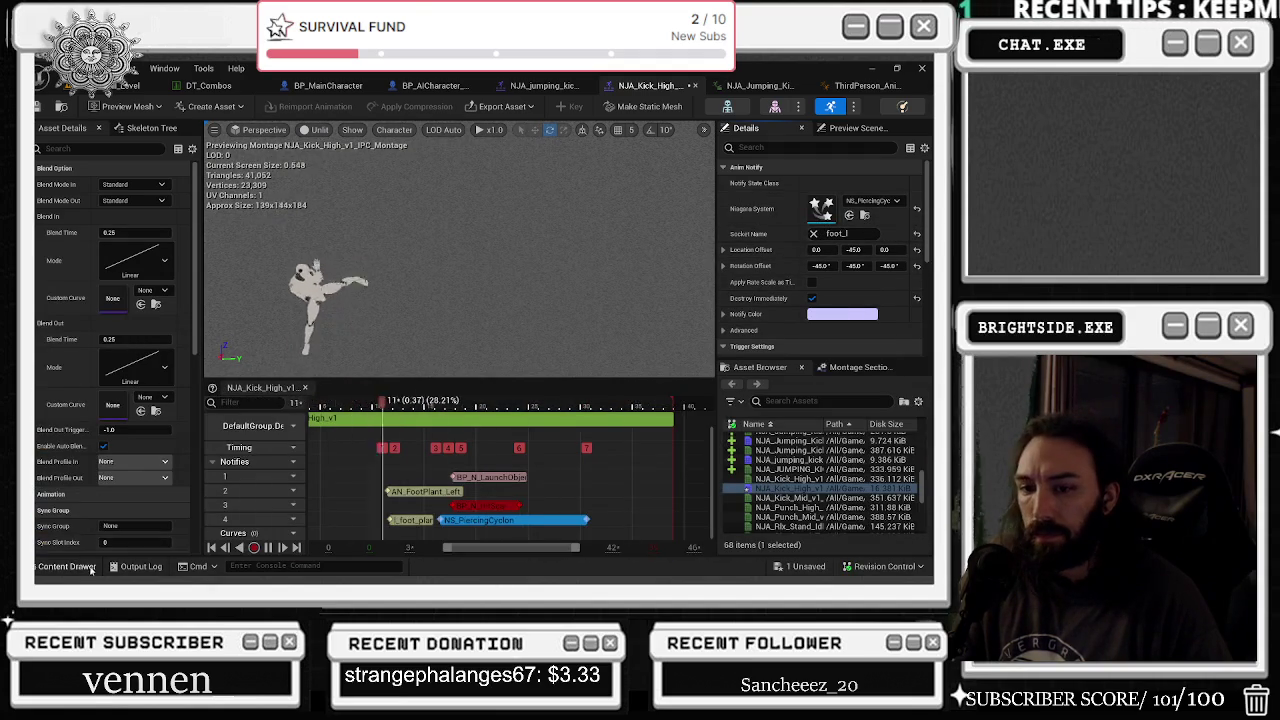
pyautogui.click(91, 567)
pyautogui.click(707, 470)
pyautogui.click(849, 215)
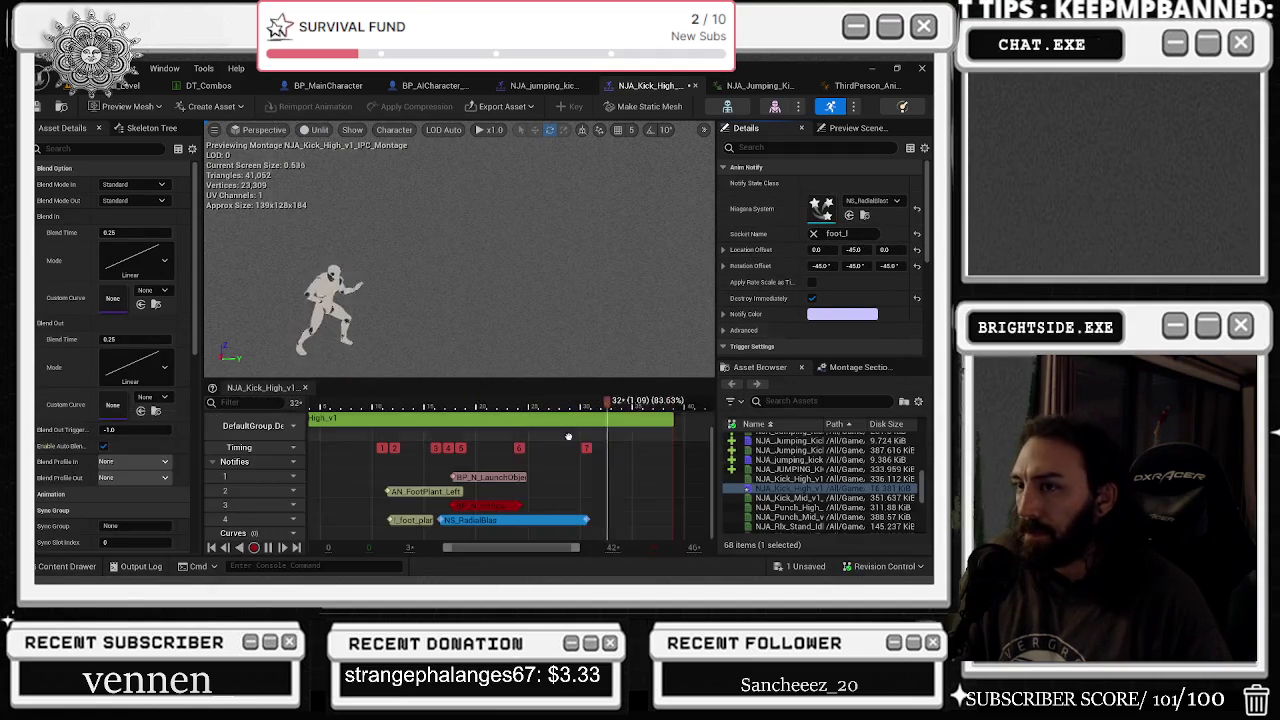
# - Try the running air effect, then NS_VacuumDevastation, on the notify
pyautogui.click(80, 566)
pyautogui.click(764, 465)
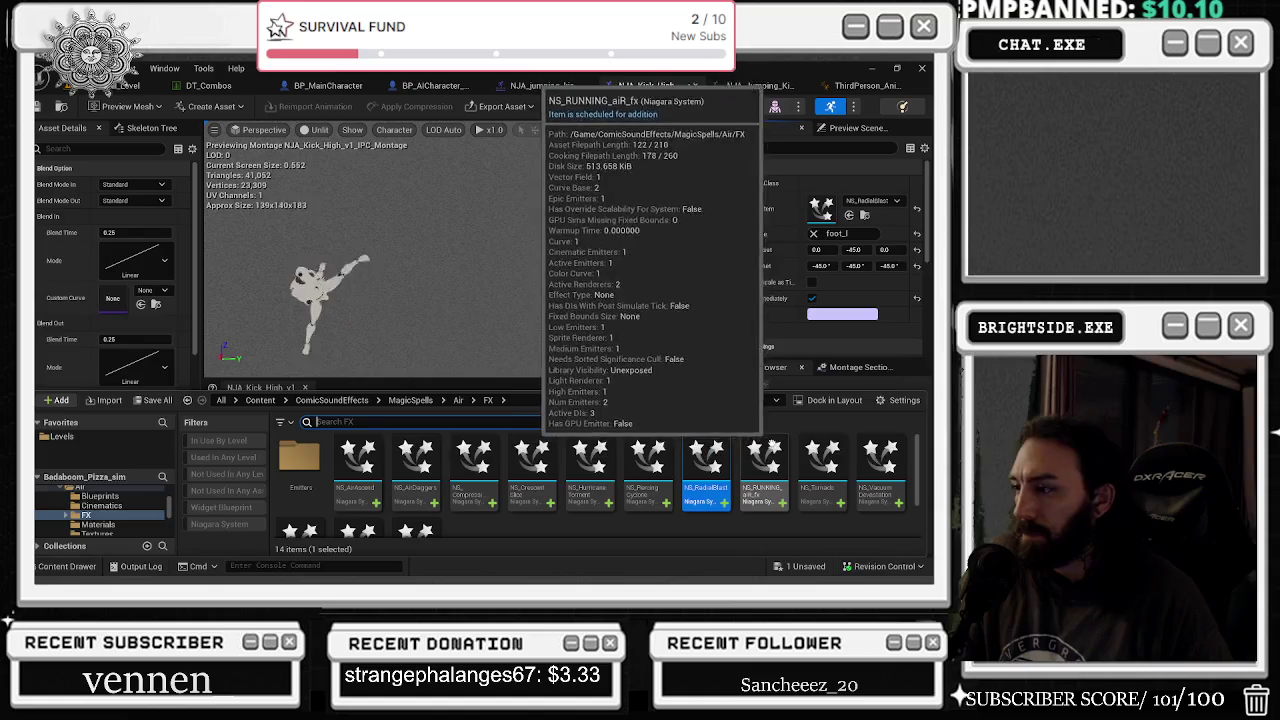
pyautogui.click(849, 215)
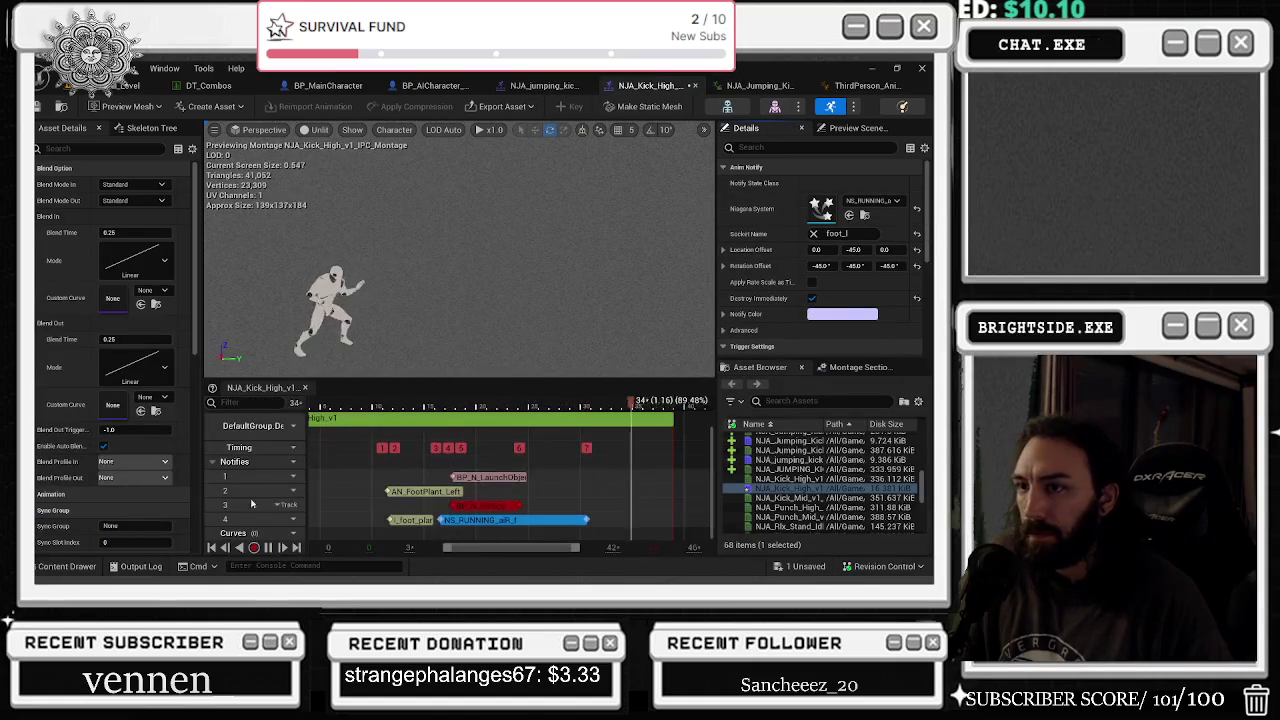
pyautogui.click(50, 567)
pyautogui.click(822, 470)
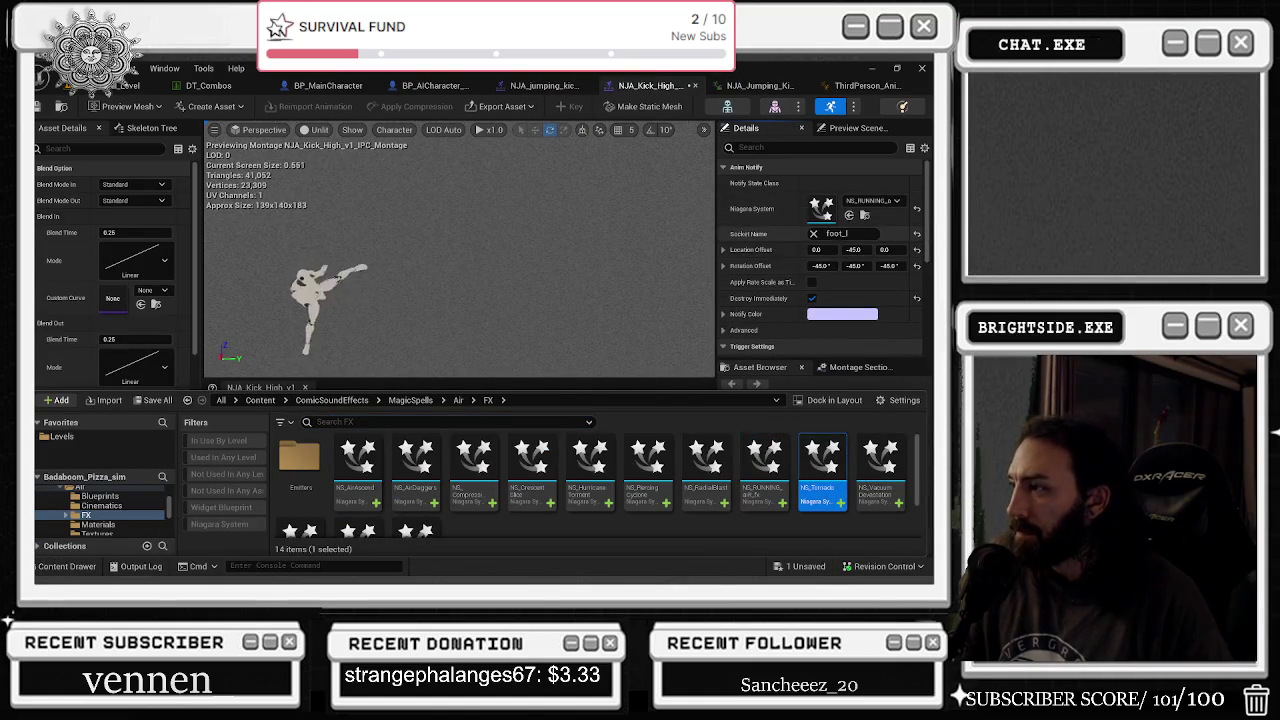
pyautogui.click(888, 487)
pyautogui.click(849, 215)
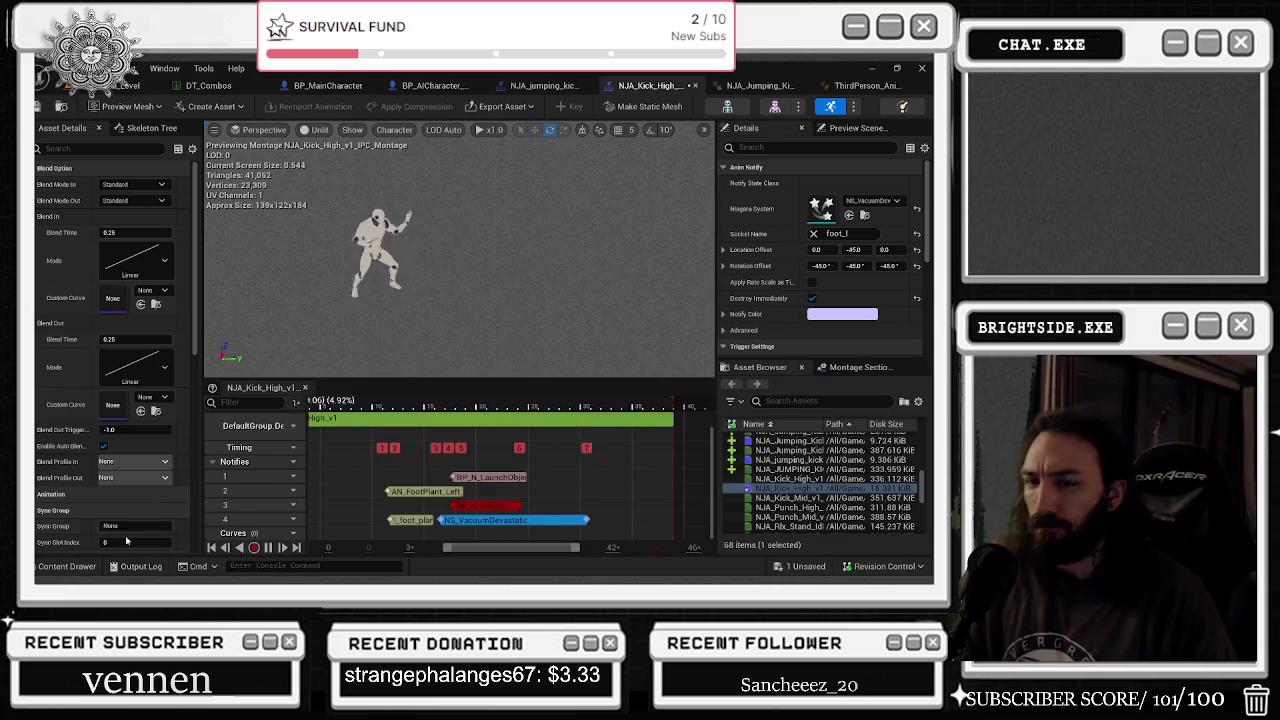
# - Try NS_WindFury, NS_WindSlash, and then NS_WindWall as the notify's effect
pyautogui.click(67, 566)
pyautogui.scroll(-2, 290, 490)
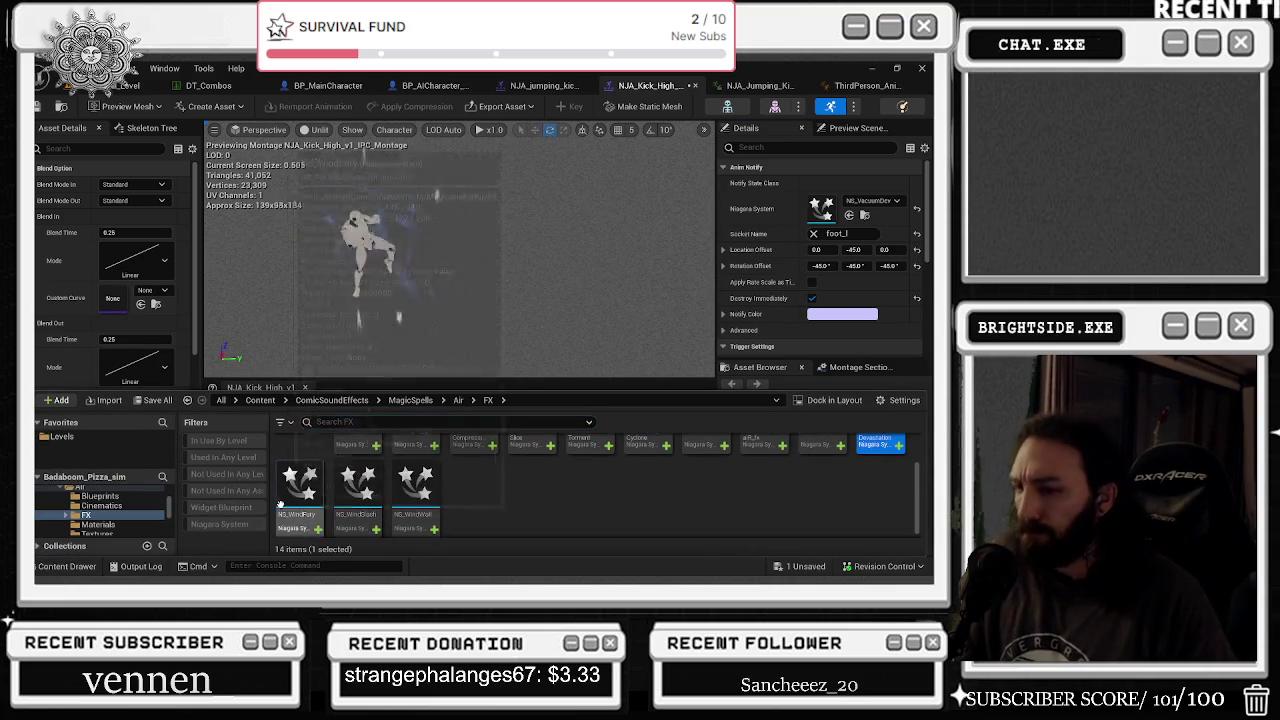
pyautogui.click(288, 495)
pyautogui.click(849, 215)
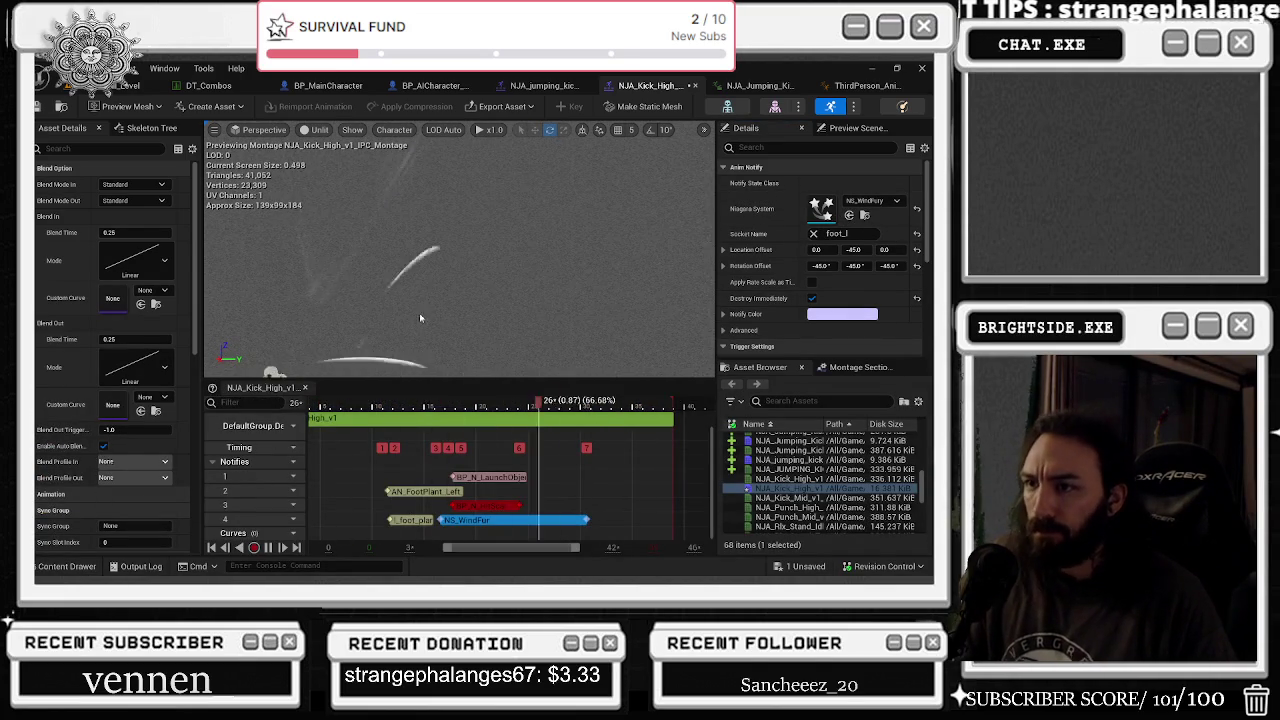
pyautogui.click(67, 566)
pyautogui.click(357, 490)
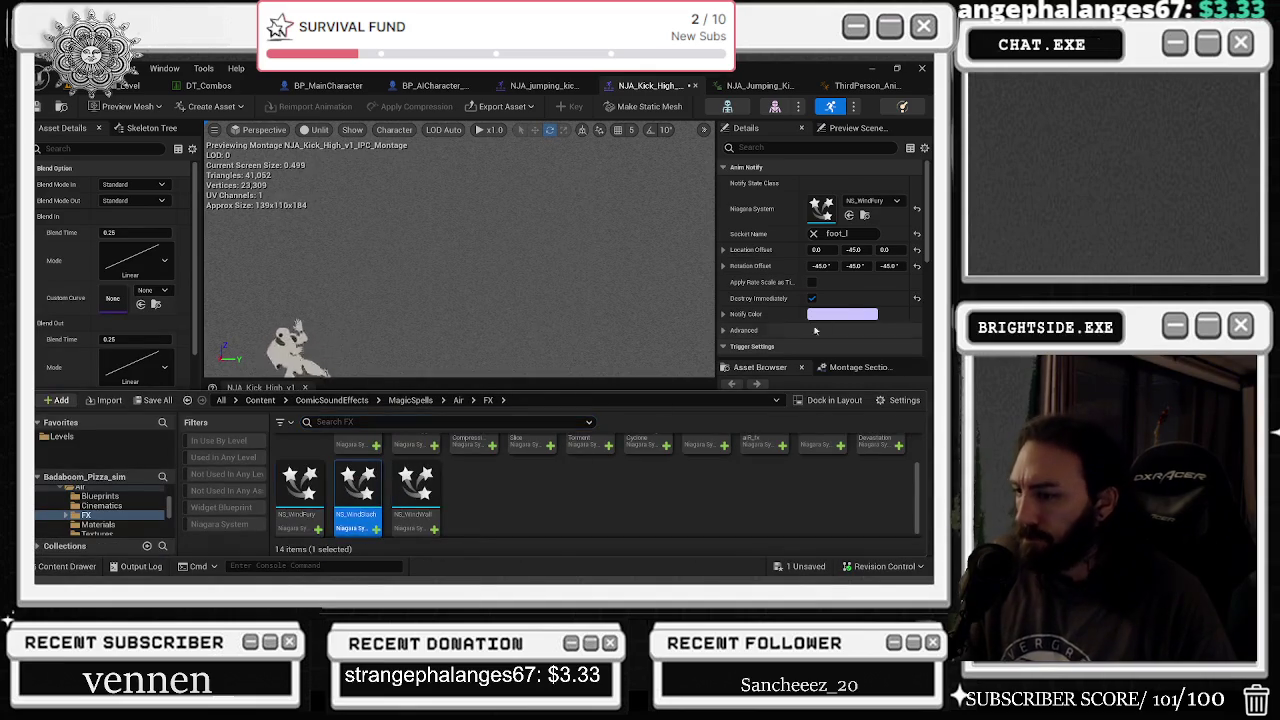
pyautogui.click(850, 215)
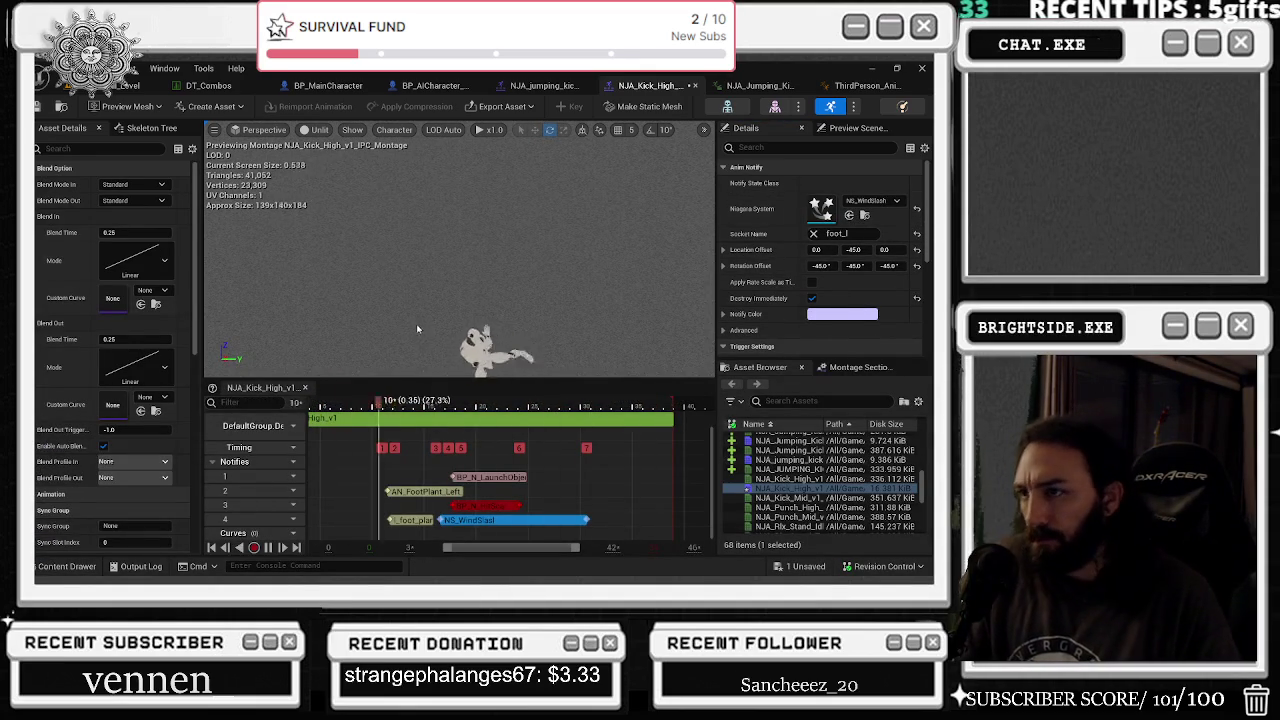
pyautogui.click(67, 566)
pyautogui.click(434, 468)
pyautogui.click(849, 215)
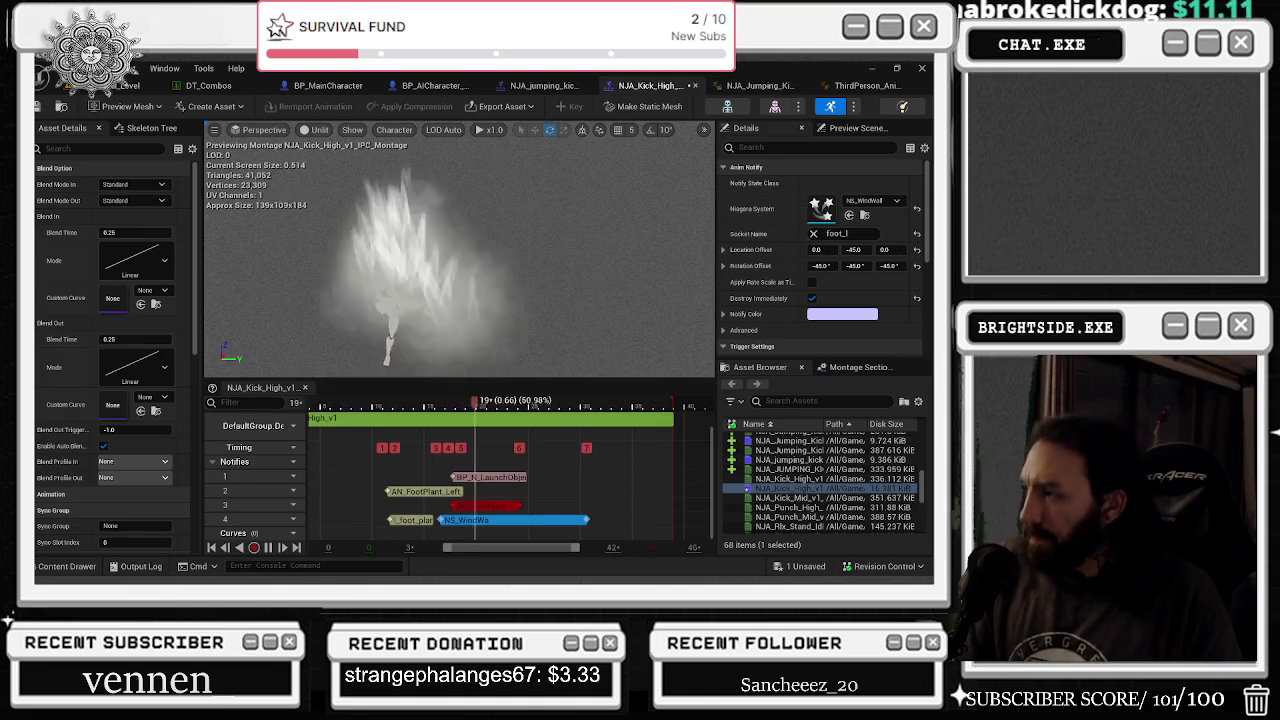
# - Set the Y location offset to 0 and assign NS_AirAscend as the Niagara system
pyautogui.click(916, 249)
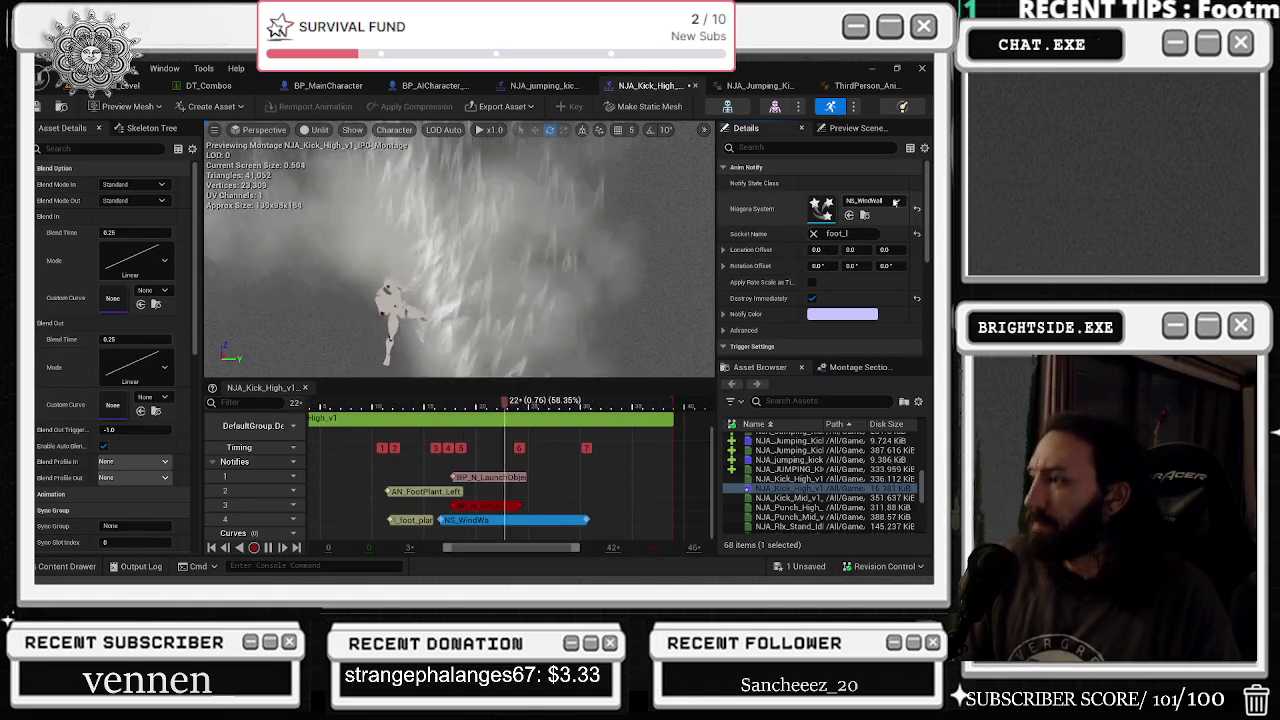
pyautogui.click(893, 201)
pyautogui.scroll(2, 850, 383)
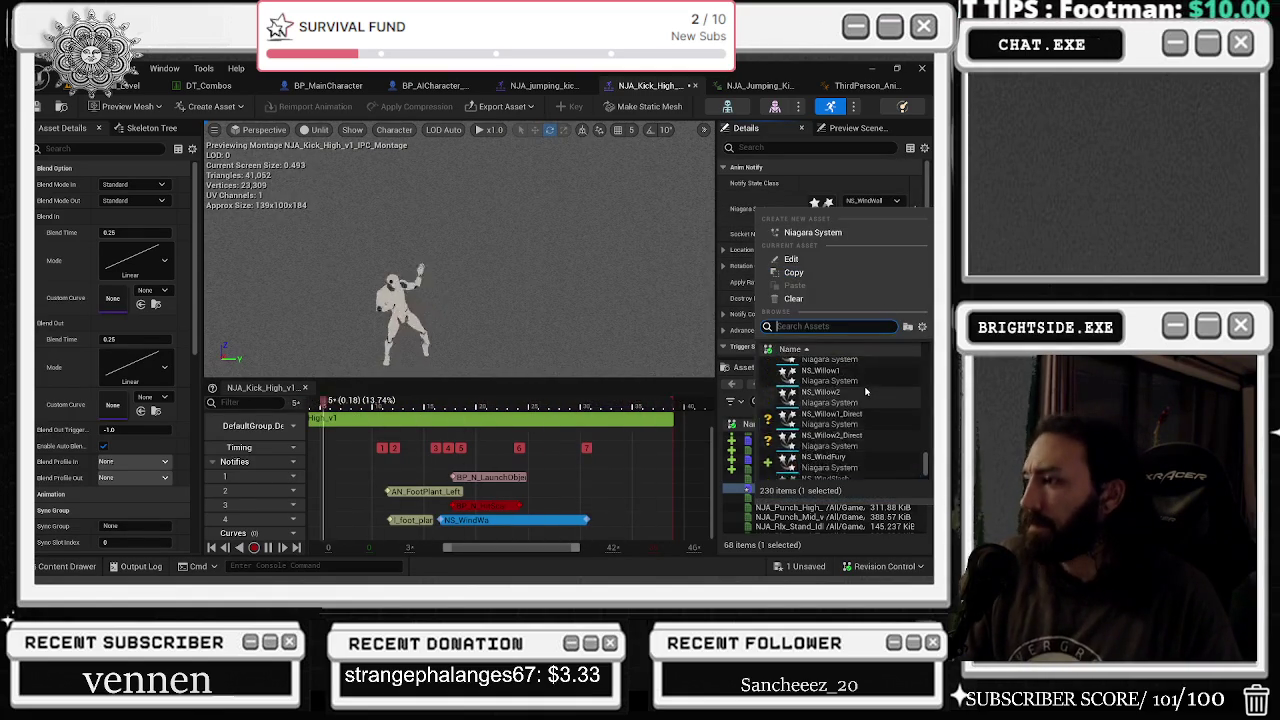
pyautogui.click(907, 326)
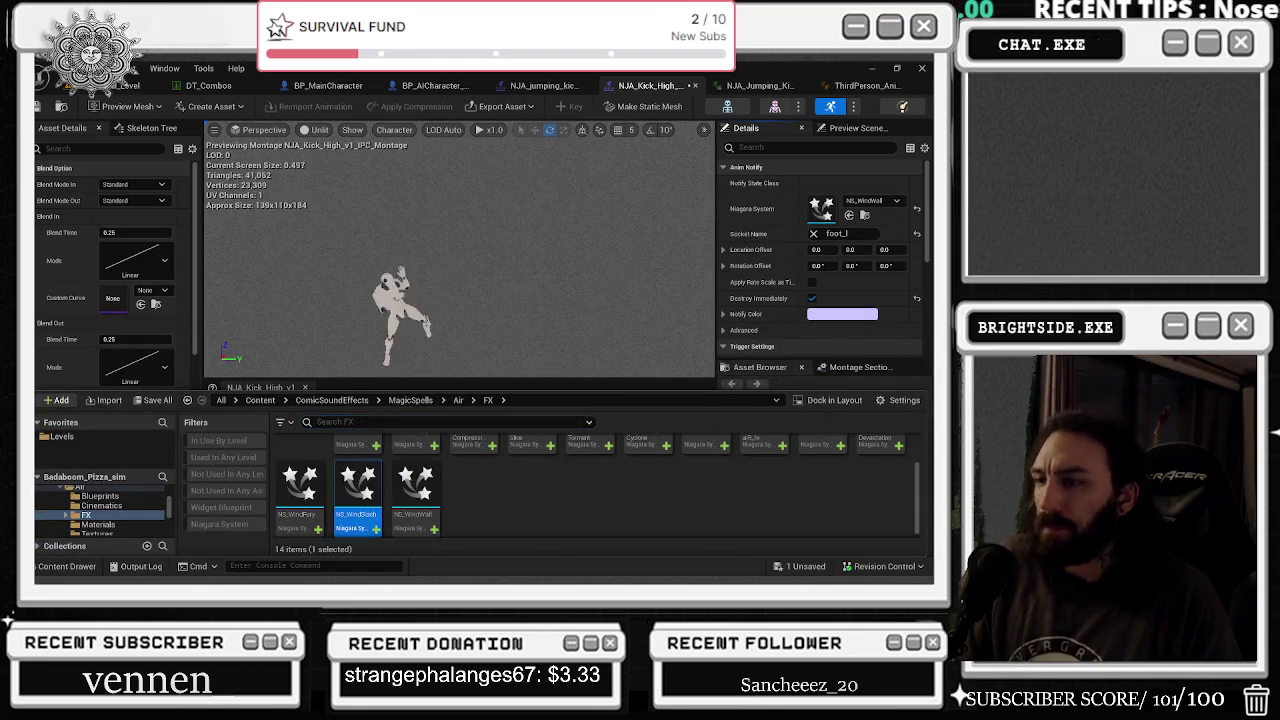
pyautogui.scroll(2, 357, 490)
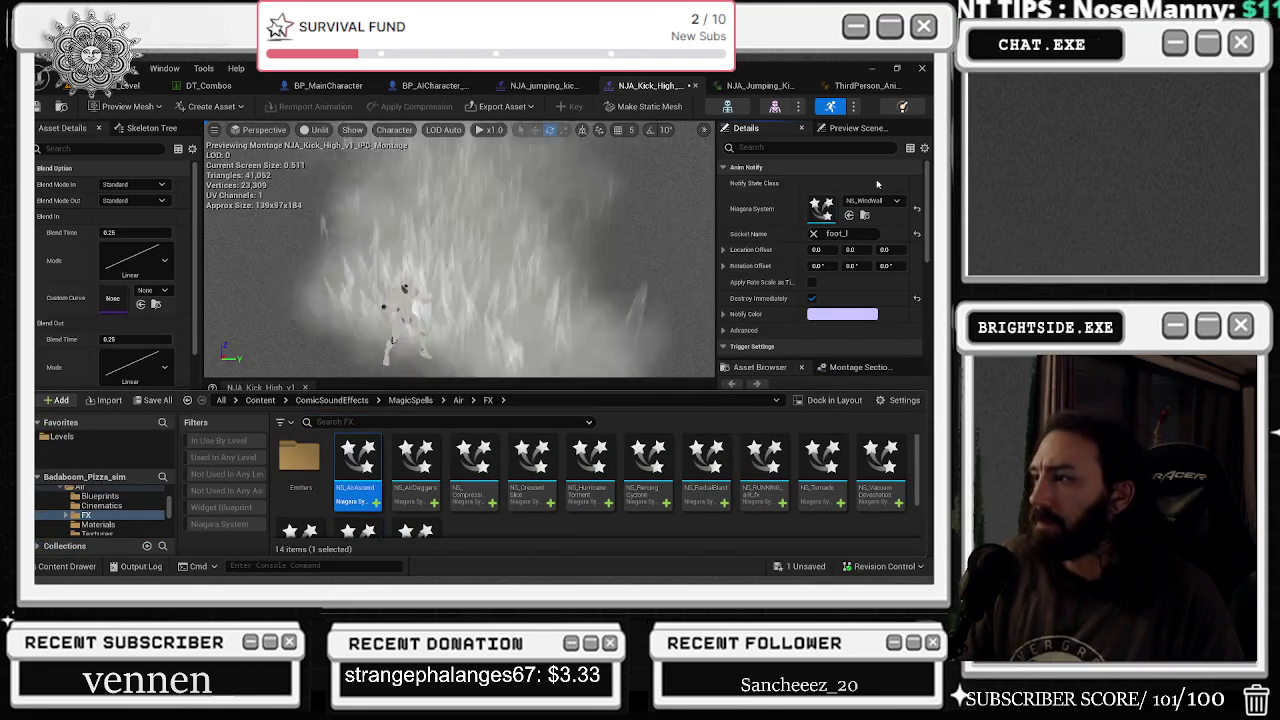
pyautogui.click(849, 215)
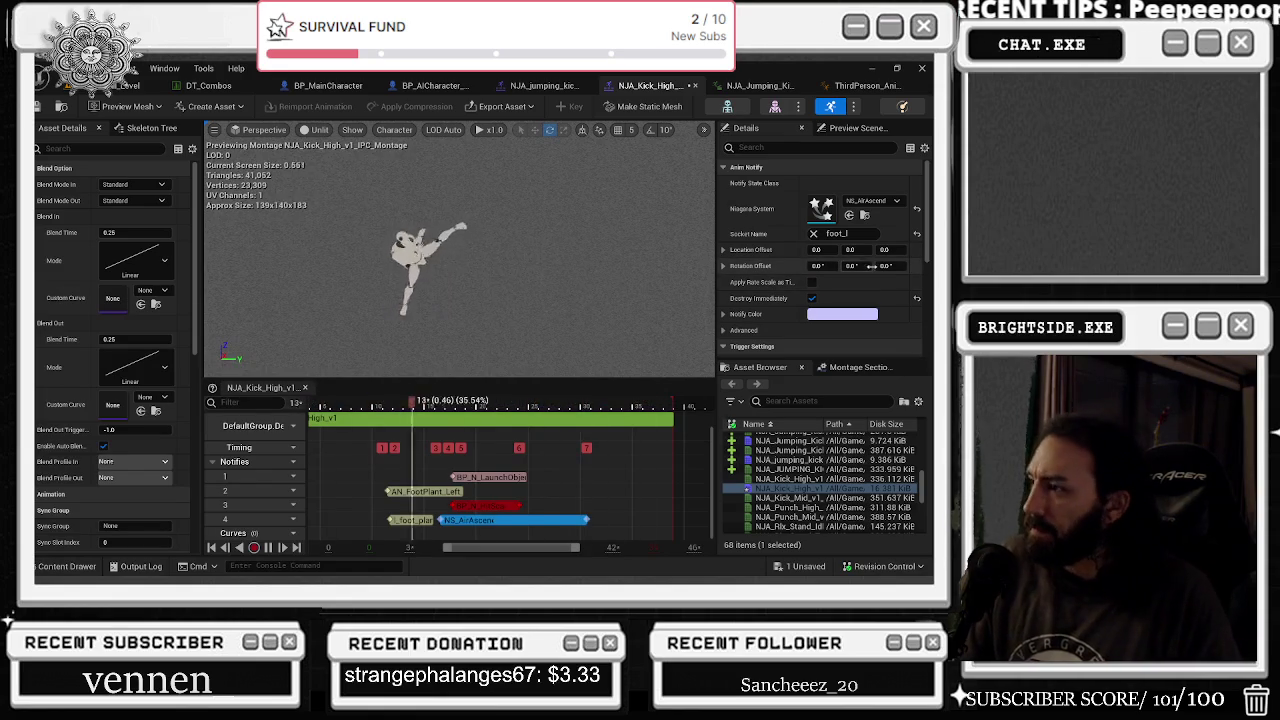
pyautogui.click(869, 266)
pyautogui.write('45')
pyautogui.press('Return')
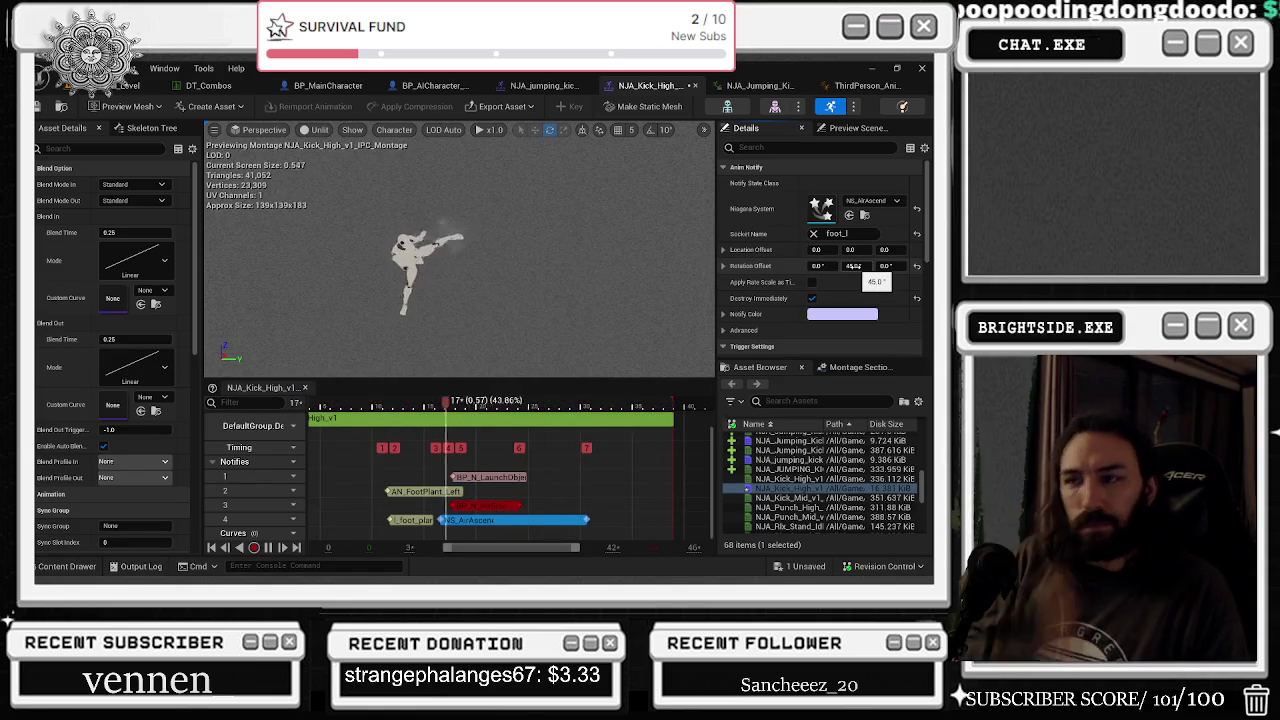
pyautogui.click(888, 266)
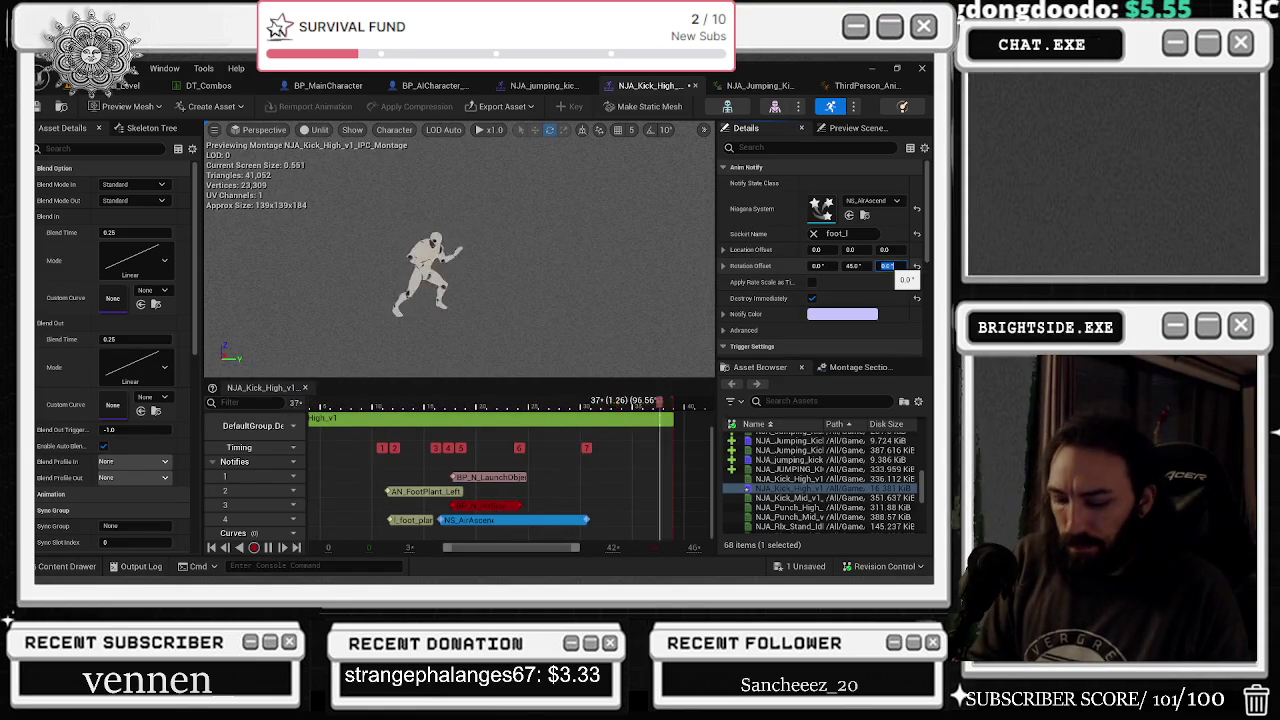
pyautogui.click(818, 266)
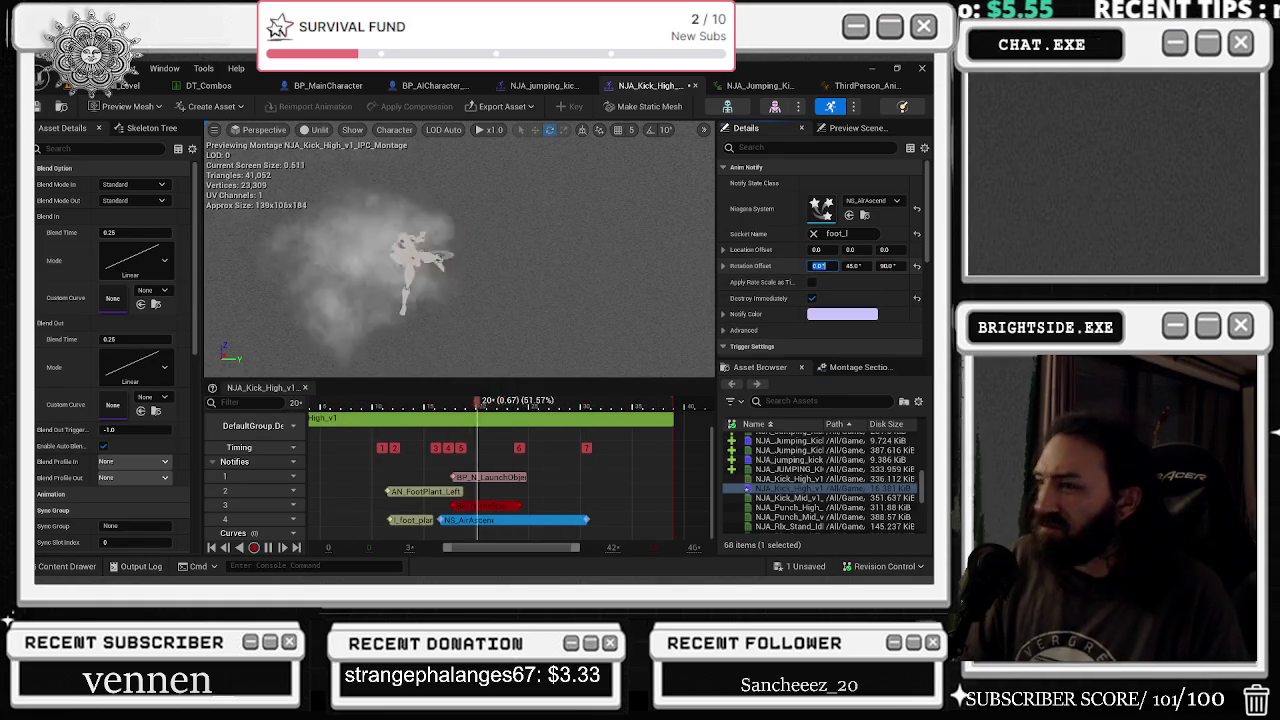
pyautogui.write('45')
pyautogui.press('Return')
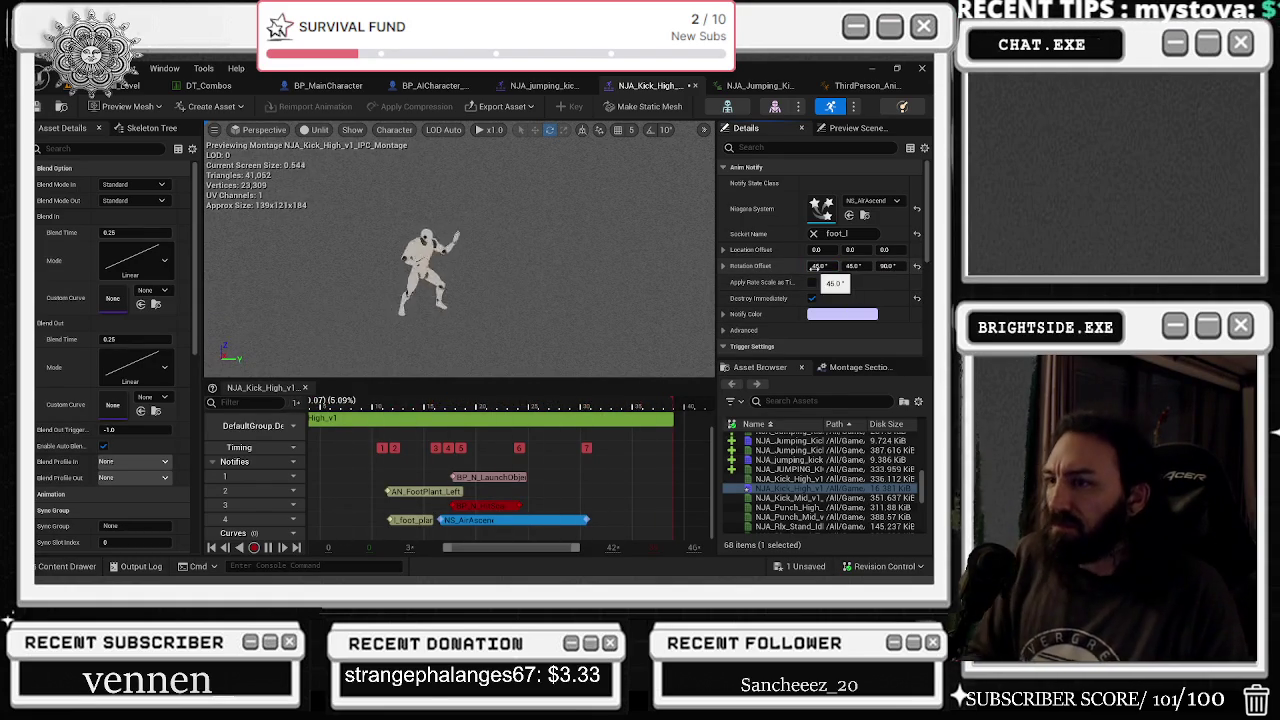
pyautogui.click(916, 266)
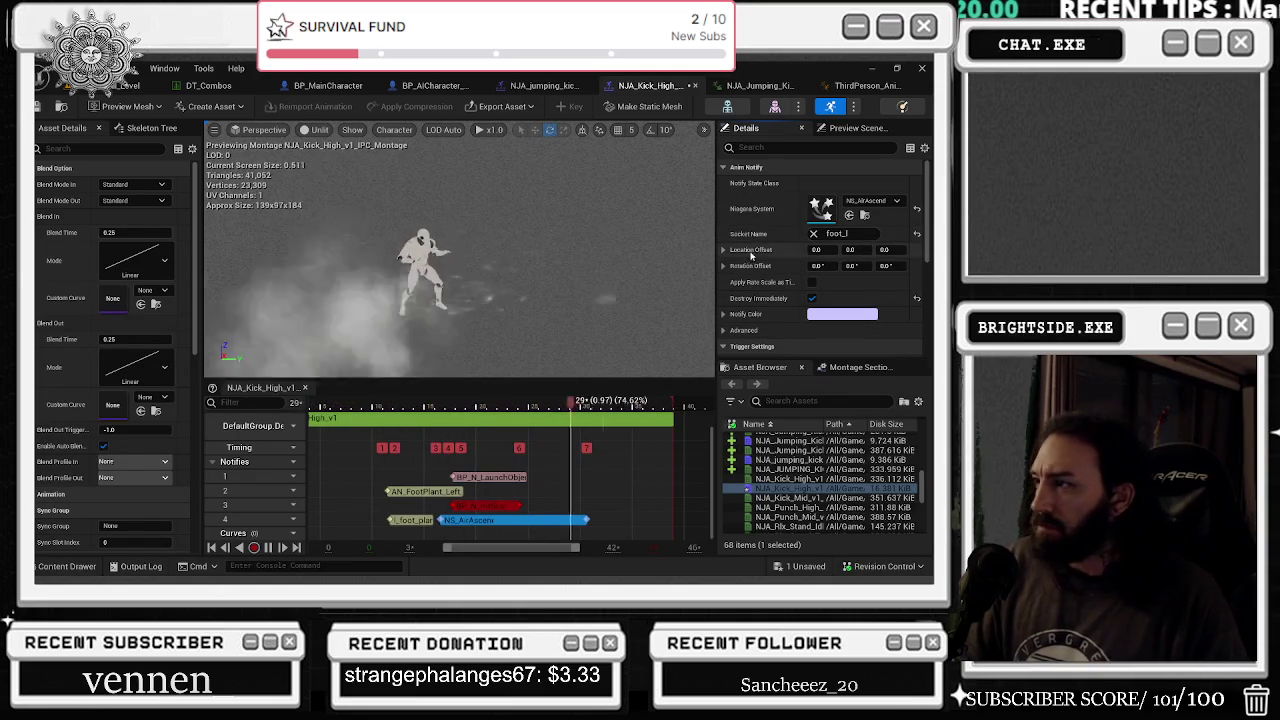
pyautogui.doubleClick(815, 203)
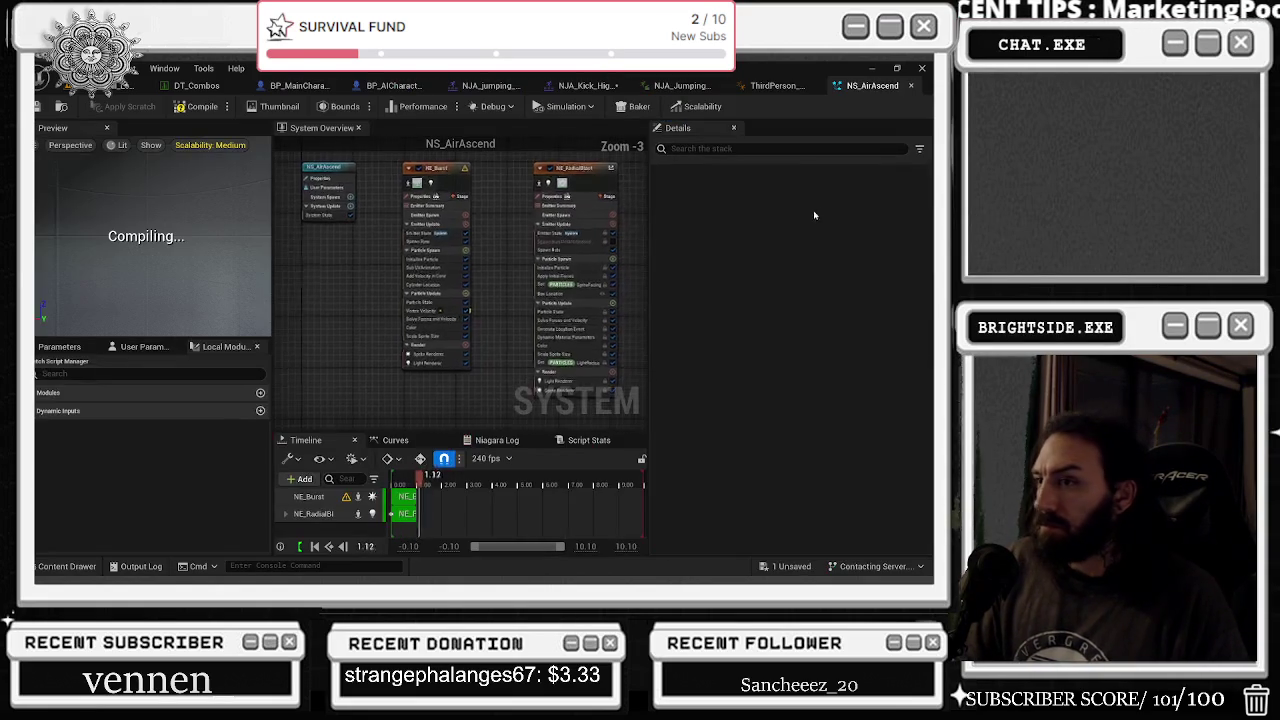
# - Preview NS_AirAscend at Low scalability in Unlit mode and disable the NE_Burst emitter
pyautogui.click(233, 147)
pyautogui.click(274, 179)
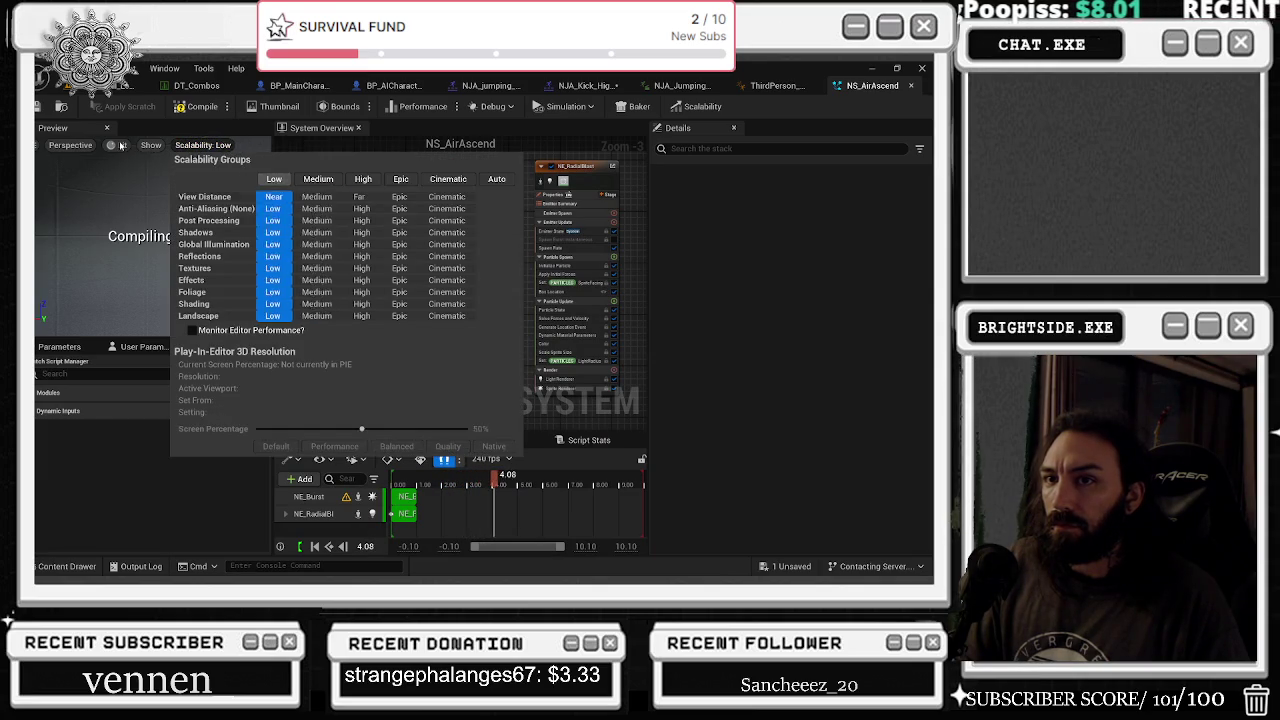
pyautogui.click(120, 146)
pyautogui.click(156, 207)
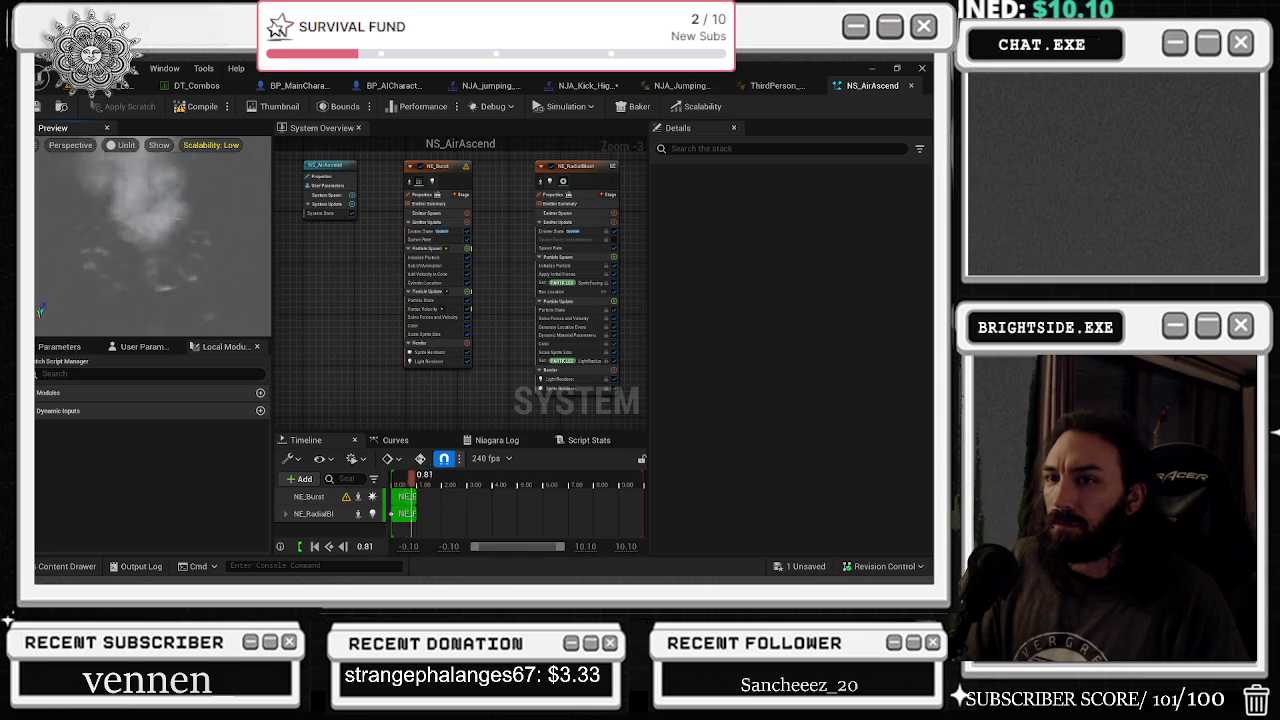
pyautogui.click(420, 167)
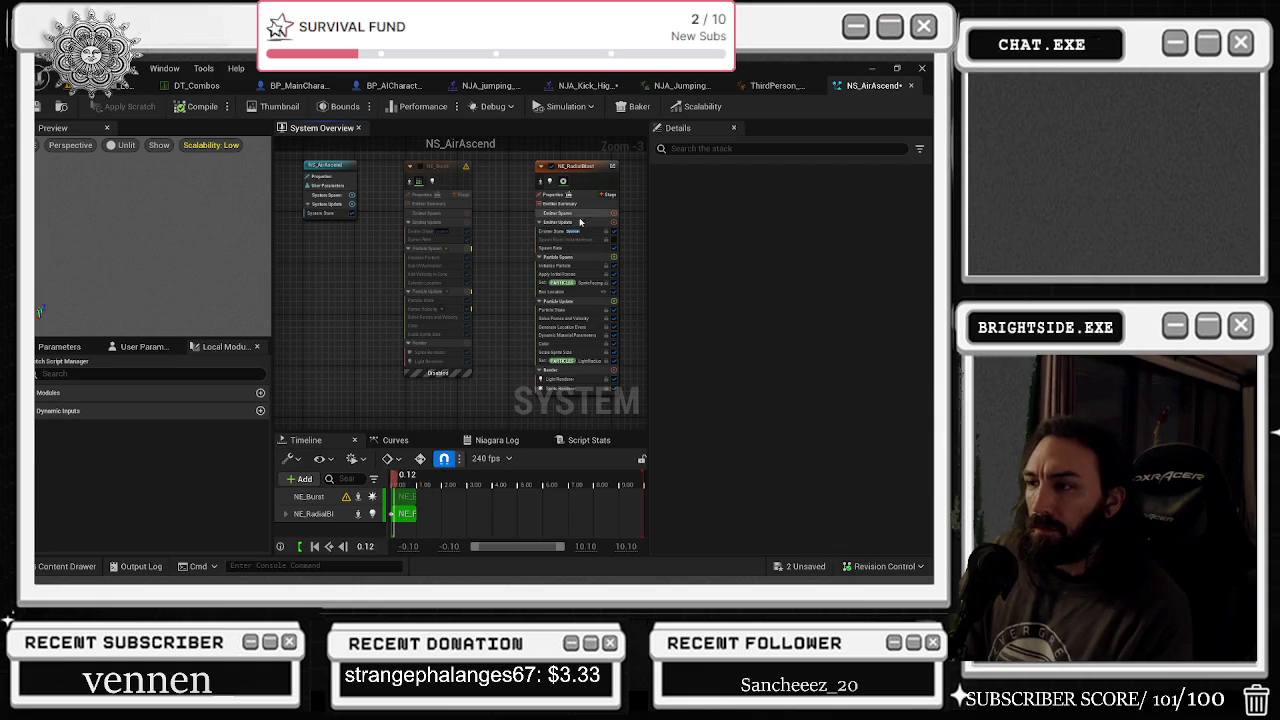
# - Turn off Interpolated Spawning on the NE_RadialBlast emitter
pyautogui.click(586, 176)
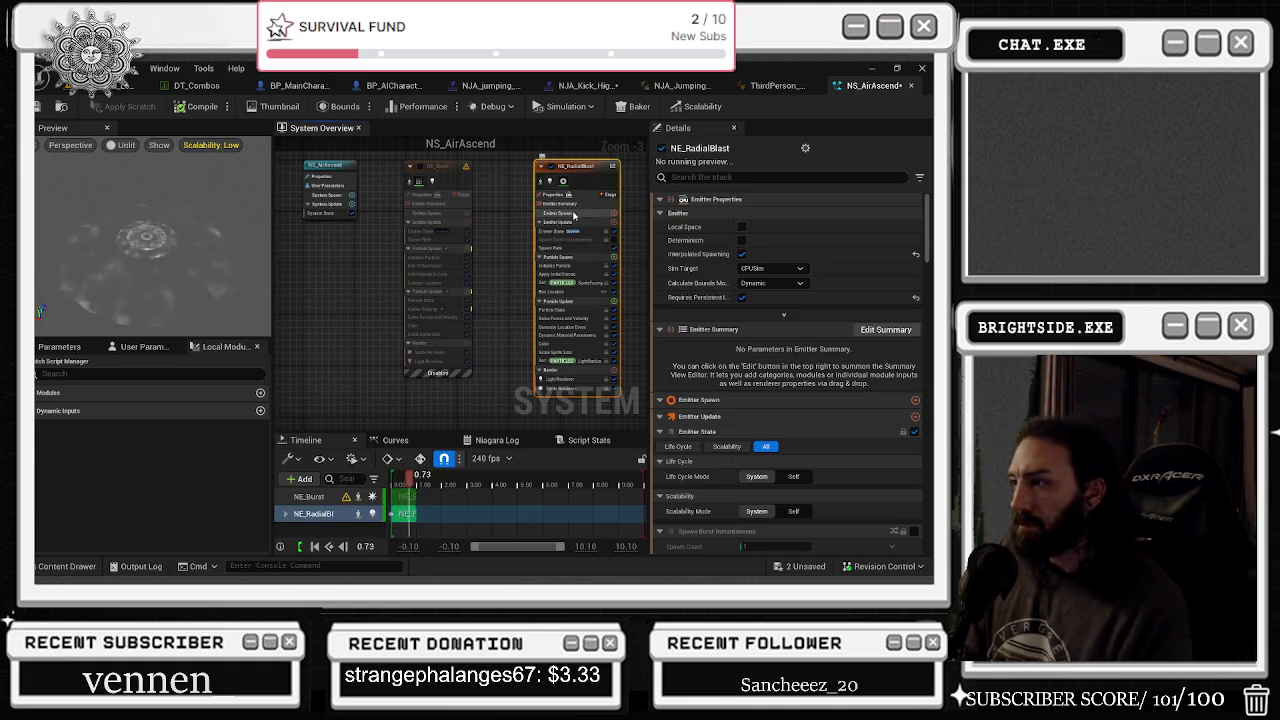
pyautogui.click(742, 254)
pyautogui.scroll(-1, 827, 396)
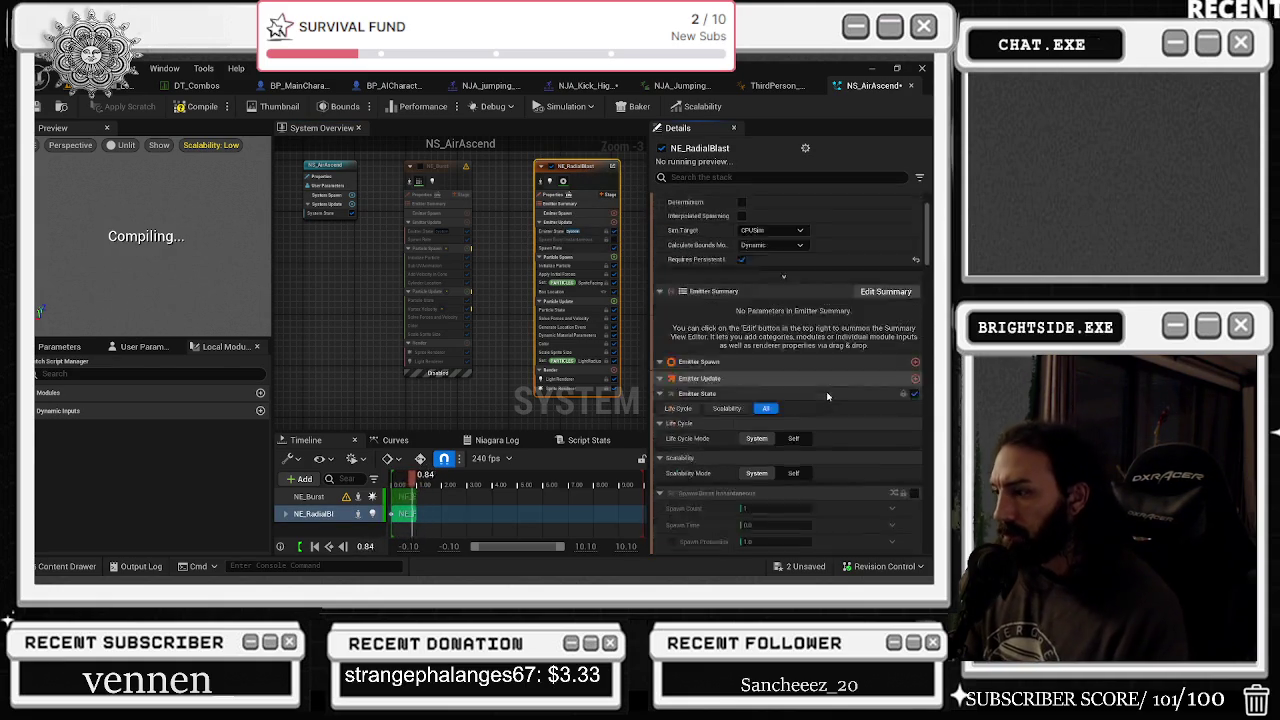
pyautogui.scroll(-3, 827, 396)
pyautogui.scroll(4, 811, 372)
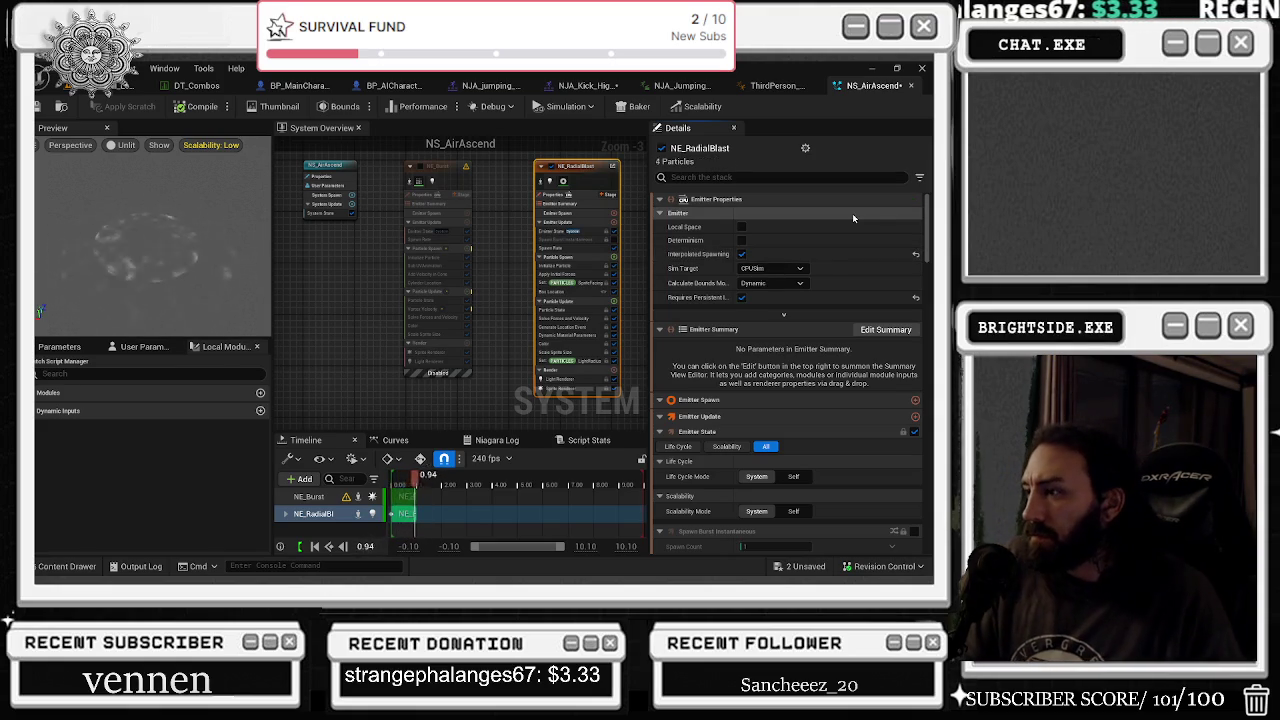
# - Set NE_RadialBlast's sprite facing to 0, 90, 1 and return to the NJA_Kick_High montage
pyautogui.scroll(-3, 811, 355)
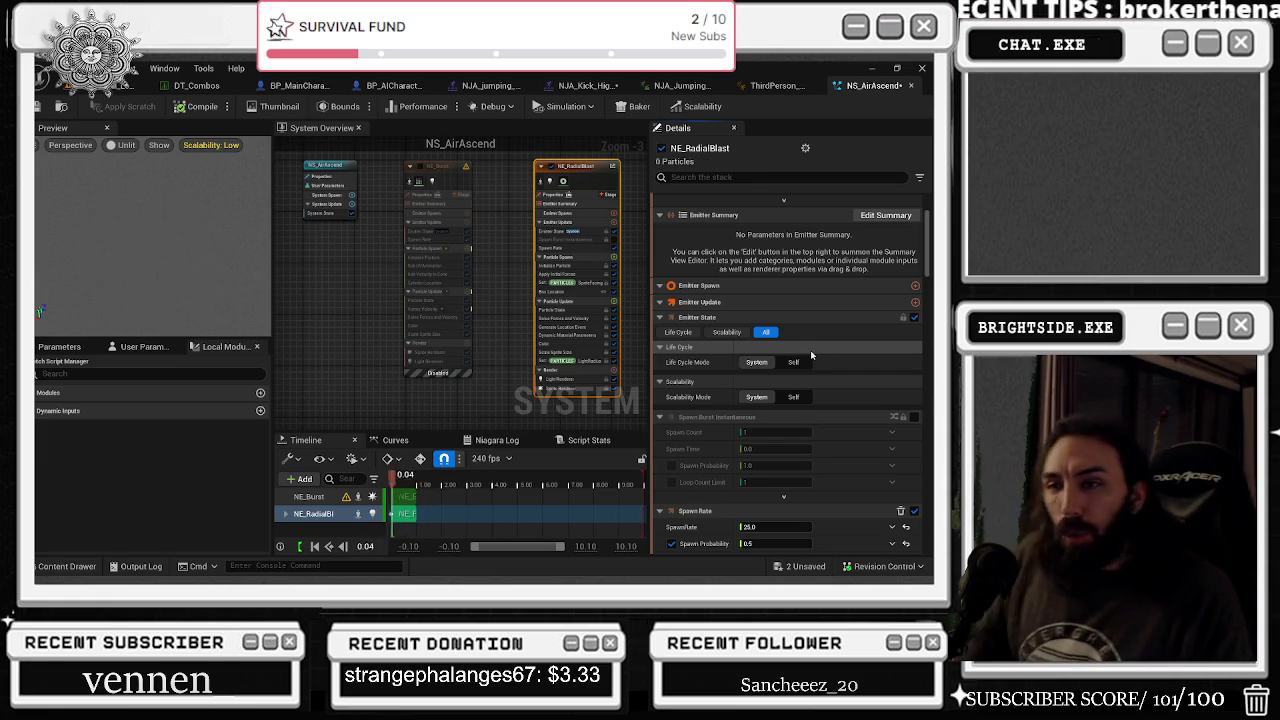
pyautogui.scroll(-10, 811, 400)
pyautogui.write('90')
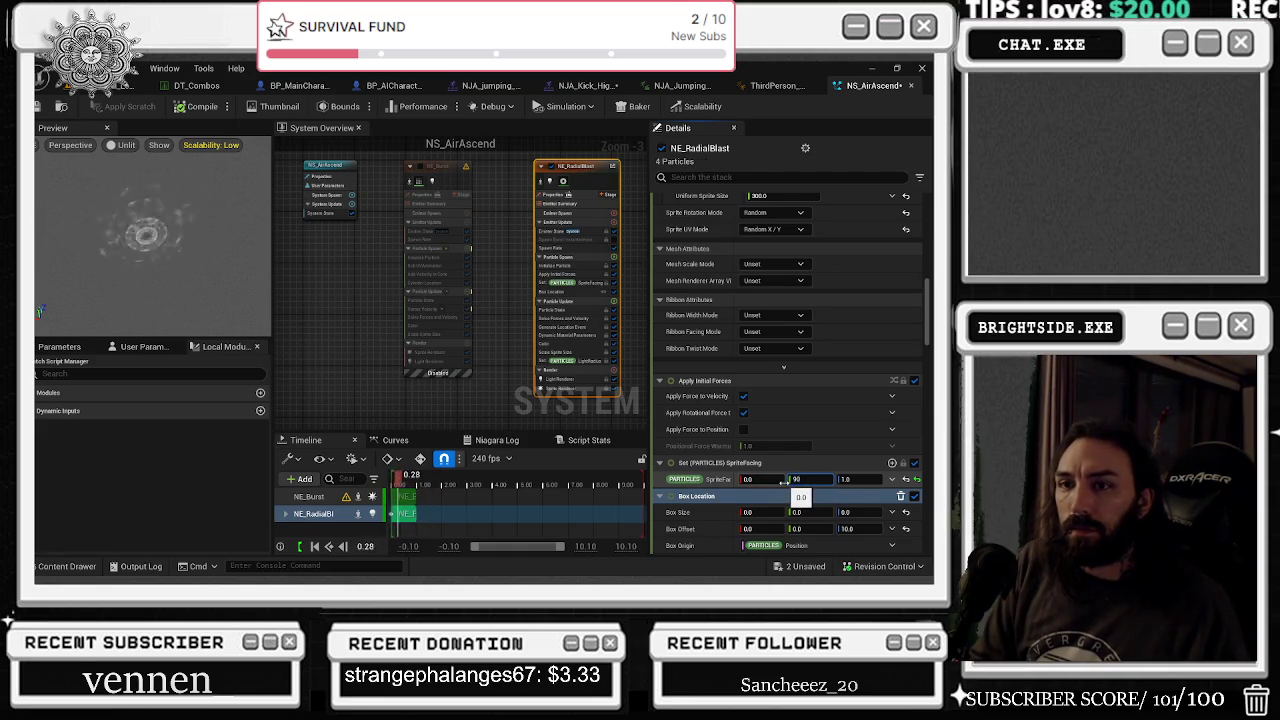
pyautogui.press('Return')
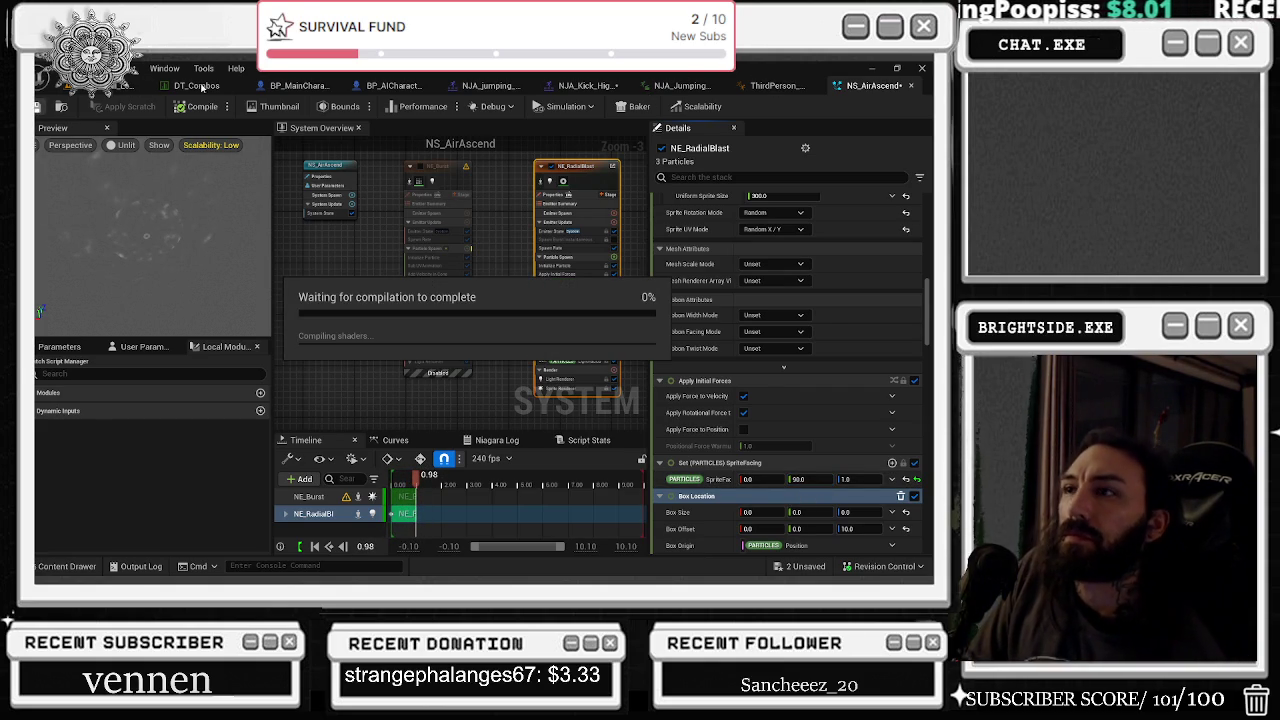
pyautogui.click(588, 86)
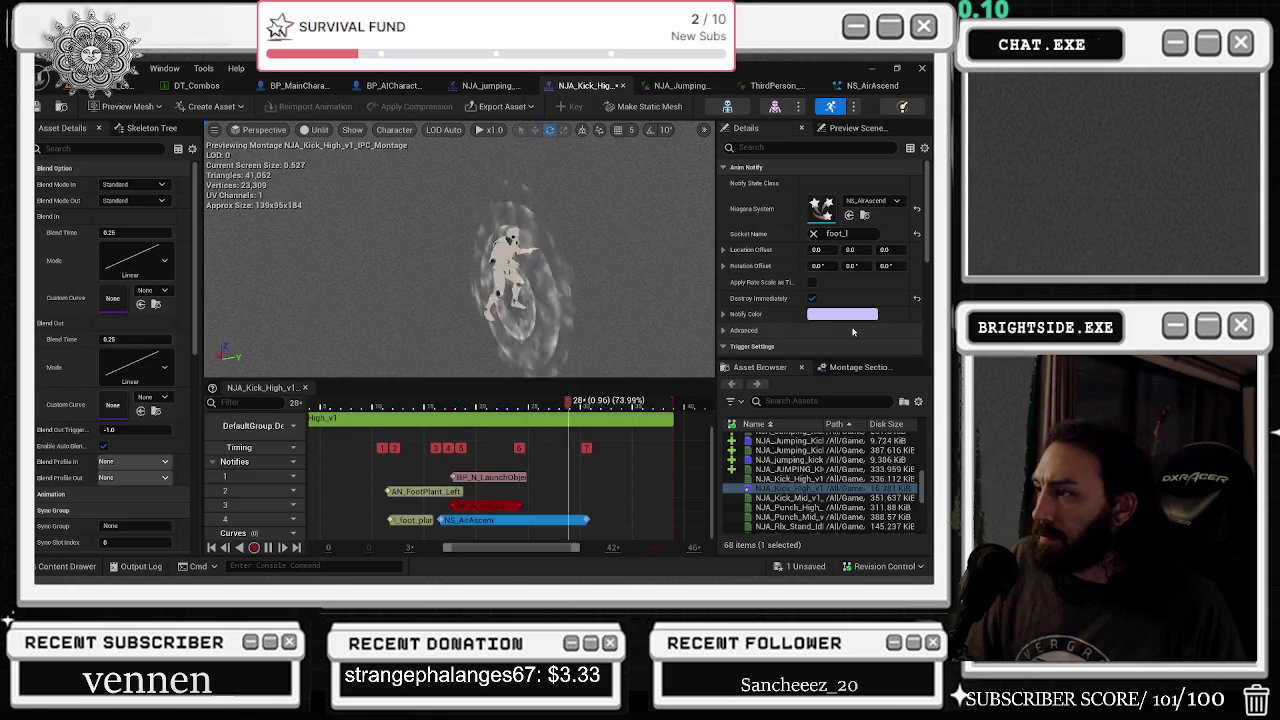
# - Set the notify's Y location offset to 100 and drag its end left to shorten it
pyautogui.click(850, 249)
pyautogui.write('20')
pyautogui.press('Return')
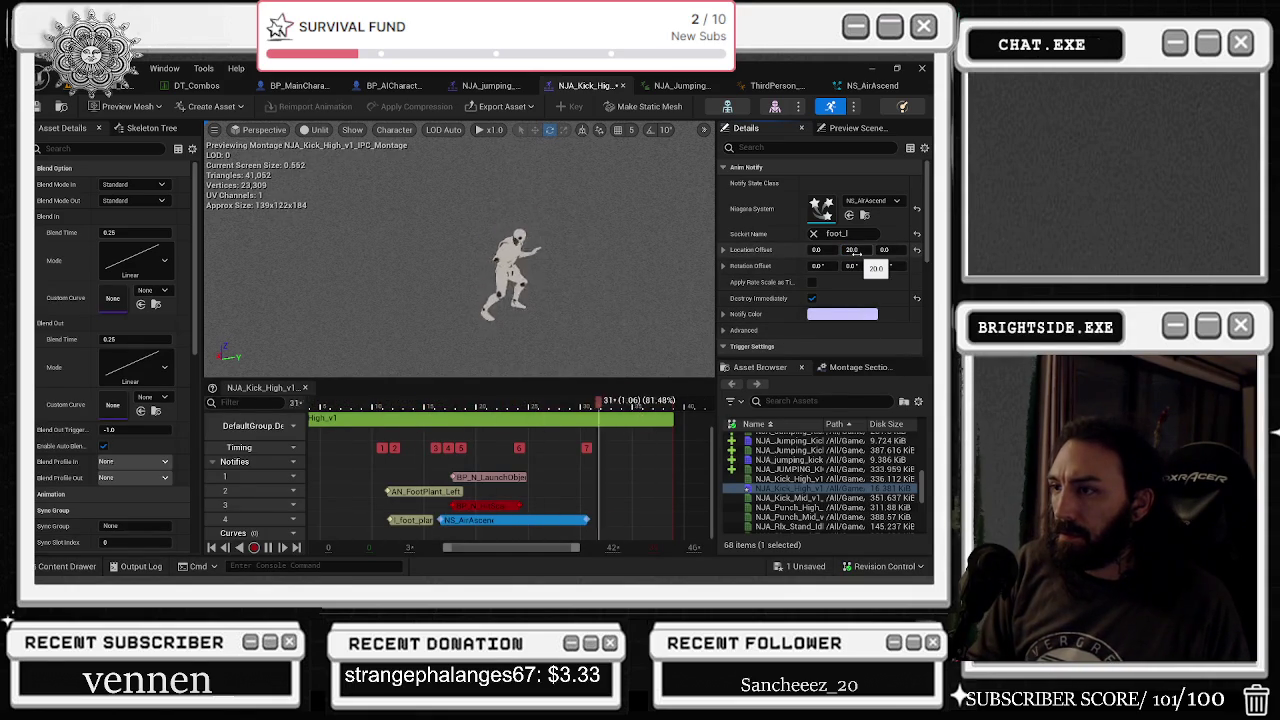
pyautogui.click(850, 249)
pyautogui.write('100')
pyautogui.press('Return')
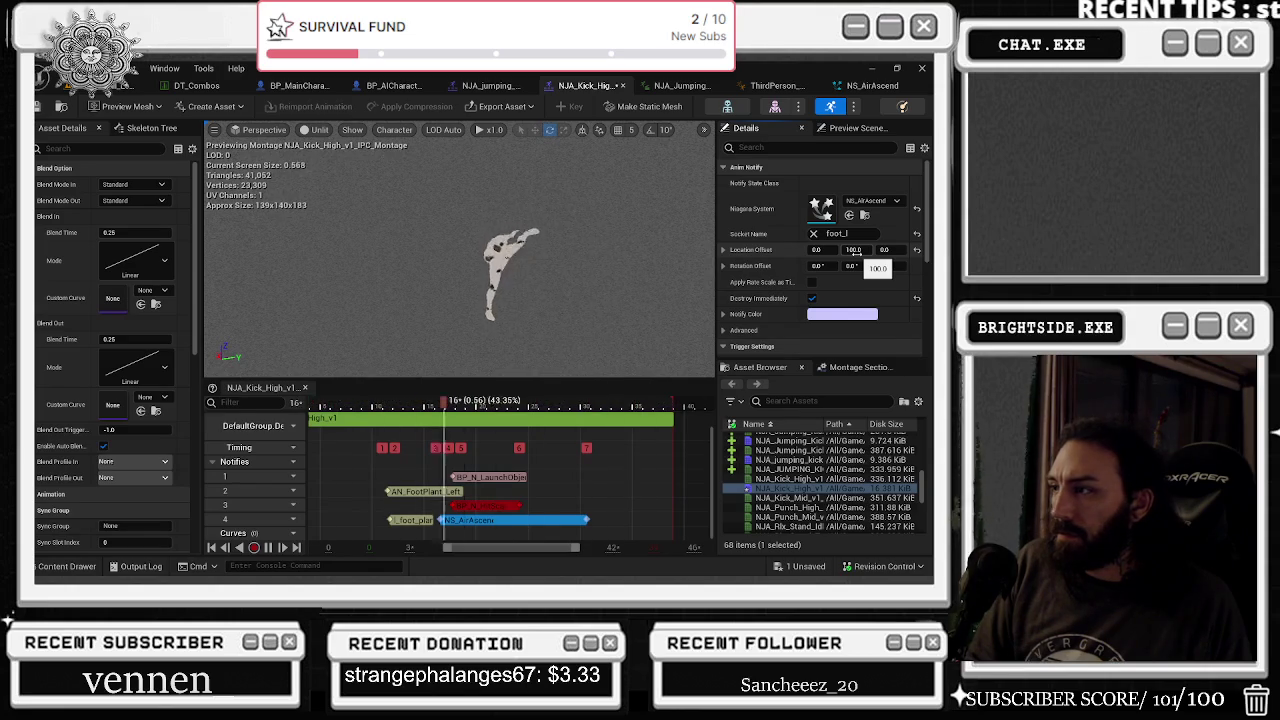
pyautogui.moveTo(588, 520); pyautogui.dragTo(519, 517)
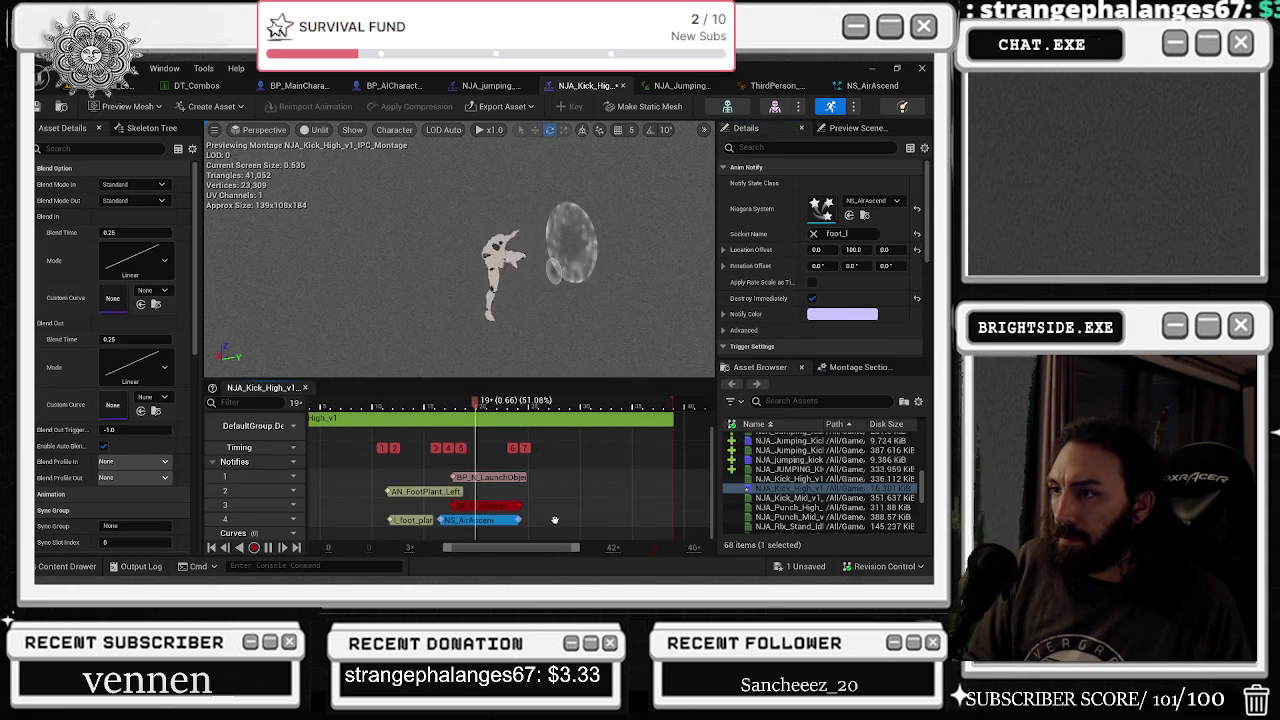
pyautogui.click(852, 86)
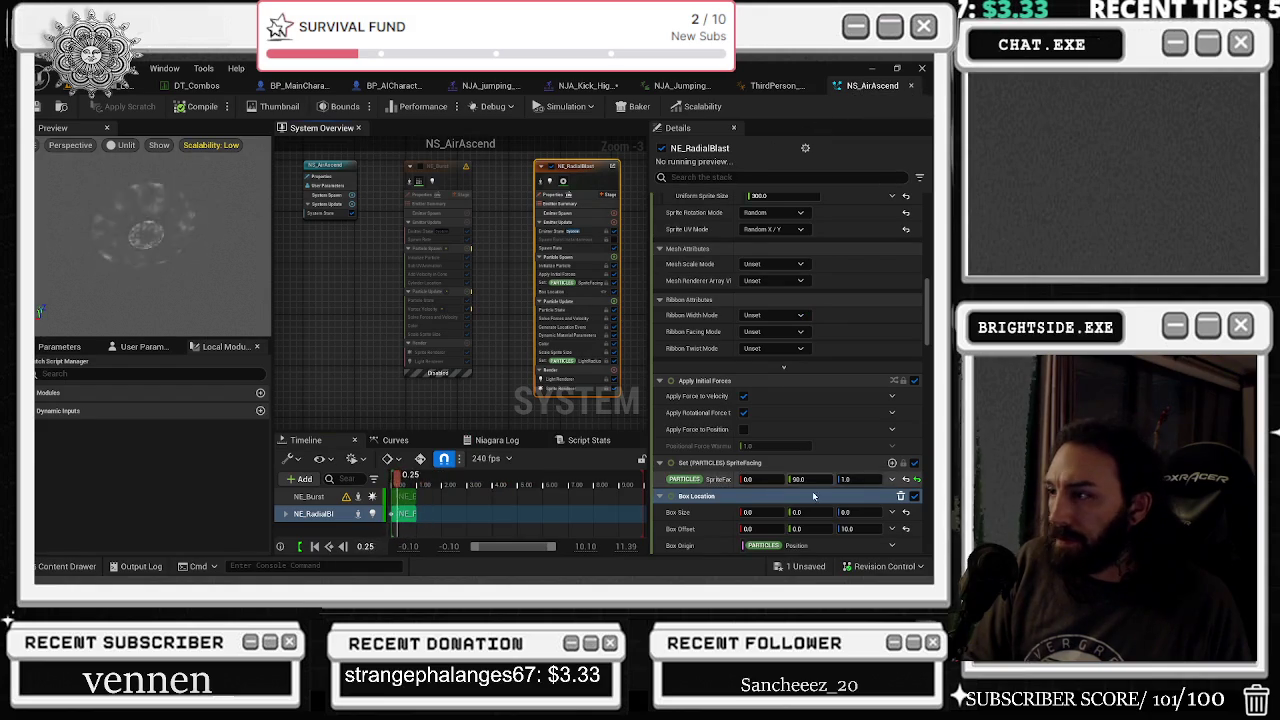
# - Frame NE_RadialBlast in the system graph and select it to review its settings
pyautogui.scroll(10, 891, 264)
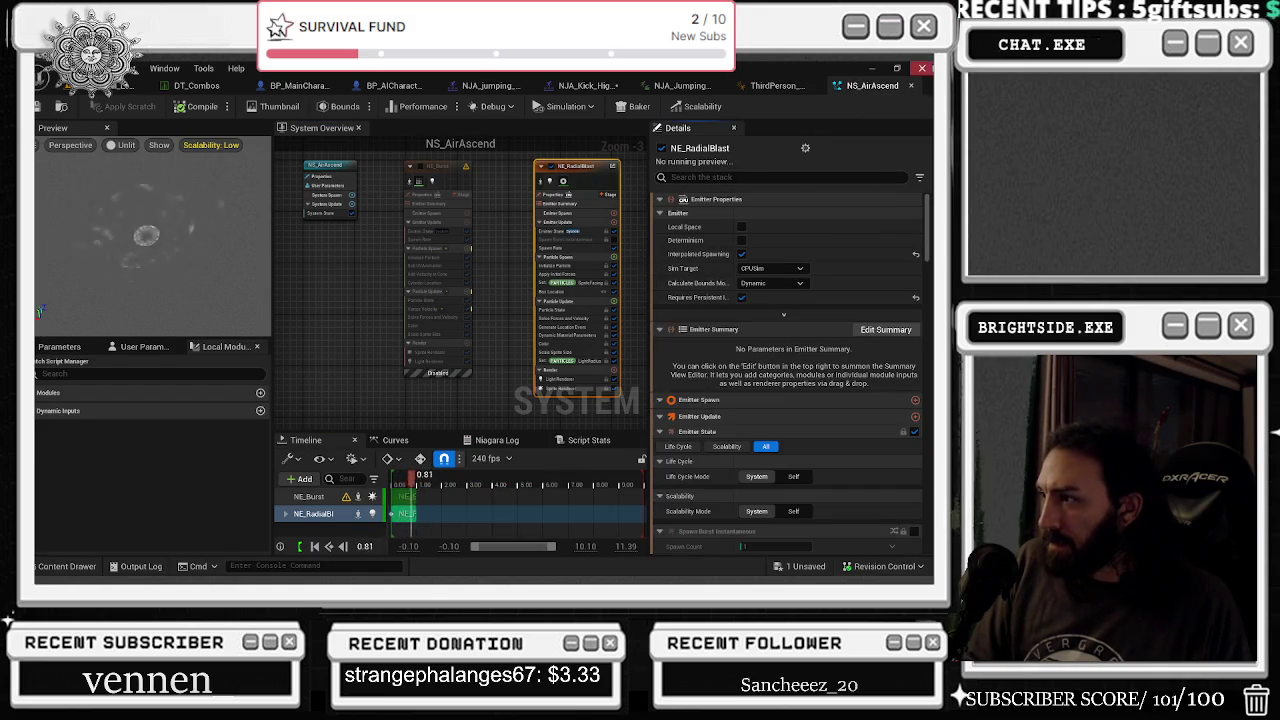
pyautogui.scroll(-3, 846, 318)
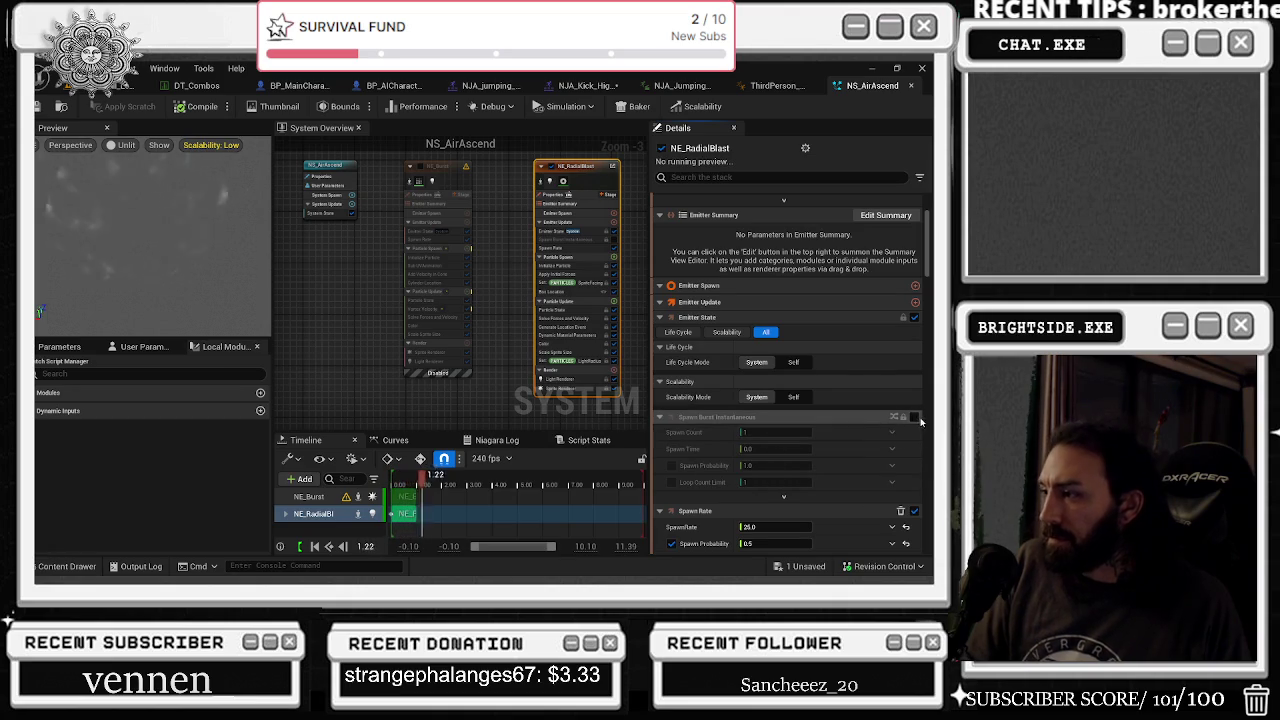
pyautogui.scroll(2, 598, 244)
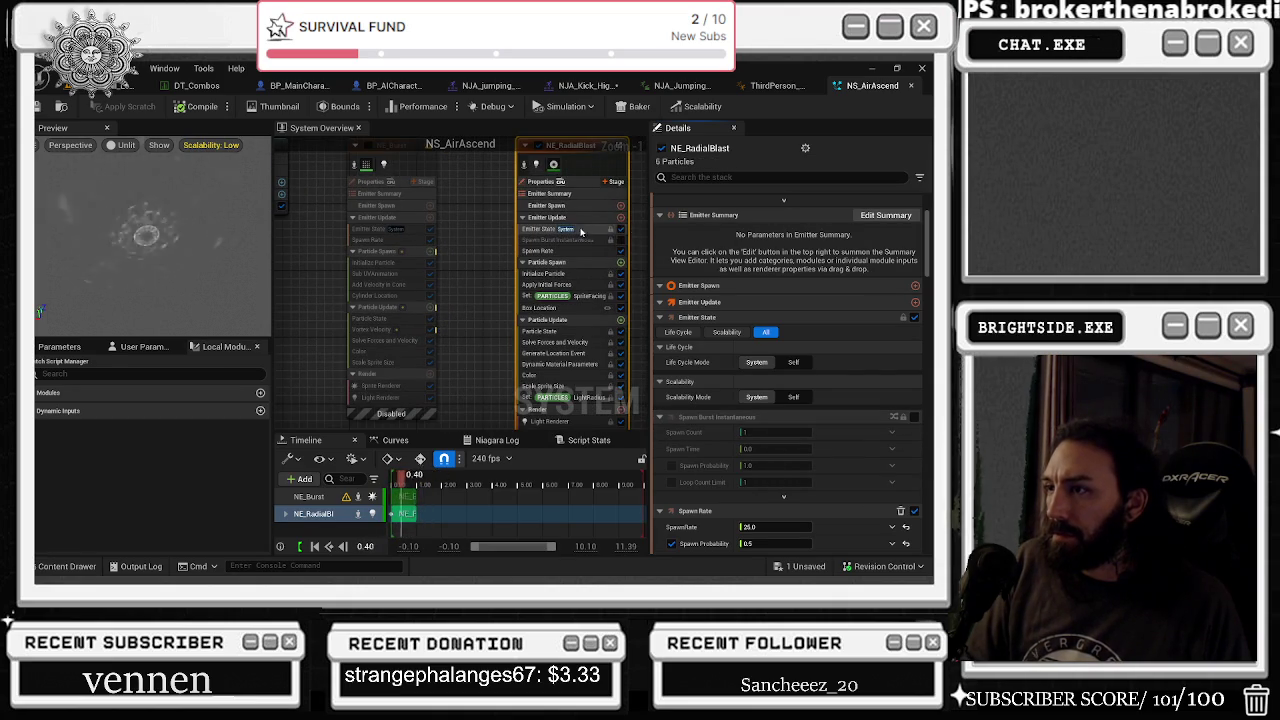
pyautogui.press('f')
pyautogui.click(550, 247)
pyautogui.click(465, 197)
pyautogui.scroll(-2, 790, 340)
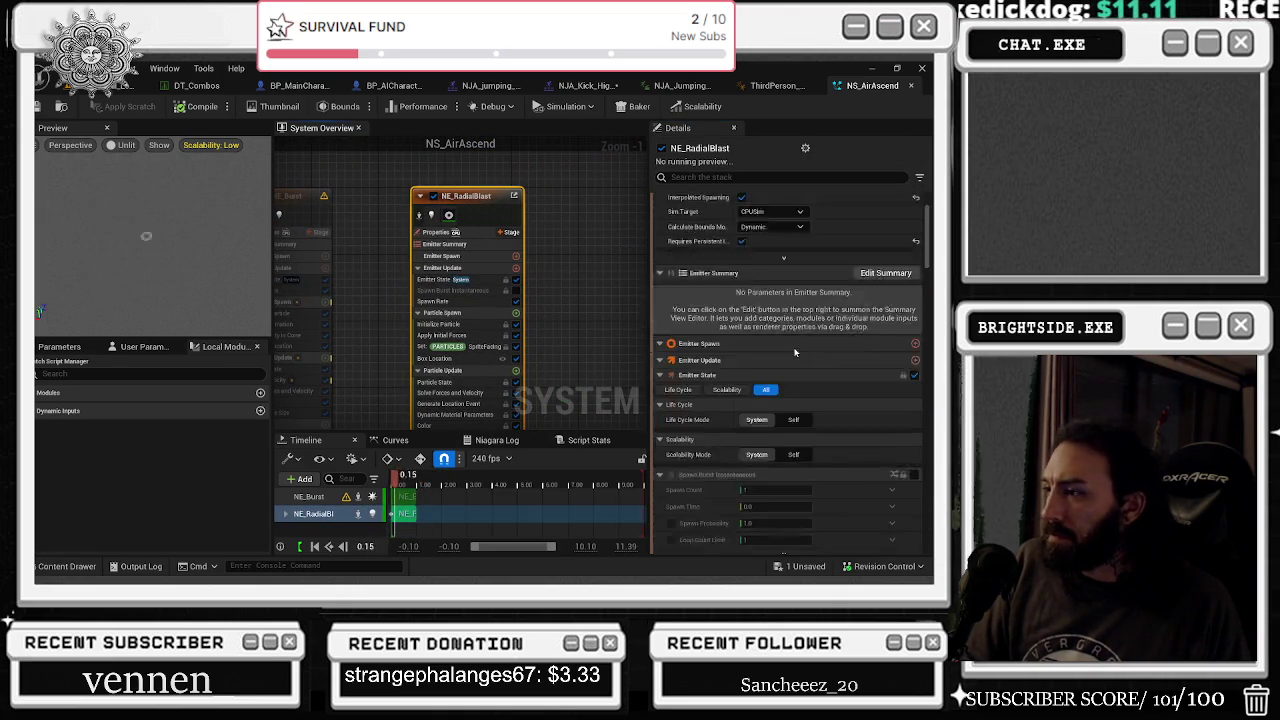
pyautogui.scroll(-3, 791, 368)
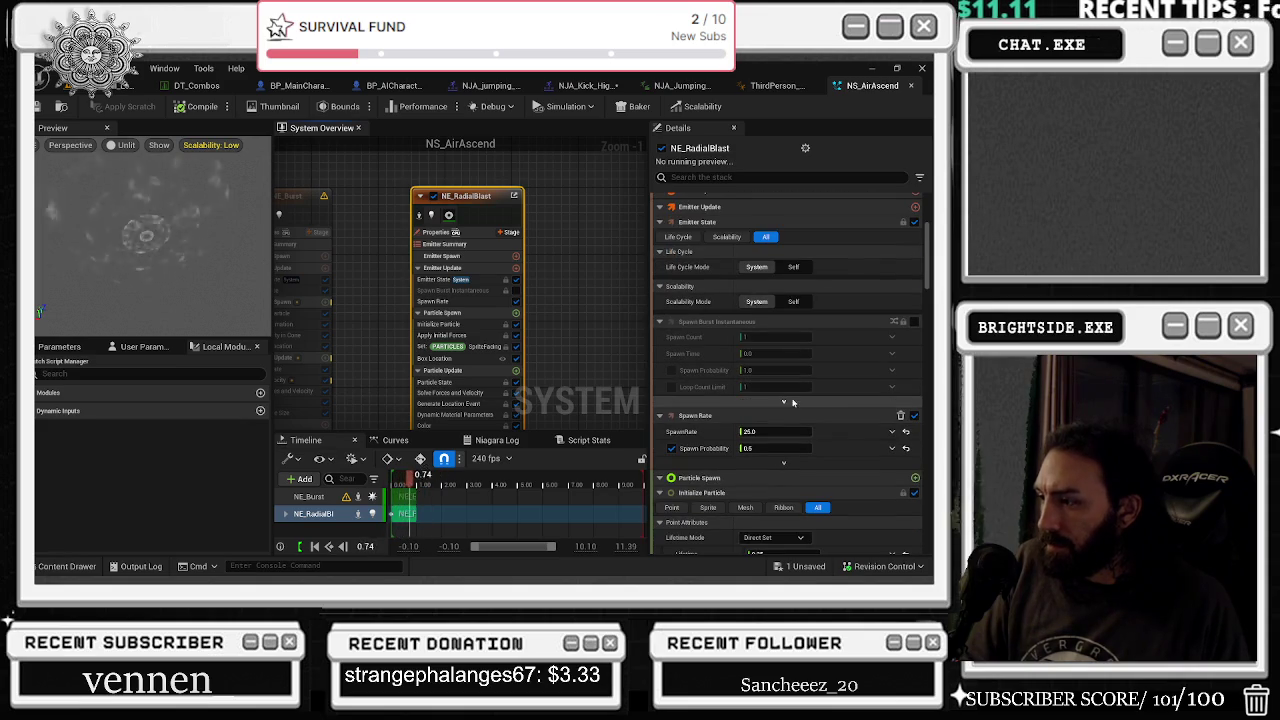
pyautogui.scroll(-1, 786, 411)
# - Locate NS_AirAscend in the Content Drawer and open its Reference Viewer
pyautogui.hotkey('ctrl', 'space')
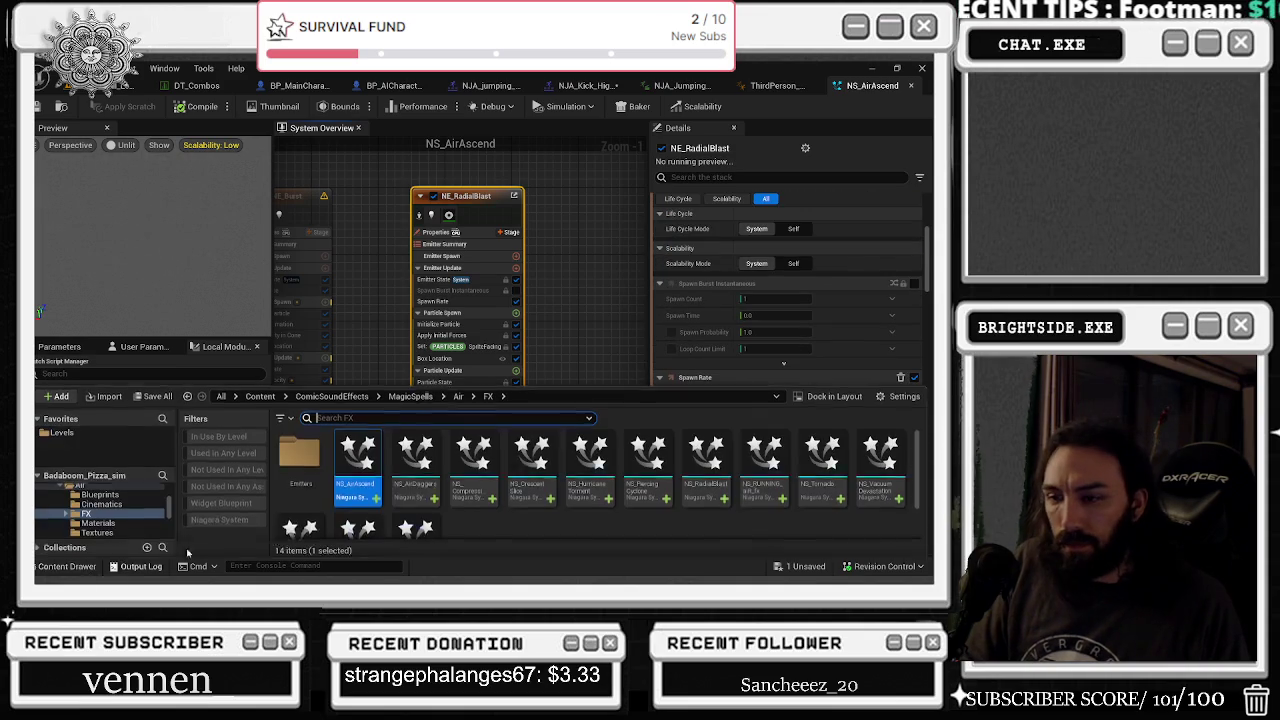
pyautogui.rightClick(359, 487)
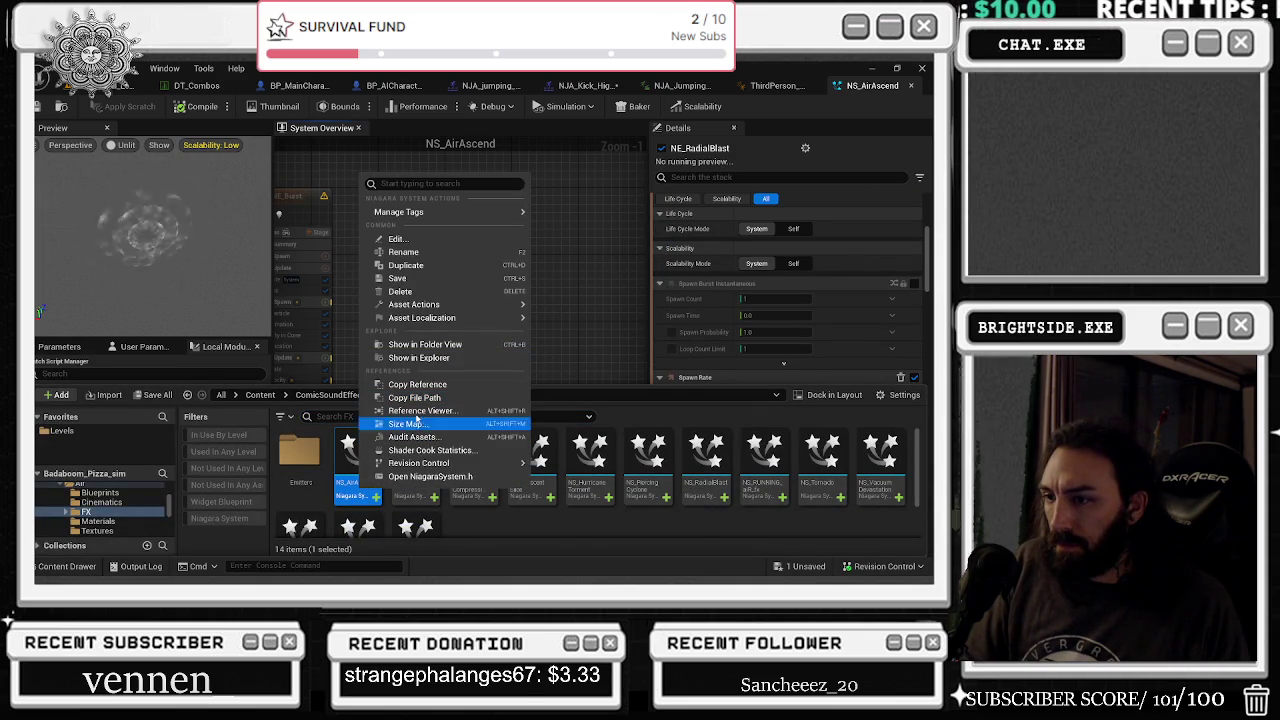
pyautogui.click(413, 418)
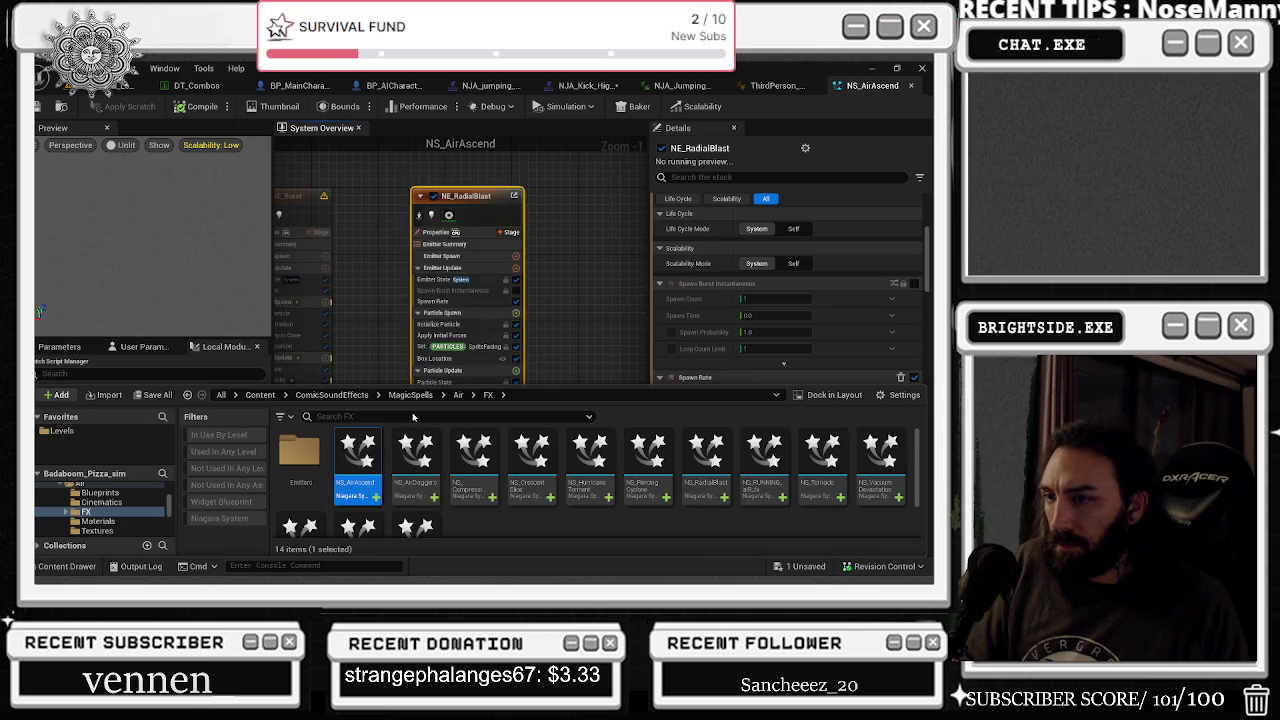
# - Close the NS_AirAscend editor and shorten its notify on the NJA_Kick_High montage track
pyautogui.scroll(5, 405, 354)
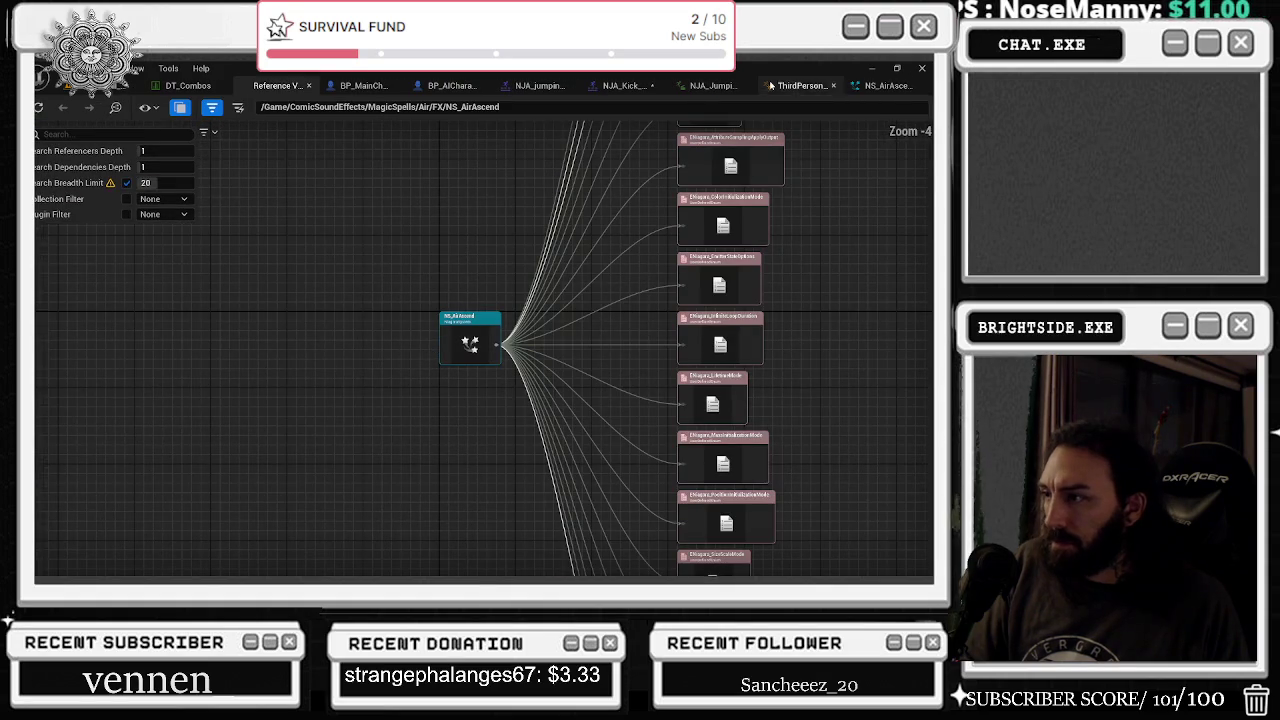
pyautogui.click(921, 86)
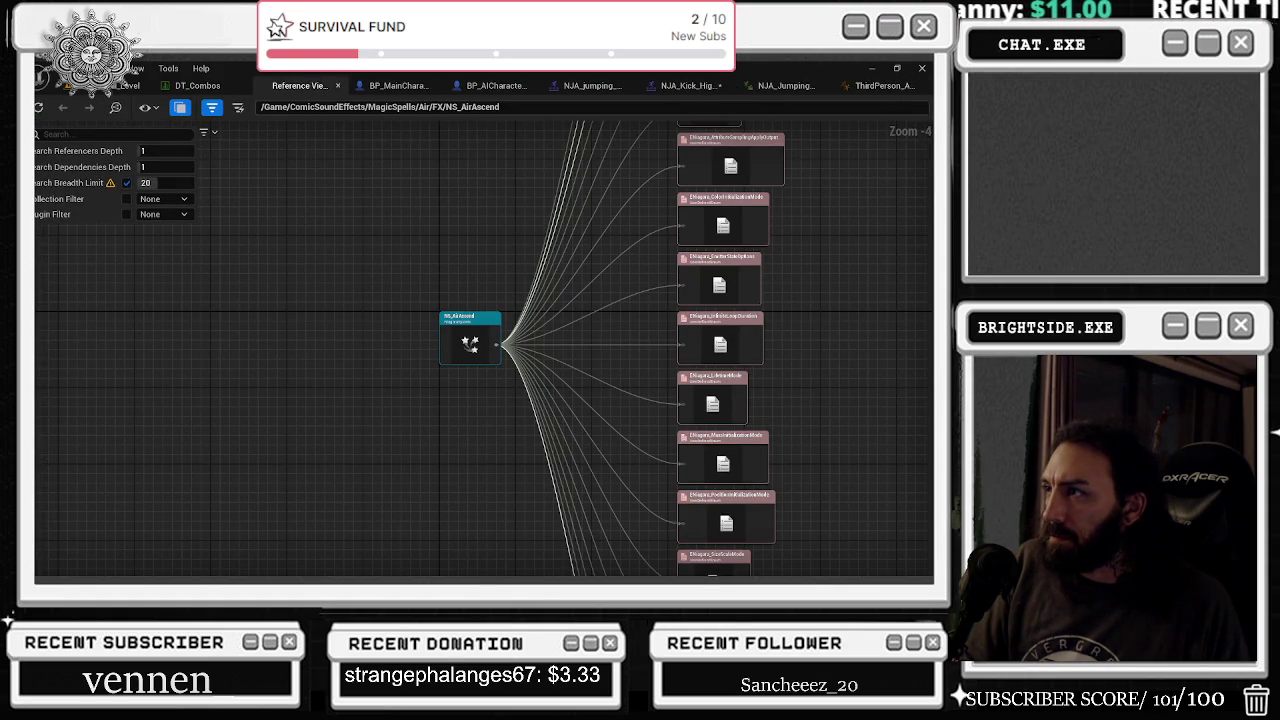
pyautogui.click(700, 87)
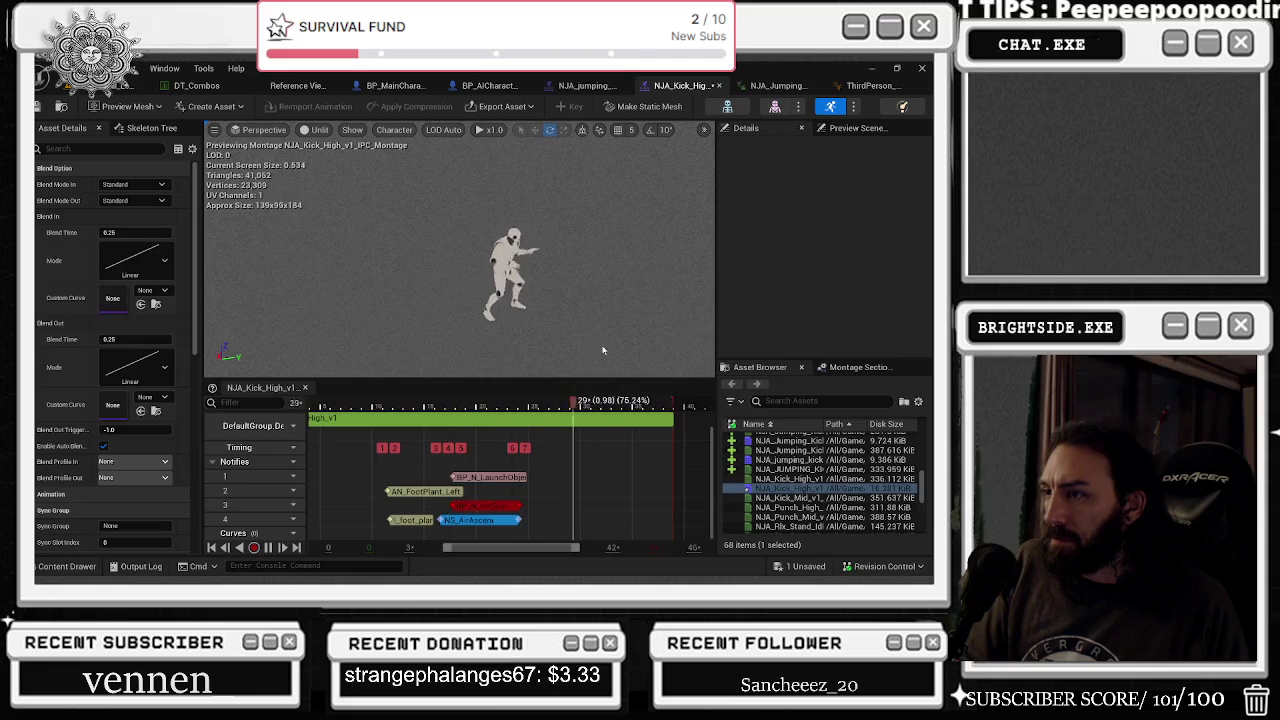
pyautogui.moveTo(520, 521); pyautogui.dragTo(485, 521)
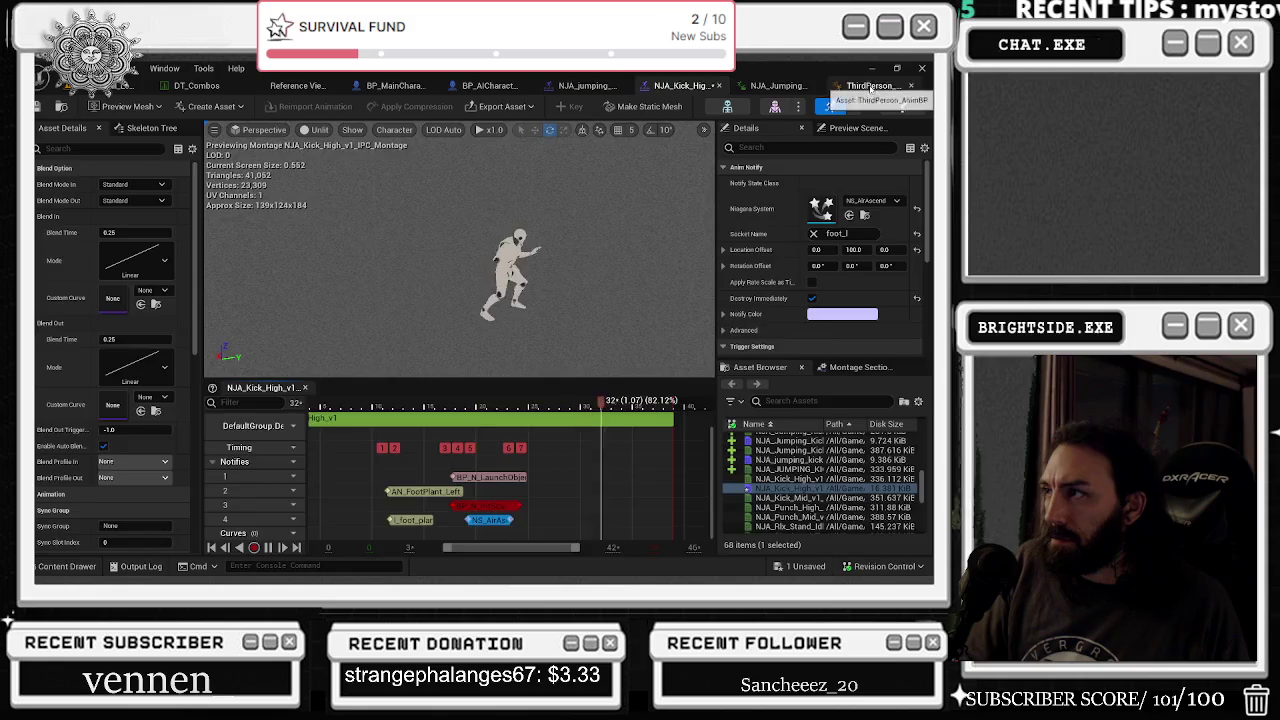
# - Review the AnimBP, blueprint and kick animation tabs, then save all open assets
pyautogui.click(872, 86)
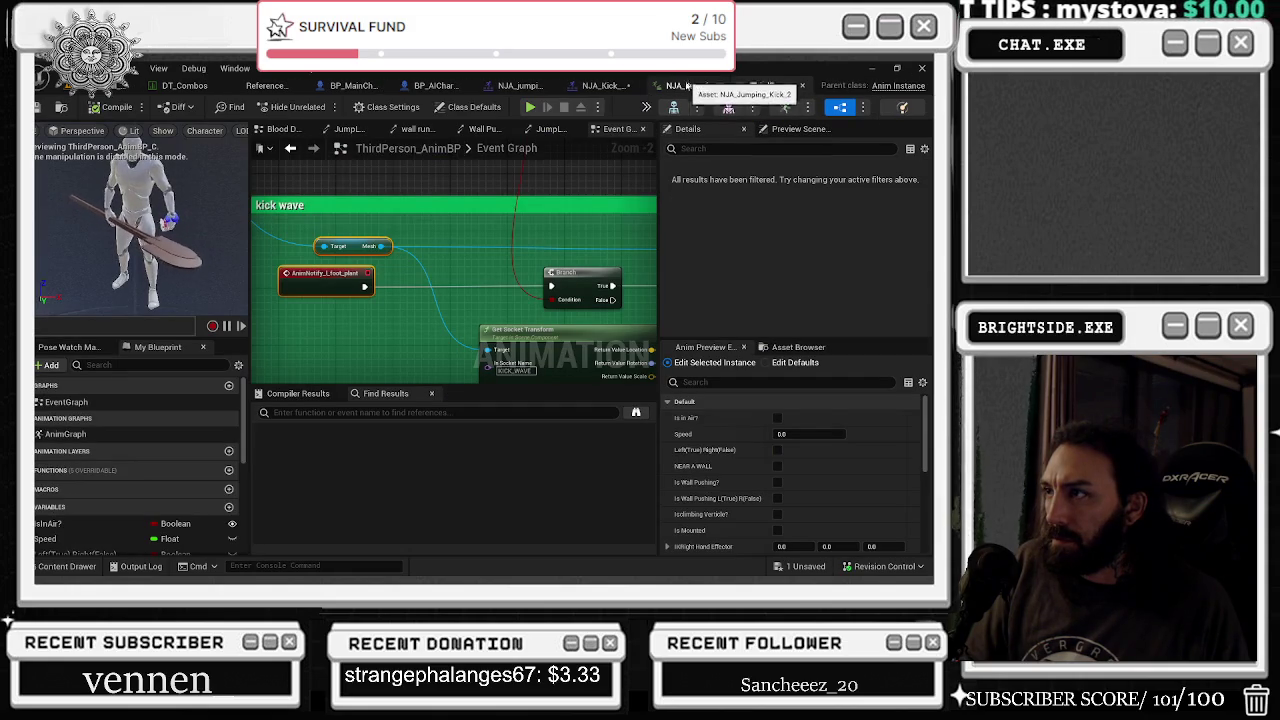
pyautogui.click(687, 87)
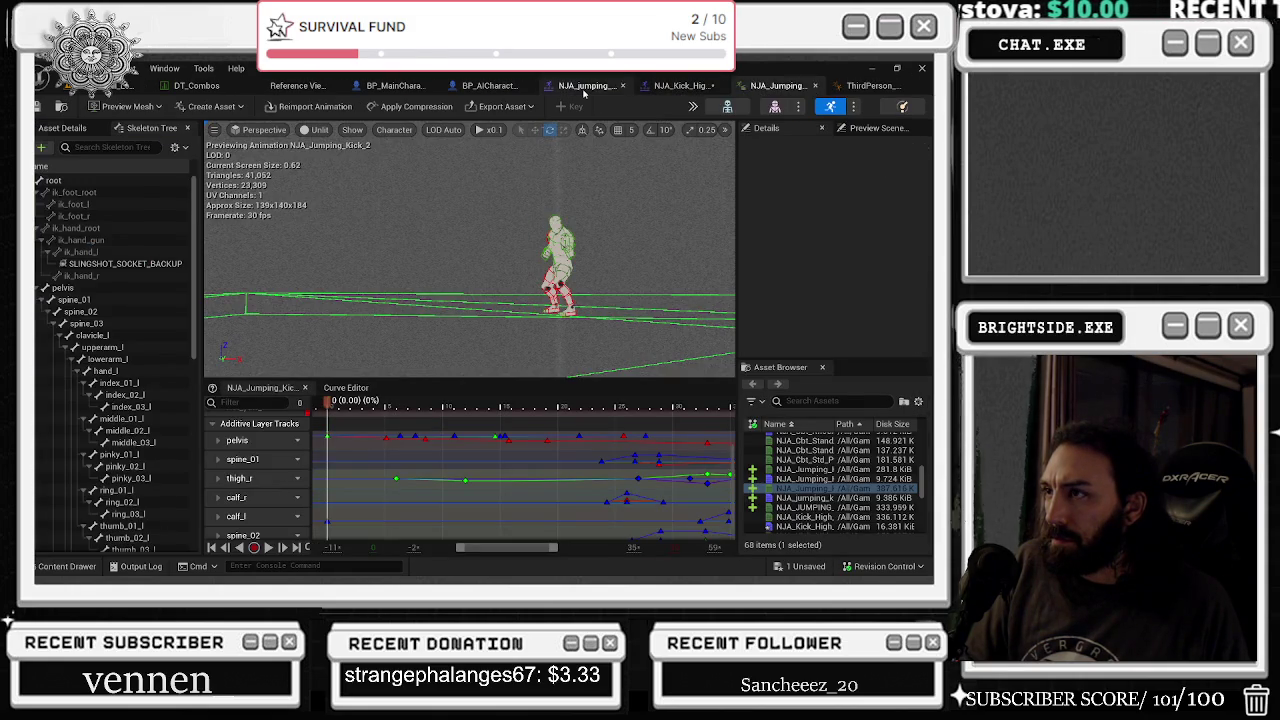
pyautogui.click(583, 86)
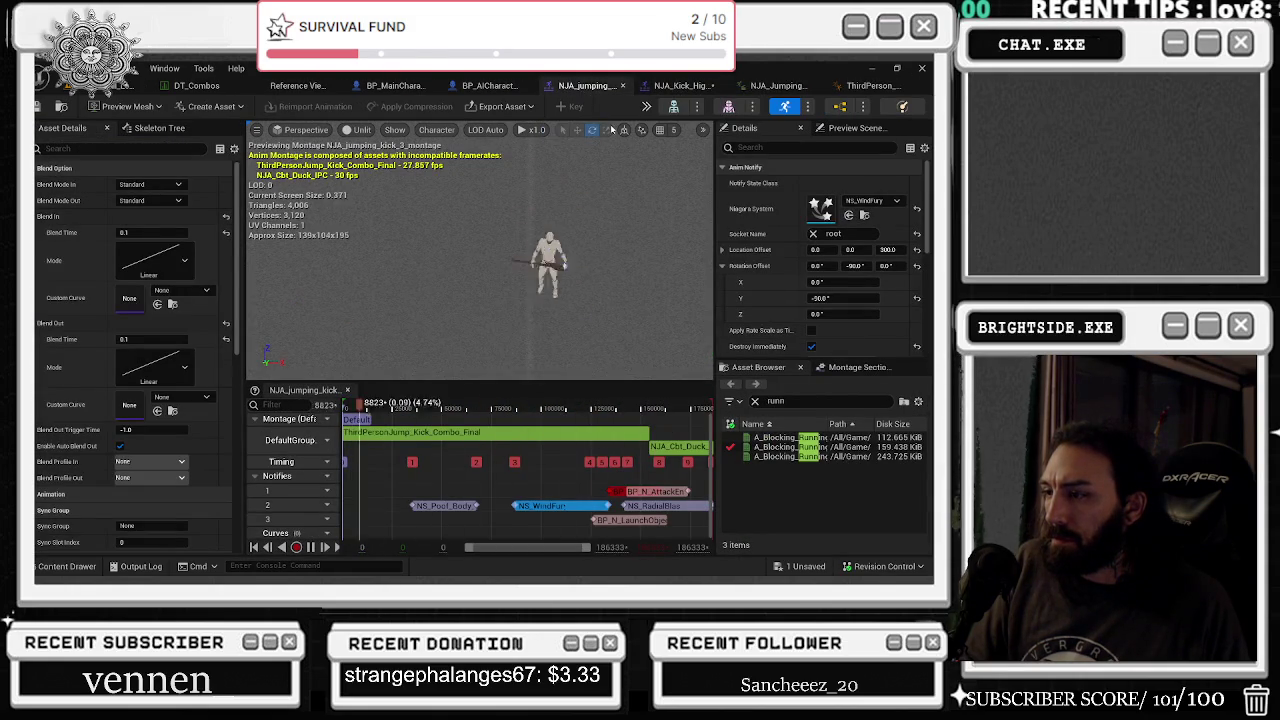
pyautogui.click(622, 86)
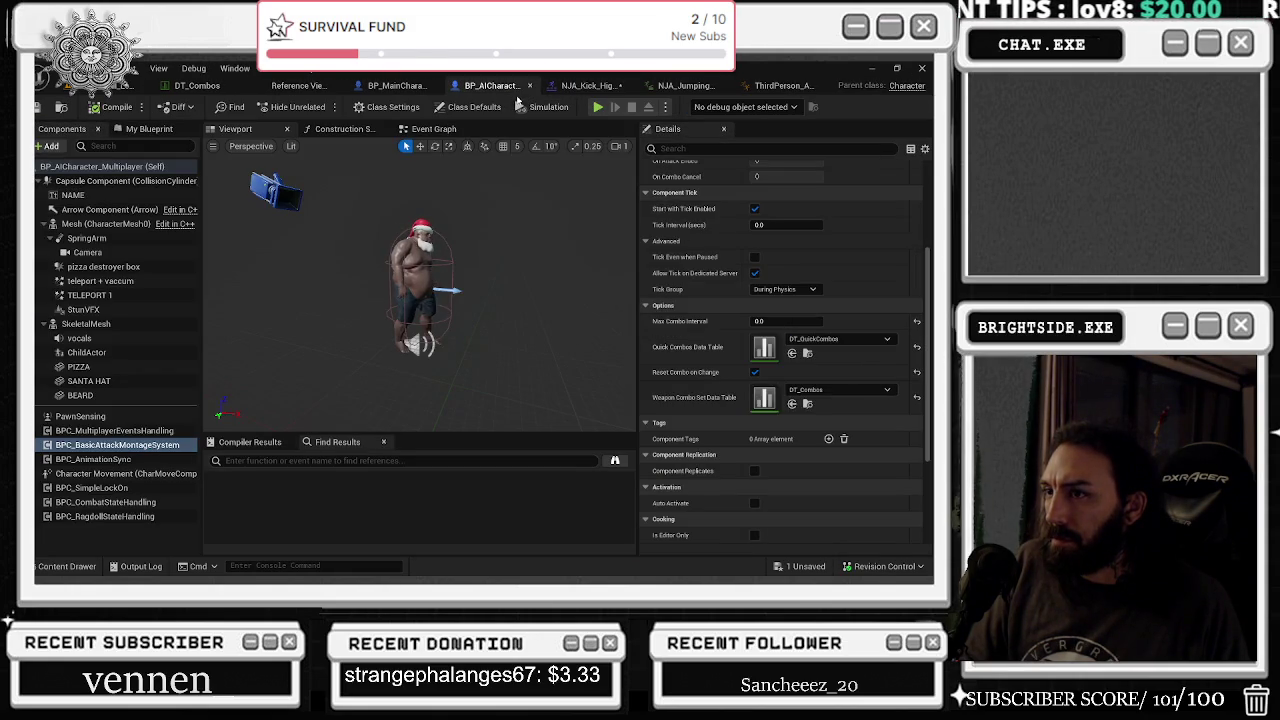
pyautogui.click(398, 86)
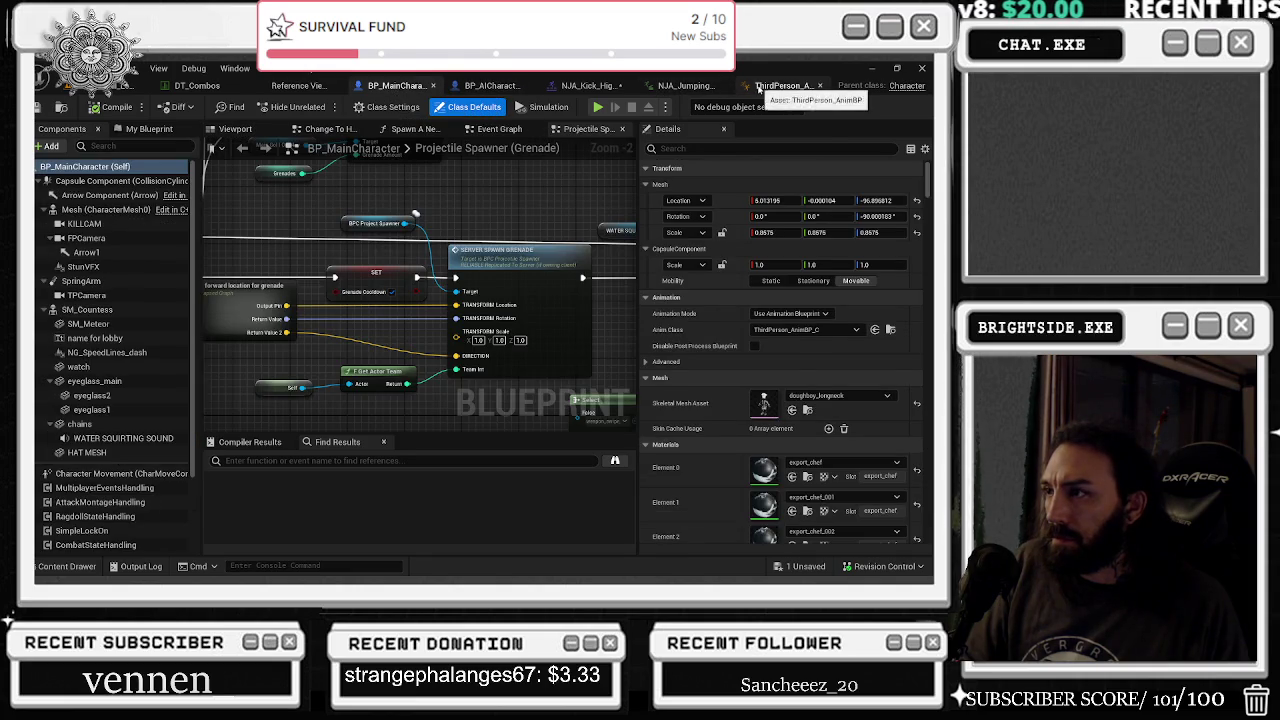
pyautogui.click(760, 86)
pyautogui.click(119, 88)
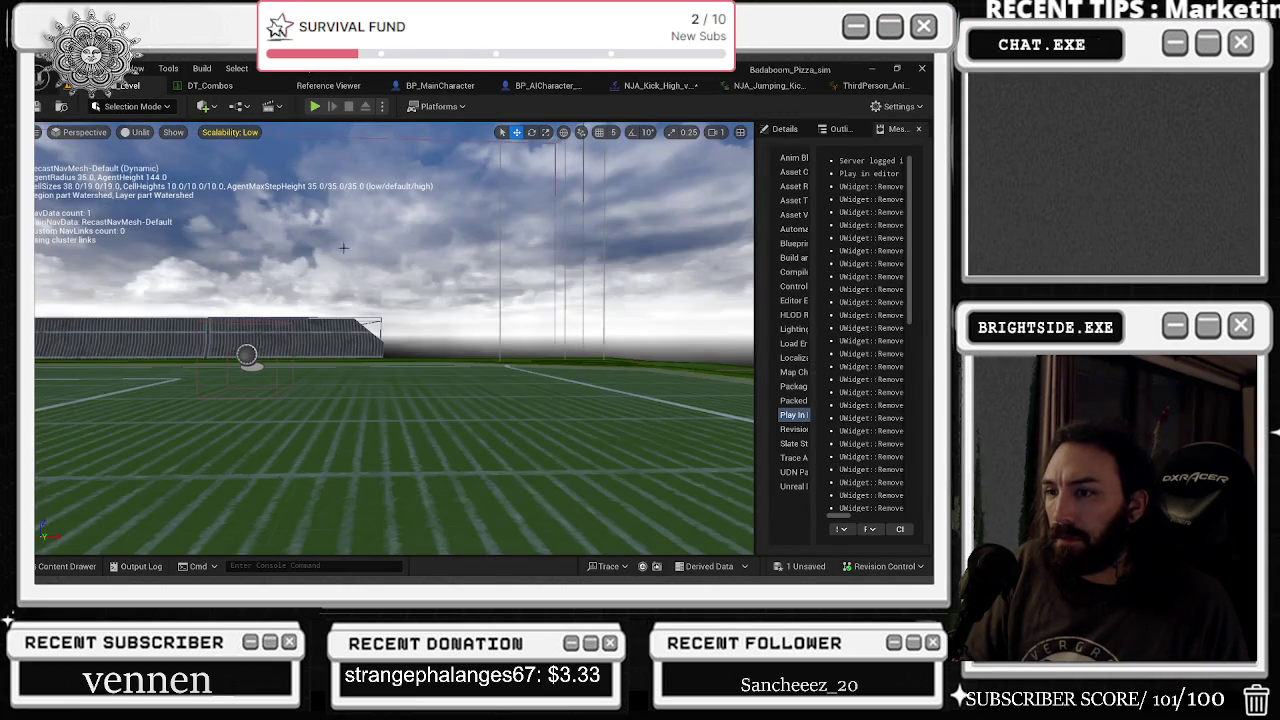
pyautogui.click(792, 86)
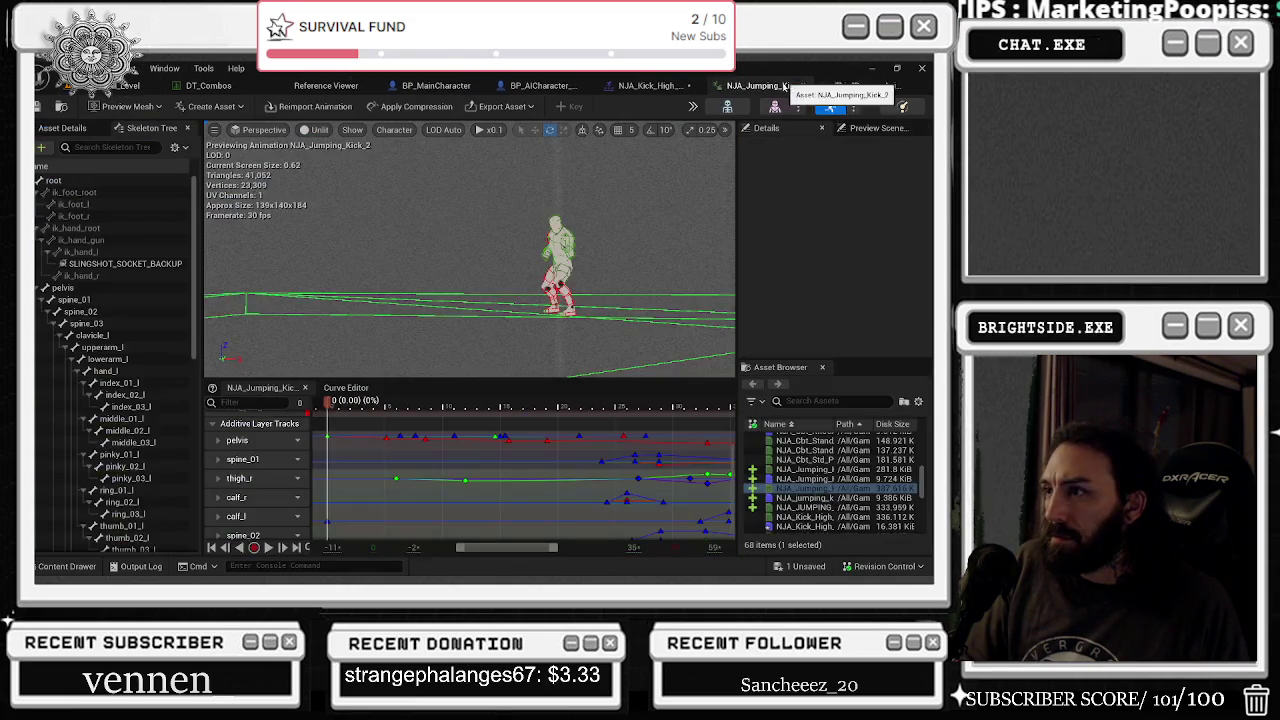
pyautogui.click(850, 88)
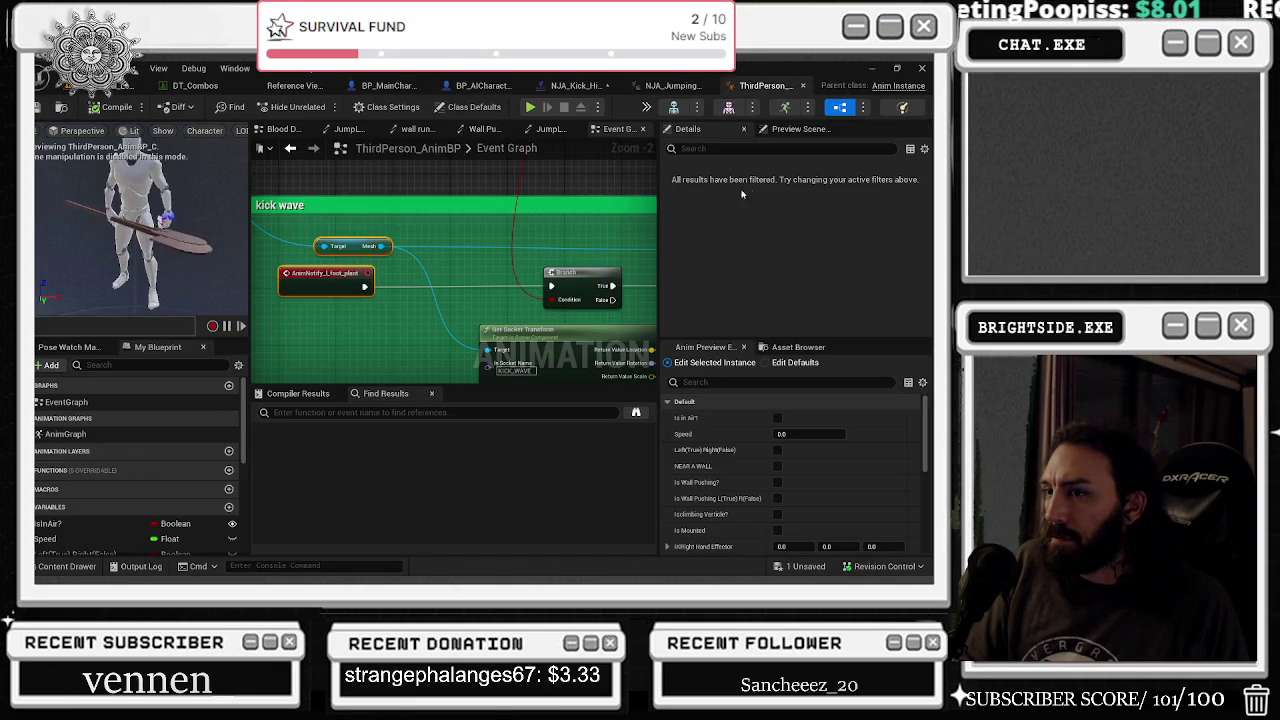
pyautogui.moveTo(592, 233)
pyautogui.mouseDown()
pyautogui.moveTo(522, 203)
pyautogui.moveTo(308, 169)
pyautogui.mouseUp()
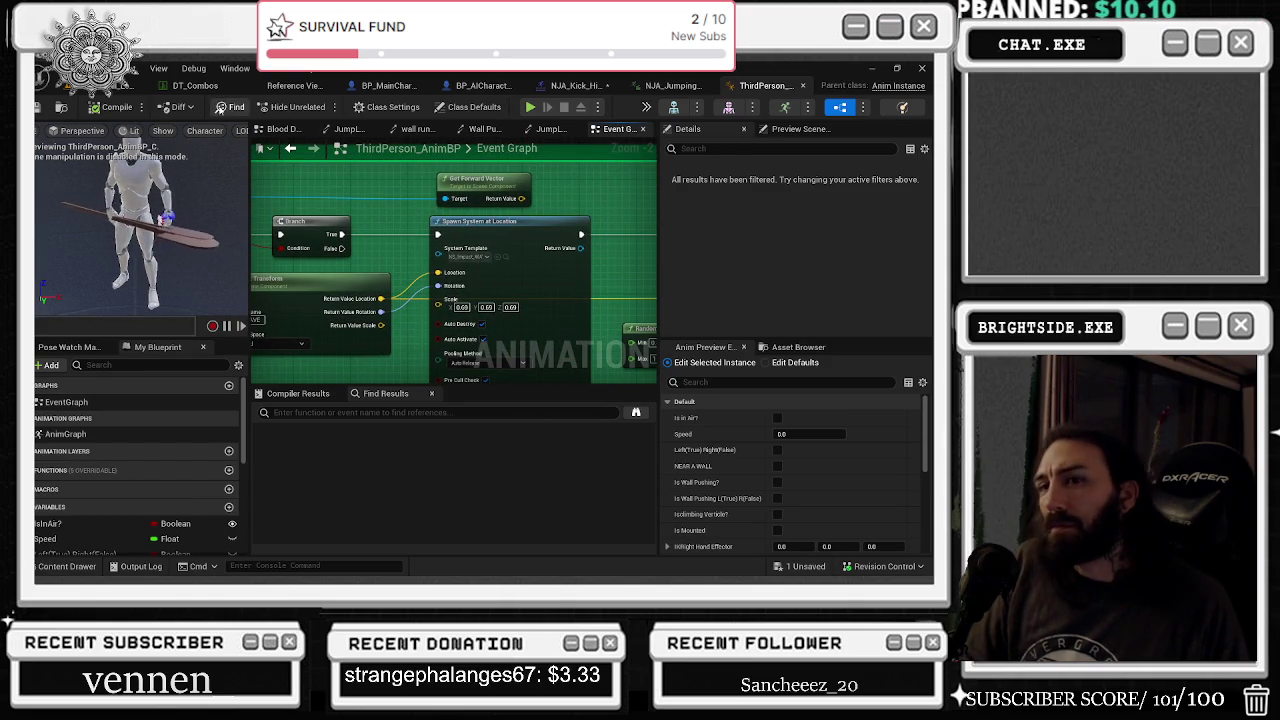
pyautogui.click(42, 107)
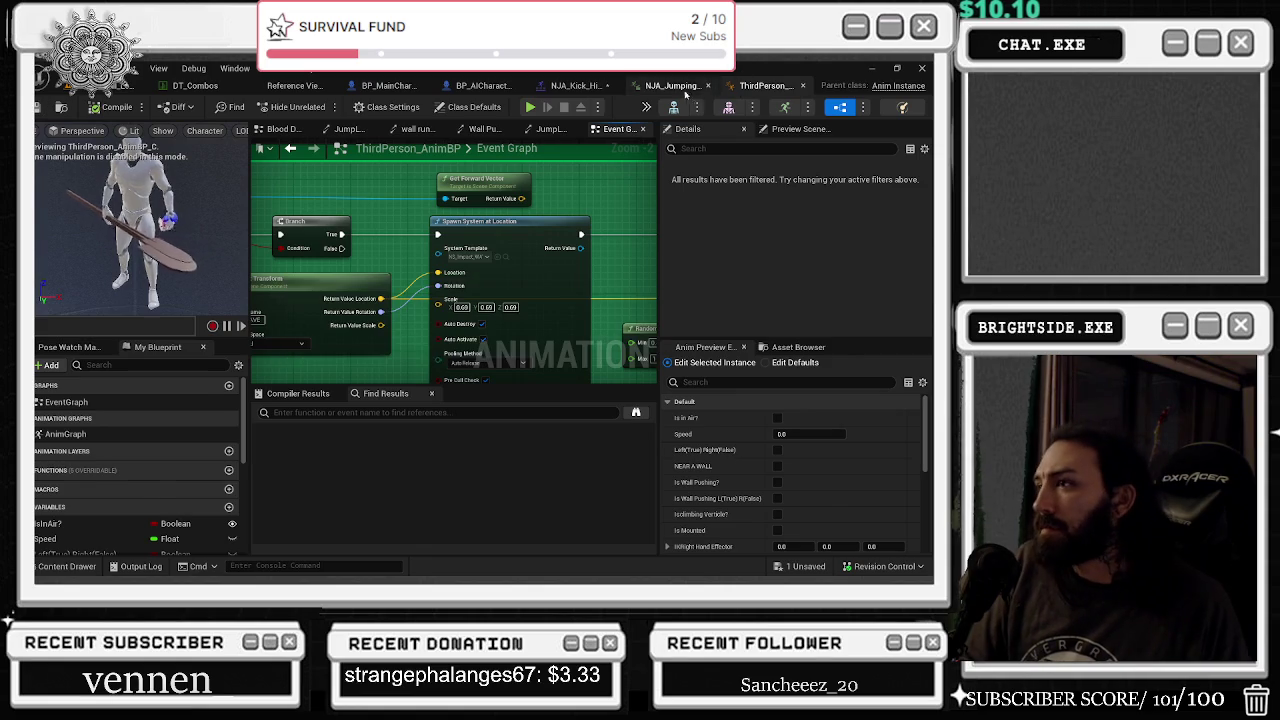
# - Save the NJA_Kick_High montage, then open NS_AirAscend from its notify
pyautogui.click(686, 88)
pyautogui.click(495, 85)
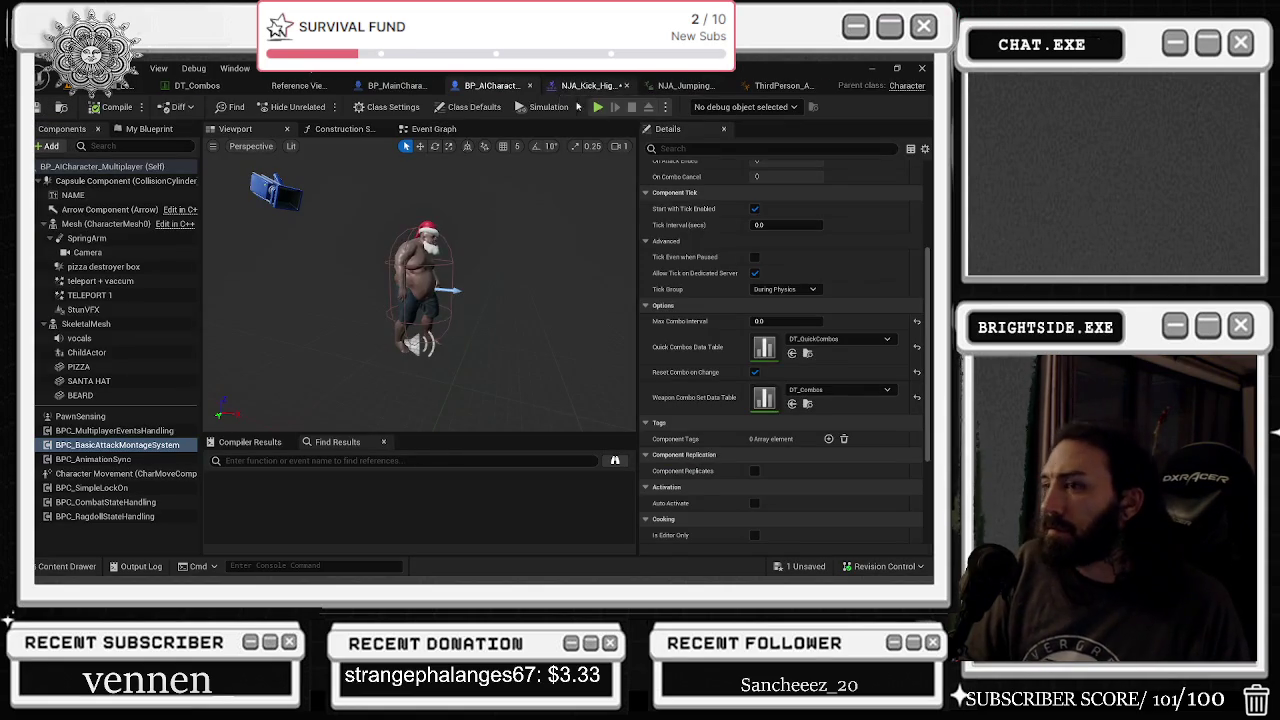
pyautogui.click(605, 86)
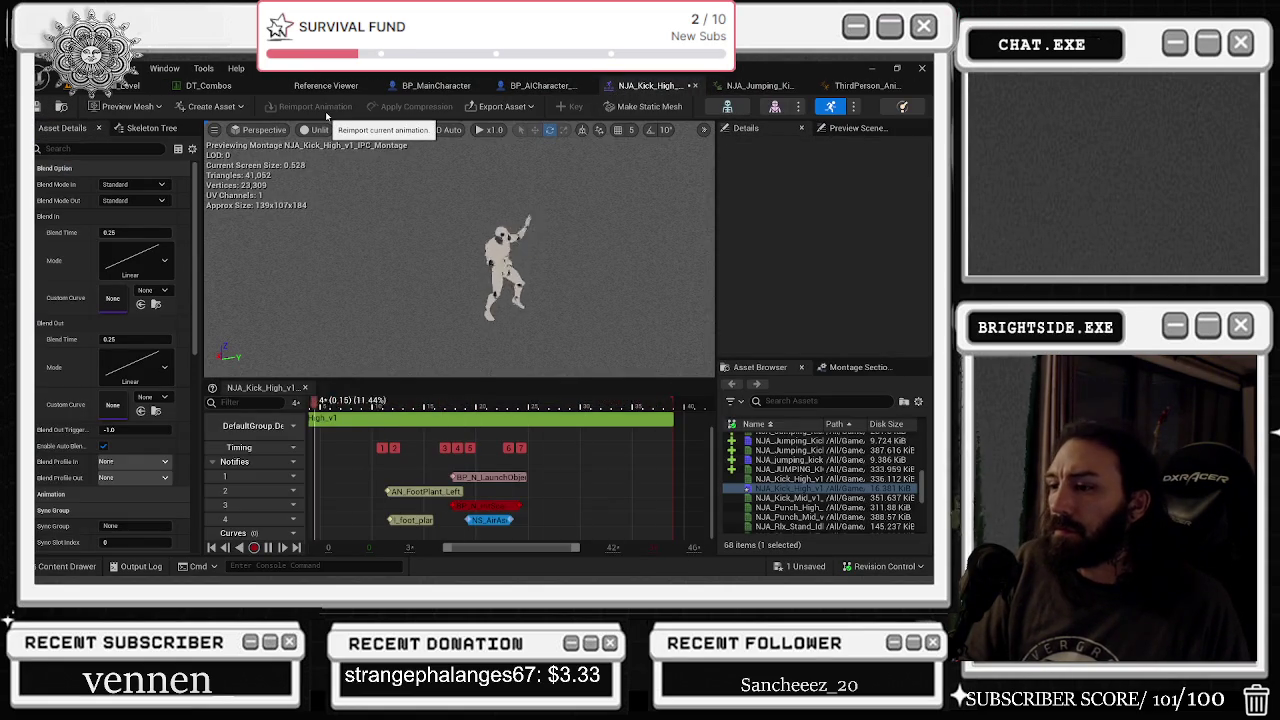
pyautogui.click(62, 107)
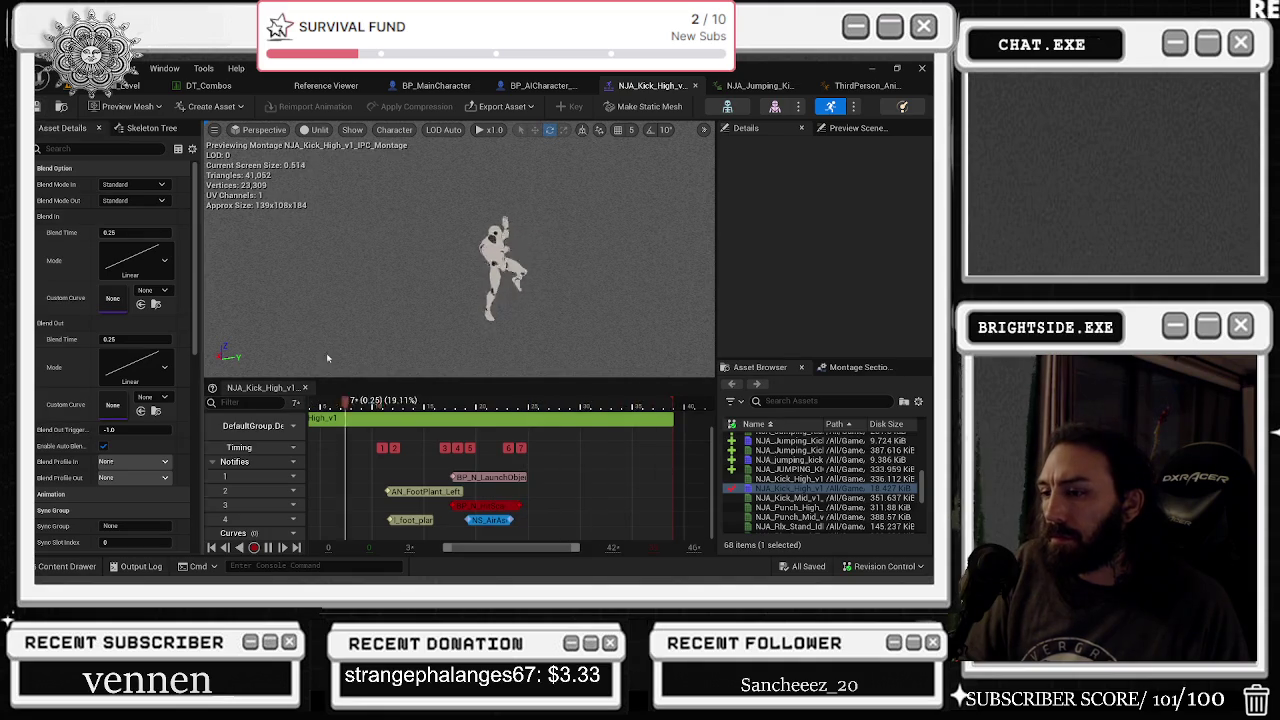
pyautogui.click(488, 519)
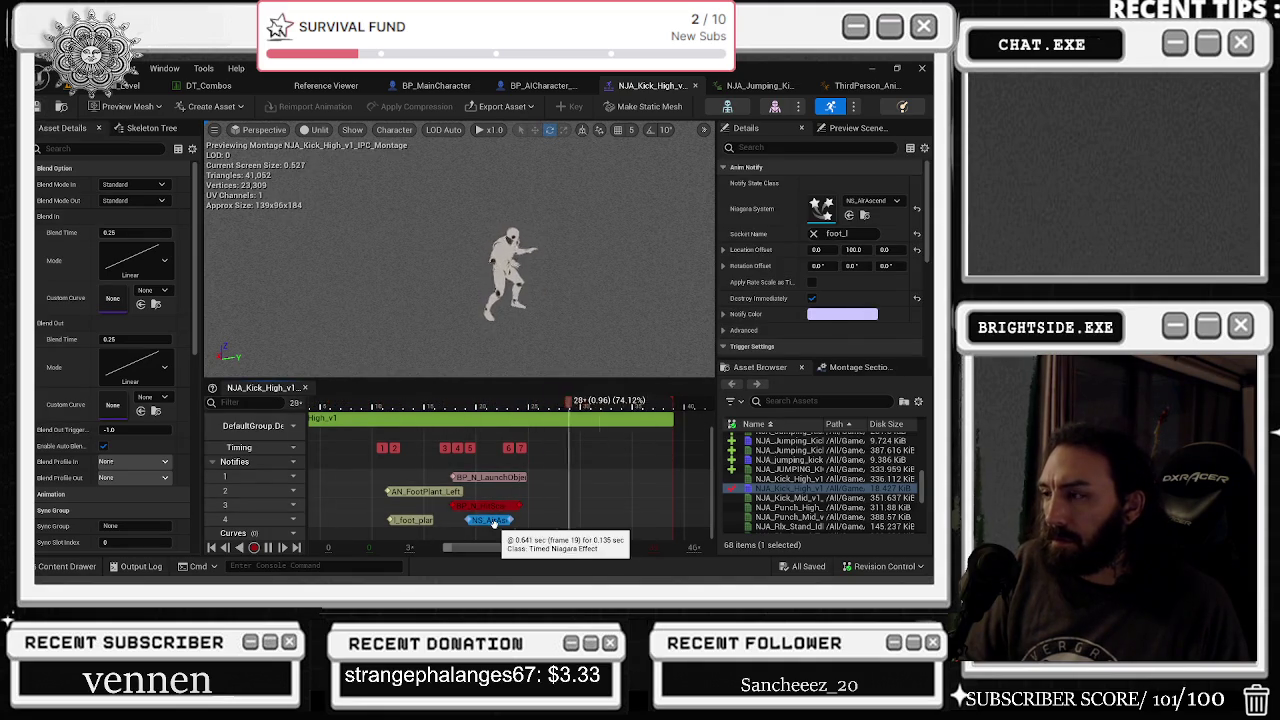
pyautogui.doubleClick(821, 208)
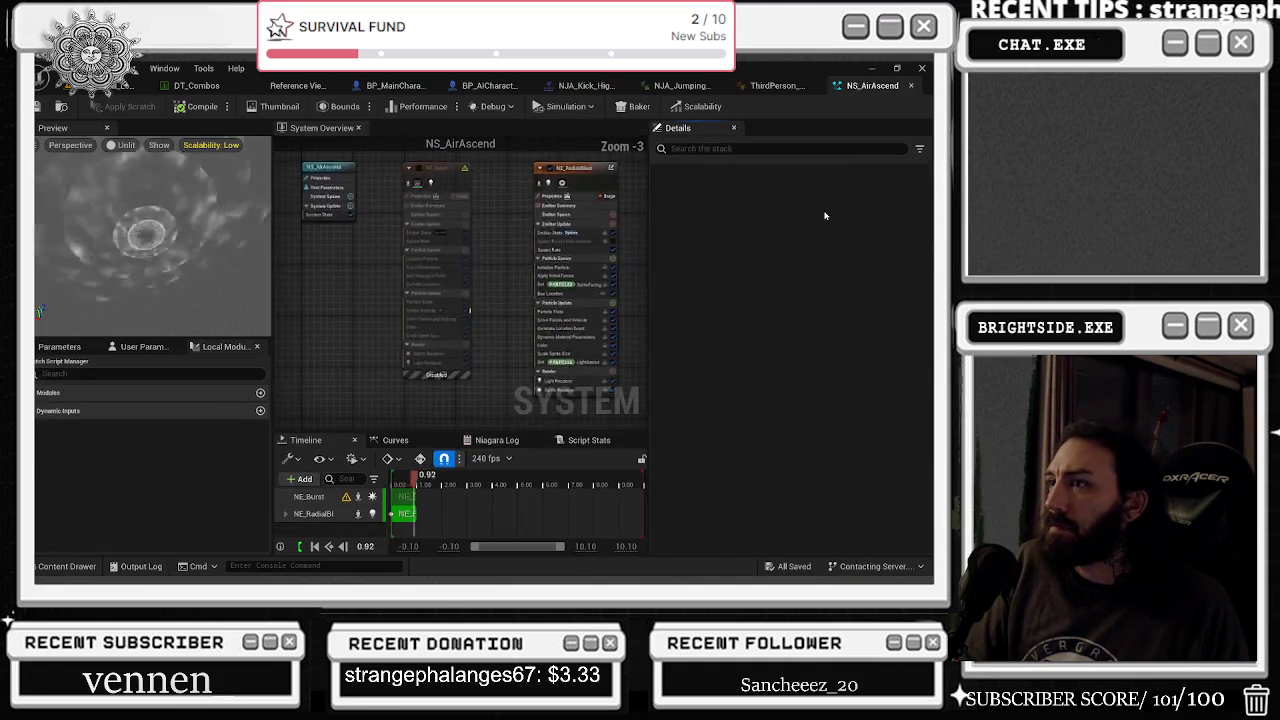
# - Adjust NE_RadialBlast's SpawnRate and Spawn Probability, leaving SpawnRate at 2.0
pyautogui.click(548, 190)
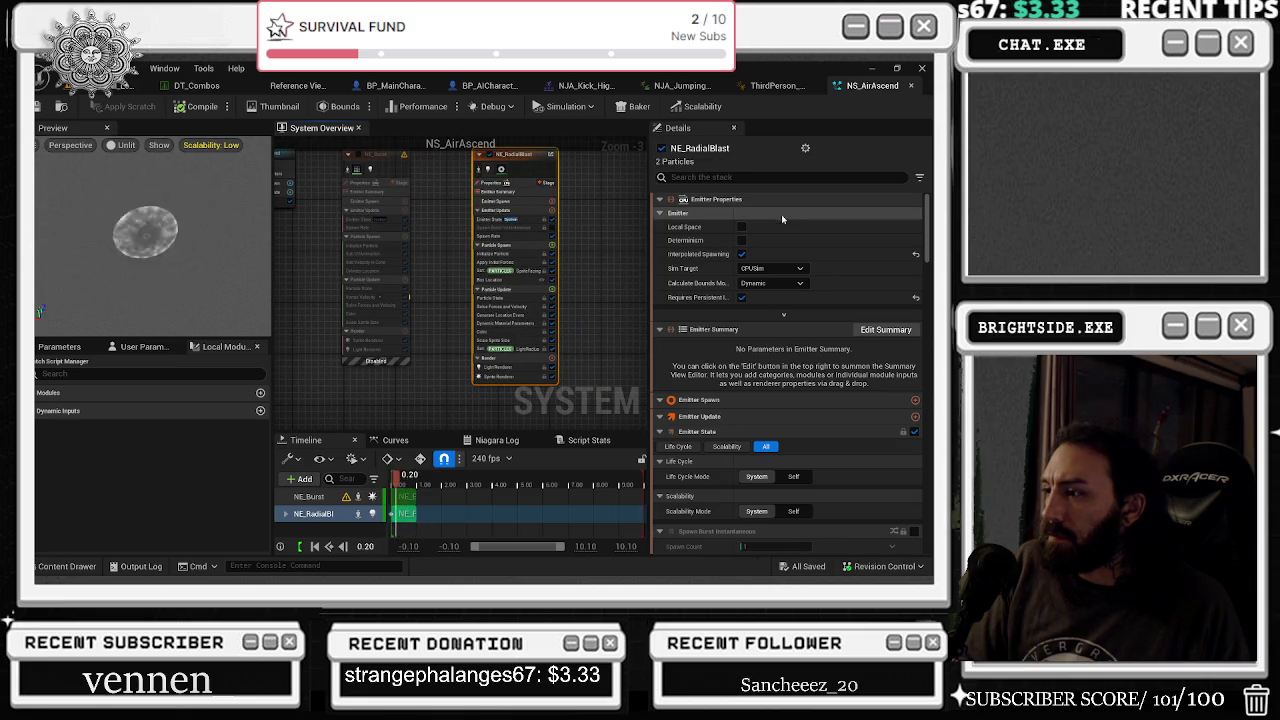
pyautogui.scroll(3, 583, 250)
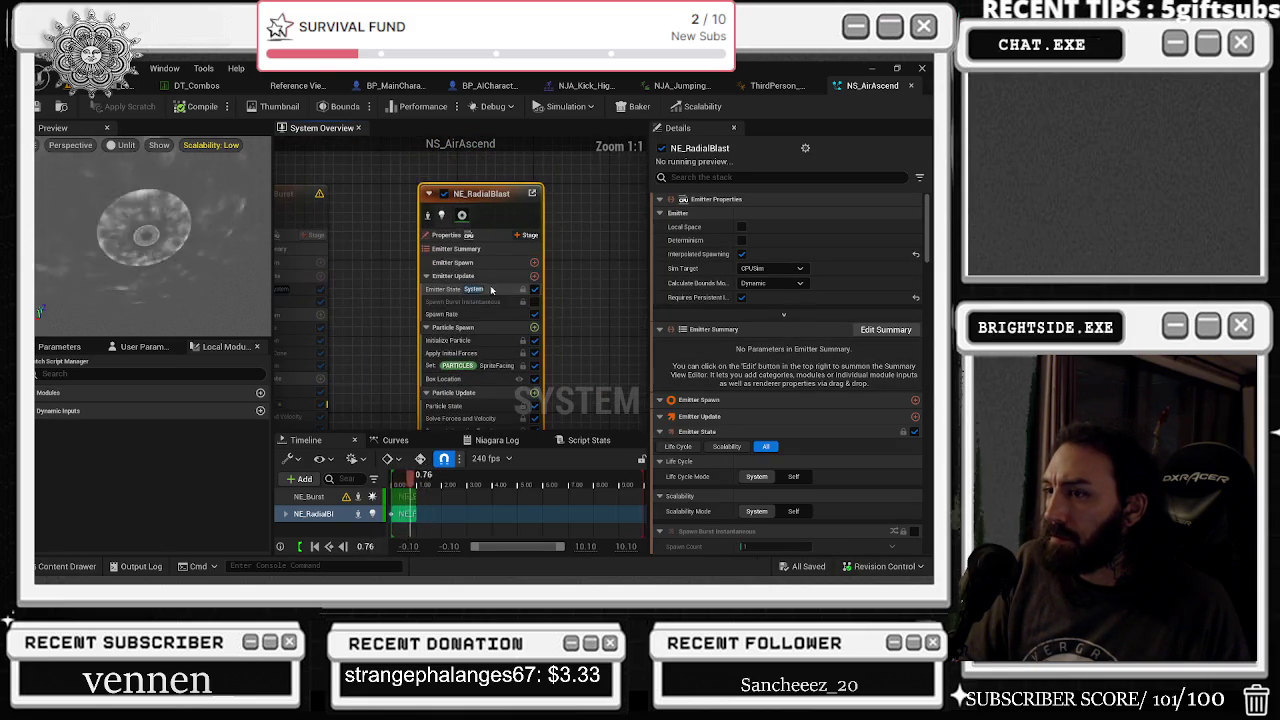
pyautogui.click(492, 318)
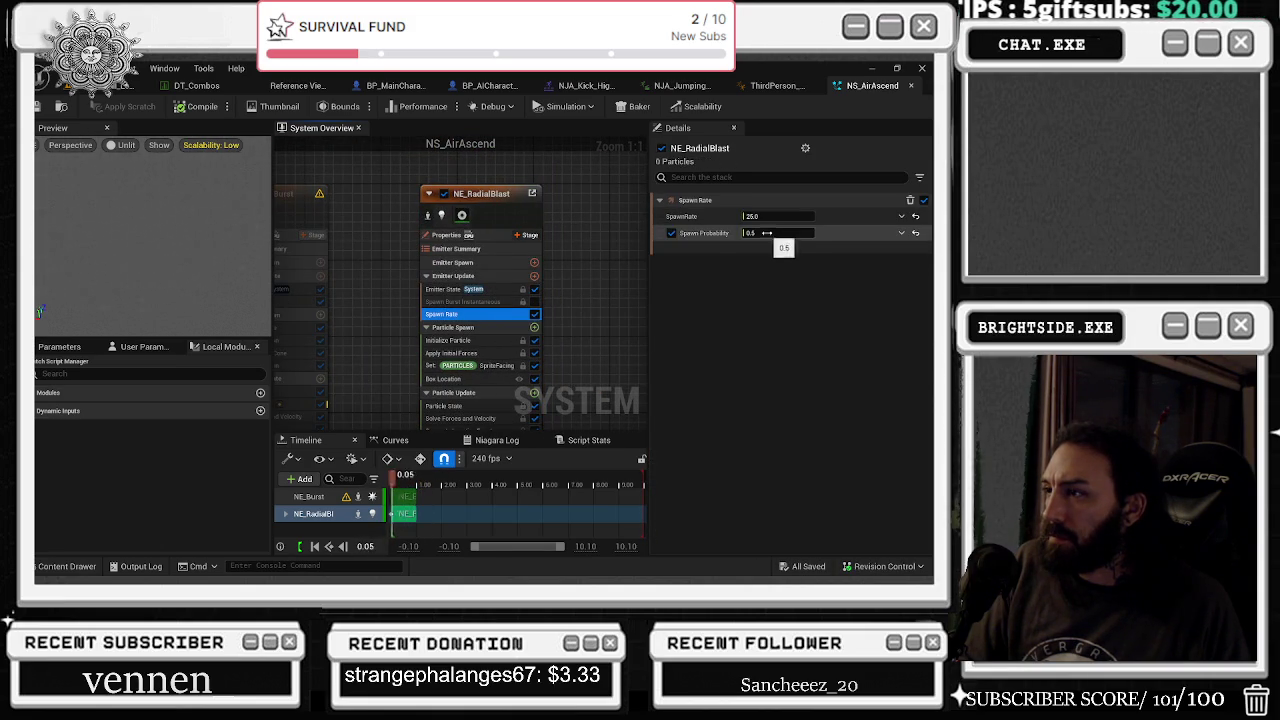
pyautogui.click(772, 216)
pyautogui.write('1')
pyautogui.press('Return')
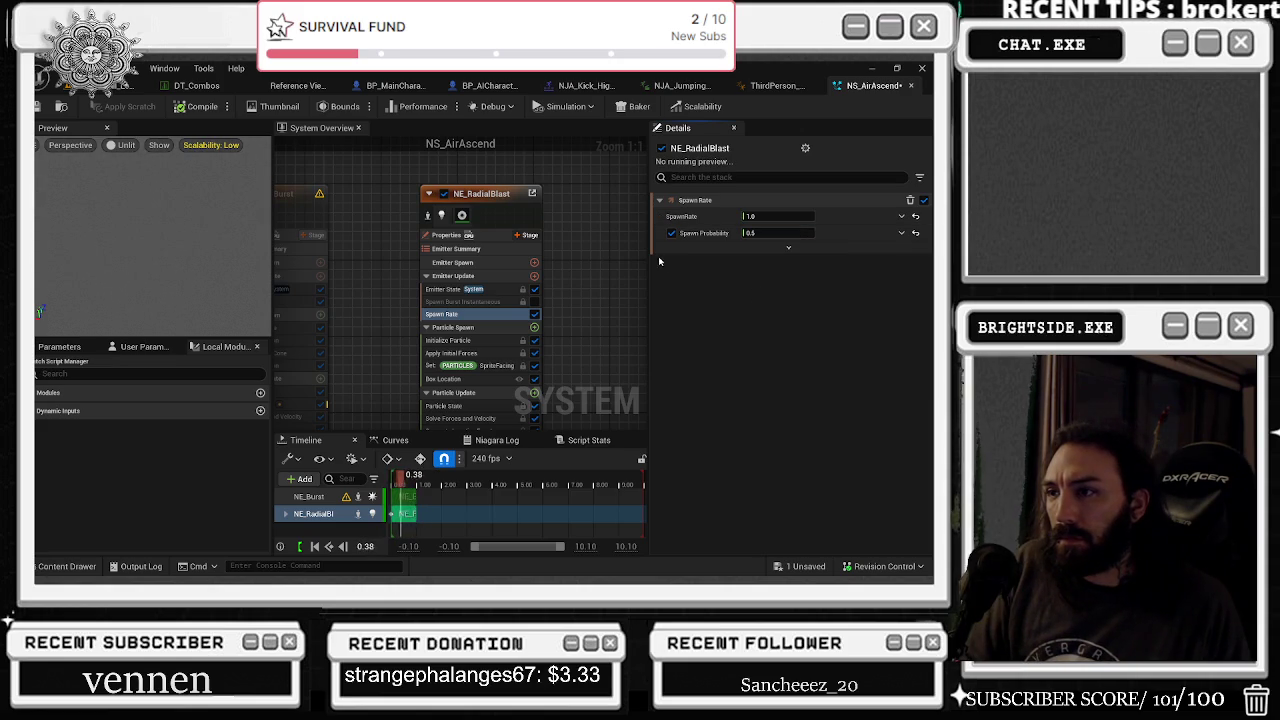
pyautogui.click(786, 233)
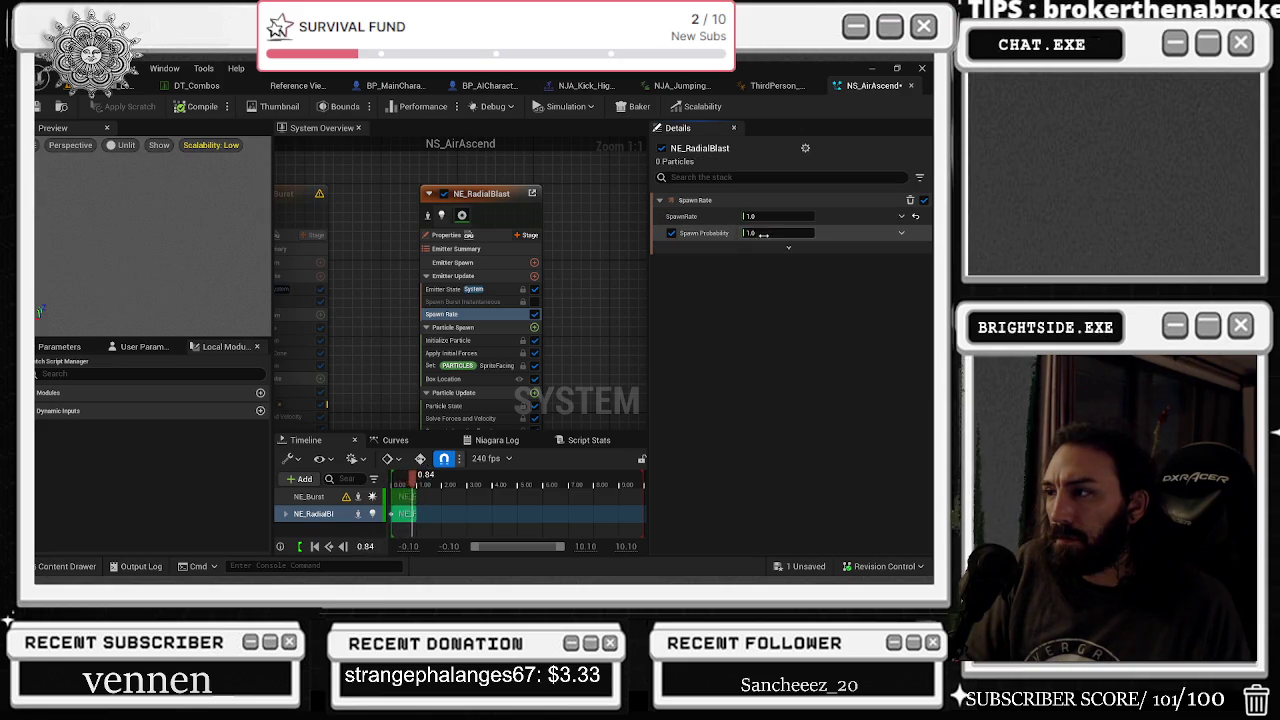
pyautogui.write('1')
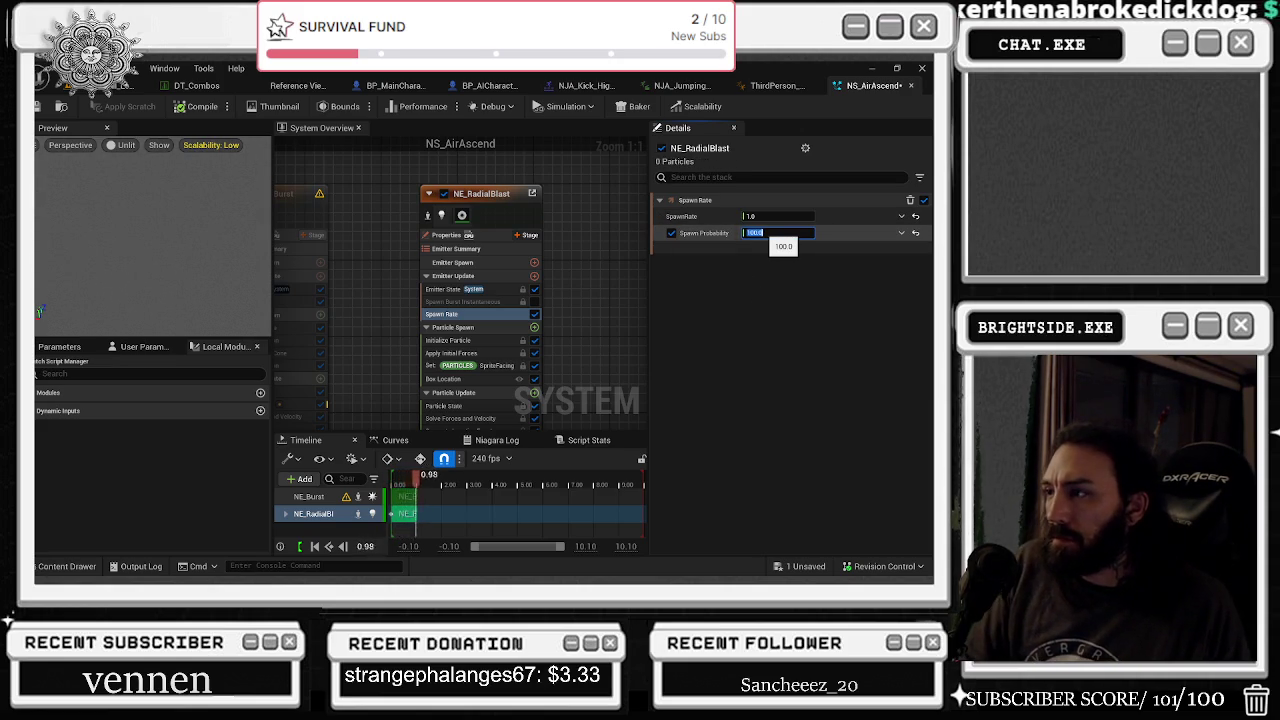
pyautogui.press('Return')
pyautogui.press('Return')
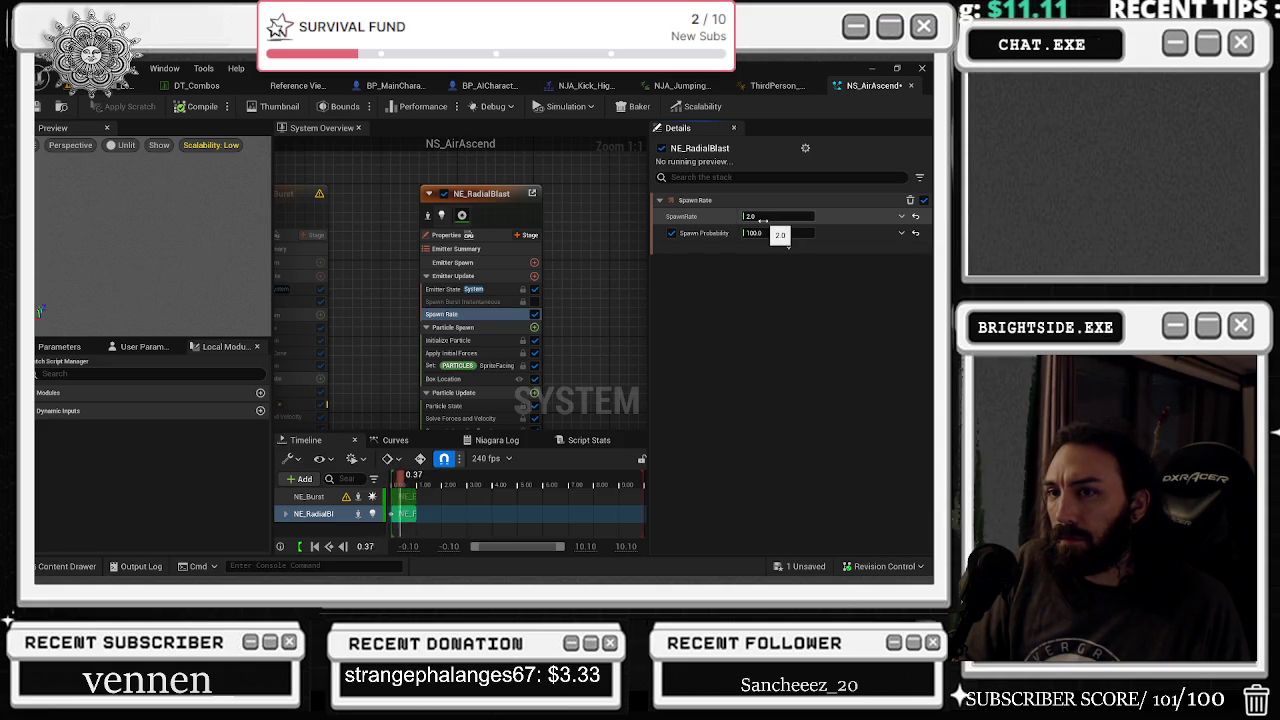
pyautogui.moveTo(758, 219); pyautogui.dragTo(767, 329)
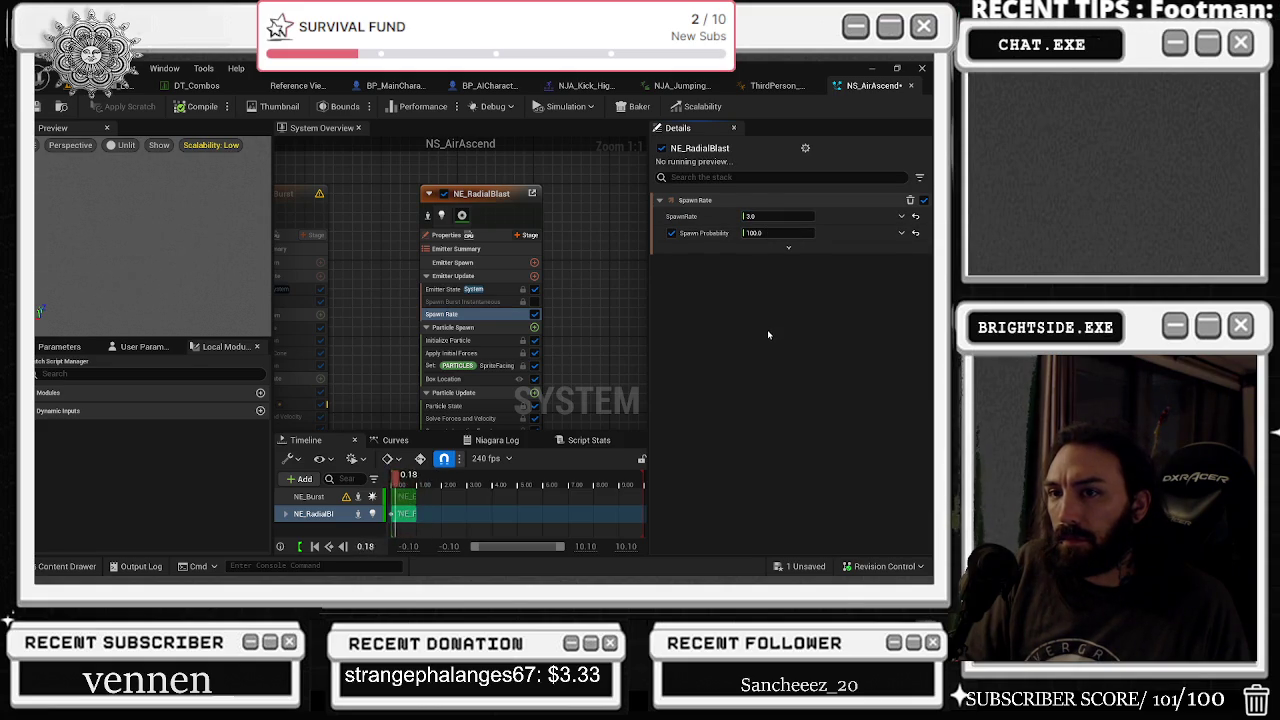
pyautogui.hotkey('ctrl', 'z')
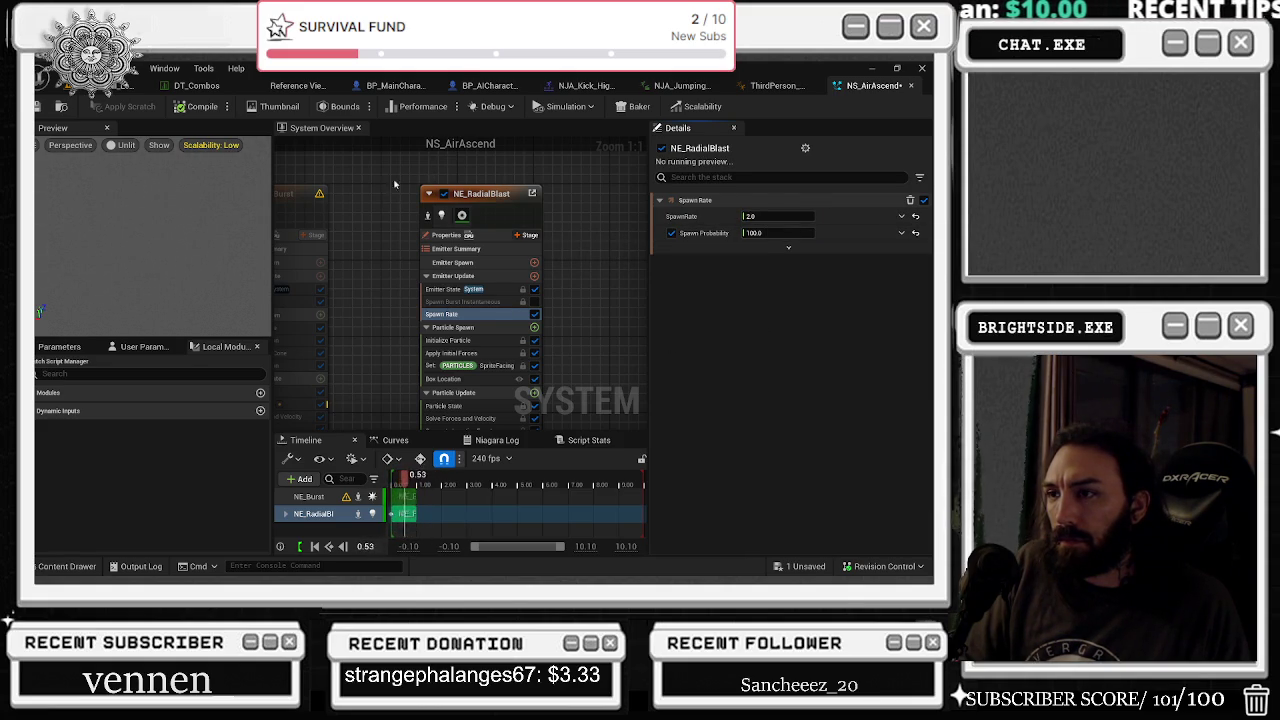
# - Frame NE_RadialBlast and show its Color module's Color from Curve settings
pyautogui.moveTo(601, 272); pyautogui.dragTo(587, 248)
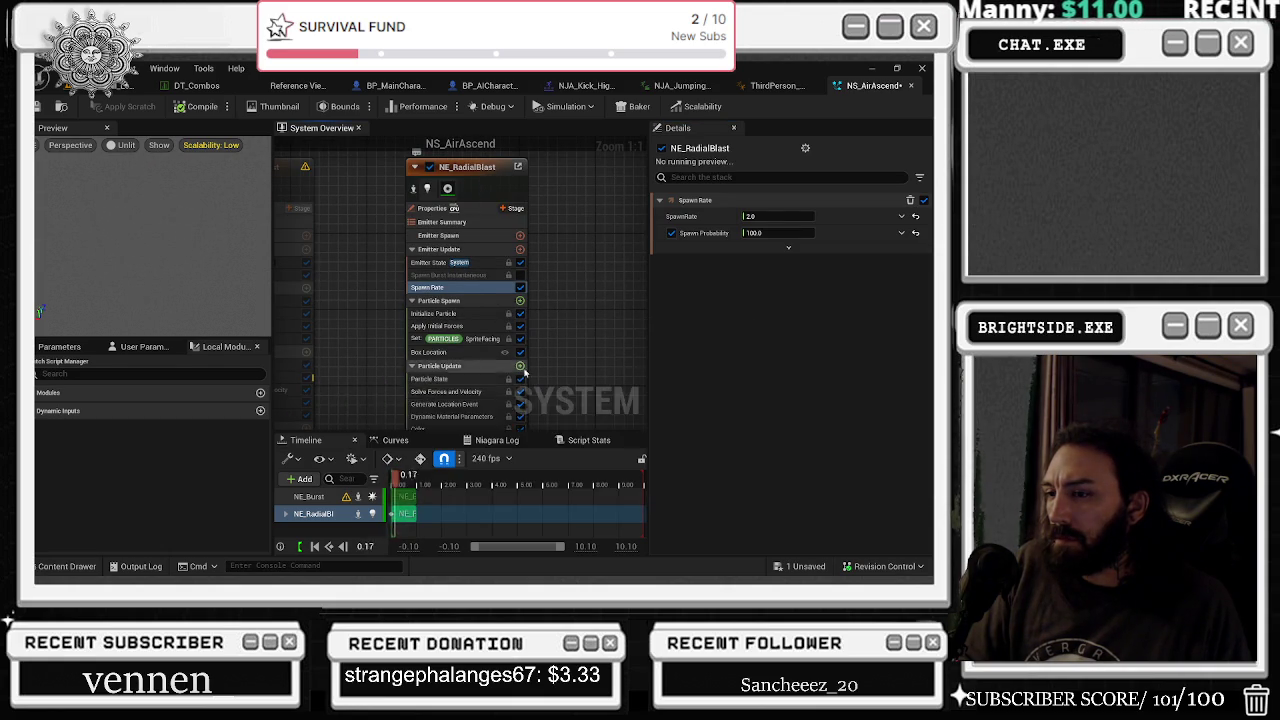
pyautogui.scroll(-2, 494, 386)
pyautogui.click(496, 384)
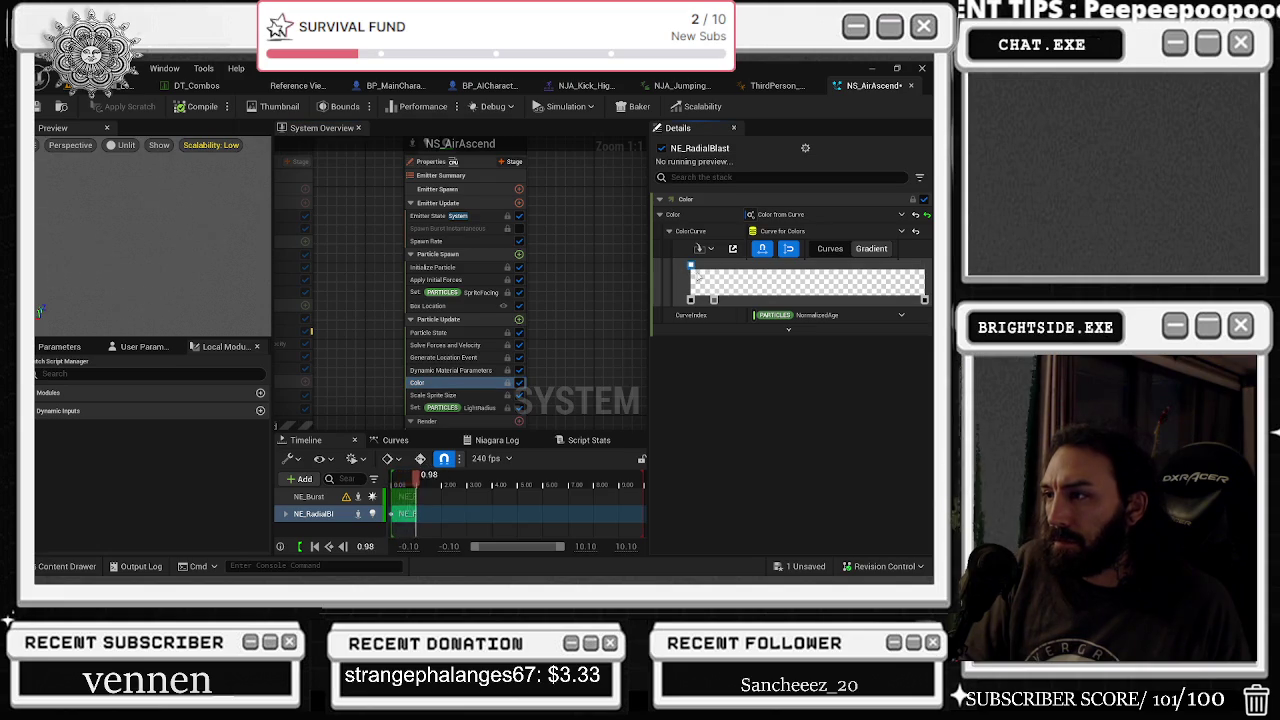
# - Recolour NE_RadialBlast's gradient stop in the Color Picker, adjusting brightness and hue, then fully desaturating it
pyautogui.doubleClick(690, 267)
pyautogui.moveTo(586, 355)
pyautogui.mouseDown()
pyautogui.moveTo(585, 323)
pyautogui.moveTo(579, 377)
pyautogui.moveTo(606, 345)
pyautogui.mouseUp()
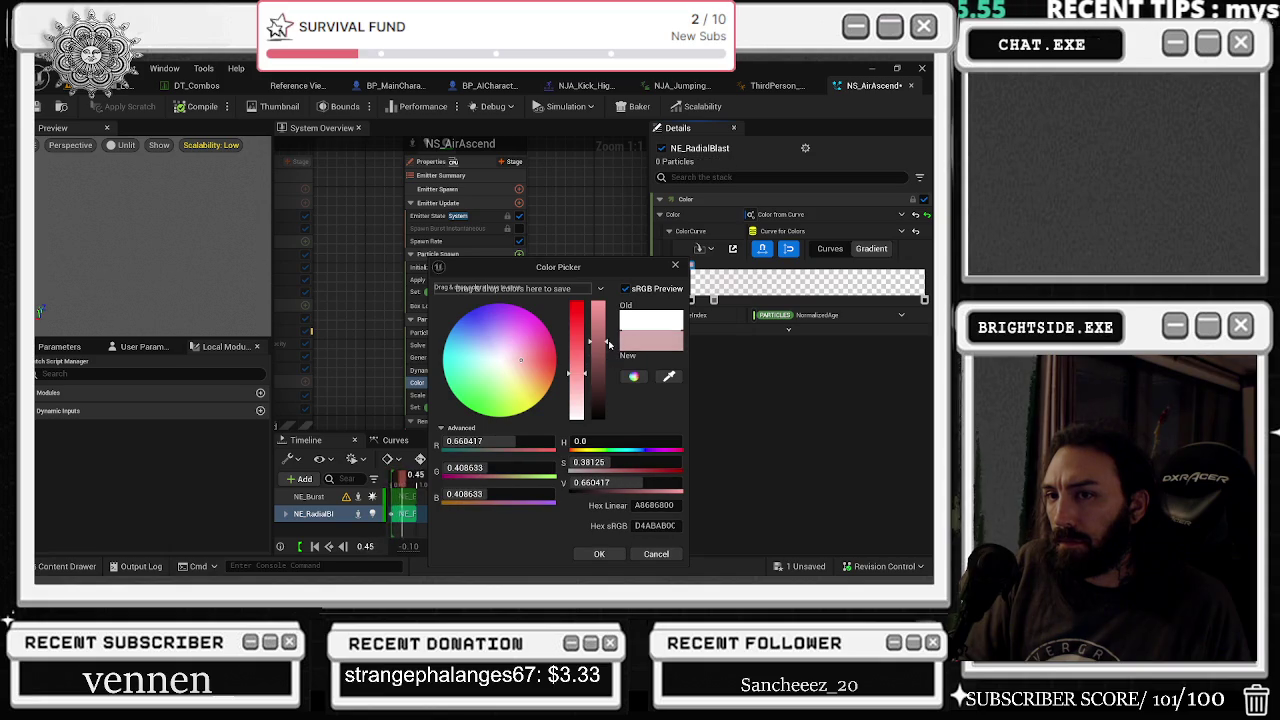
pyautogui.click(603, 323)
pyautogui.click(604, 320)
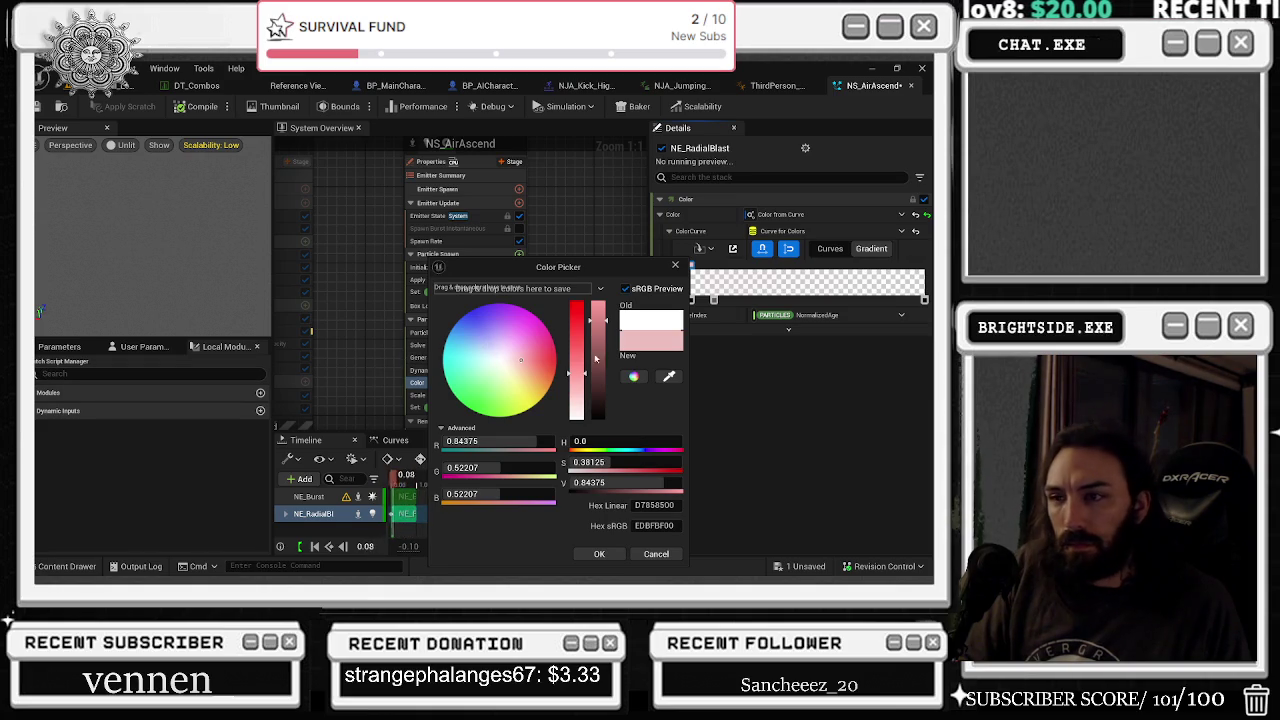
pyautogui.moveTo(567, 368); pyautogui.dragTo(576, 393)
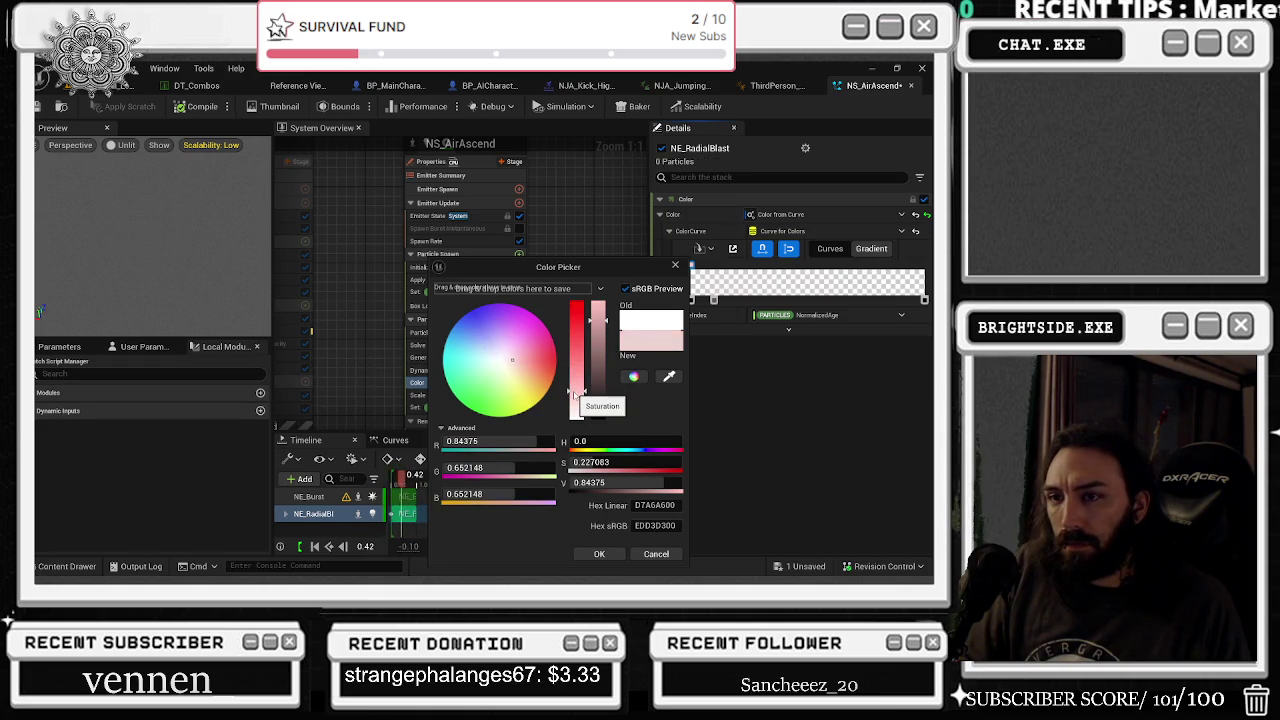
pyautogui.click(501, 385)
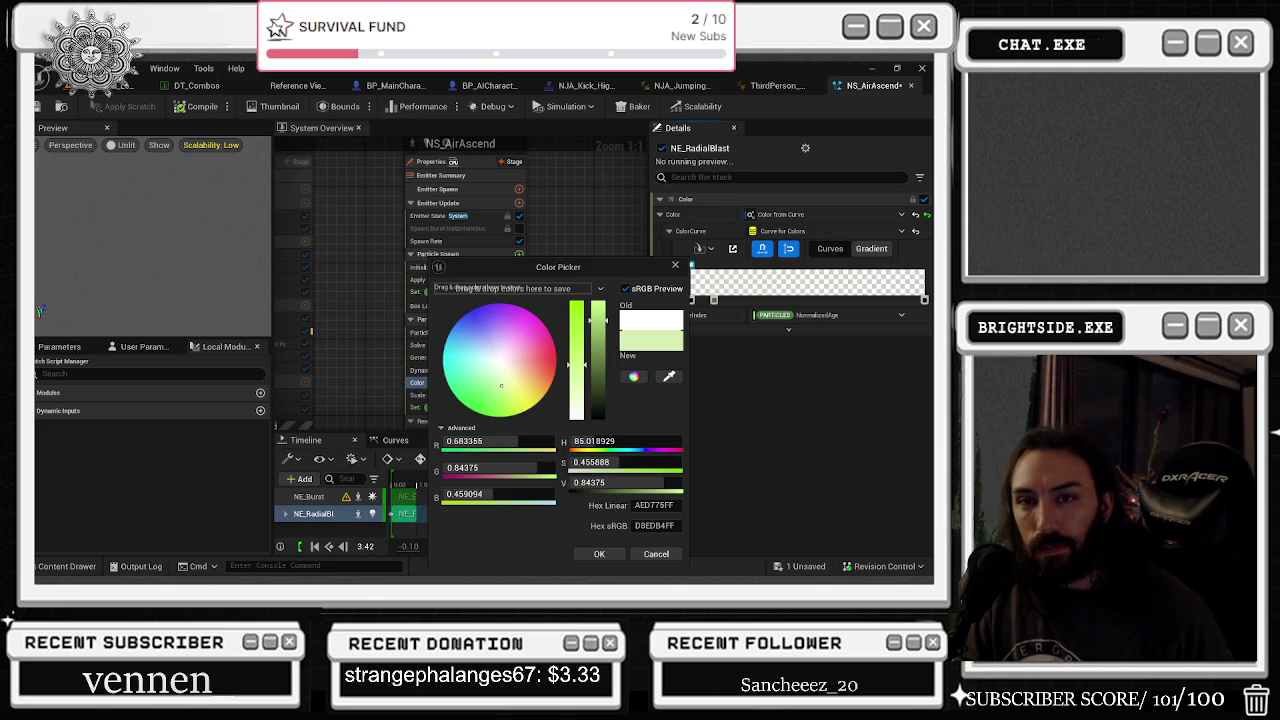
pyautogui.moveTo(576, 332); pyautogui.dragTo(582, 505)
pyautogui.click(599, 554)
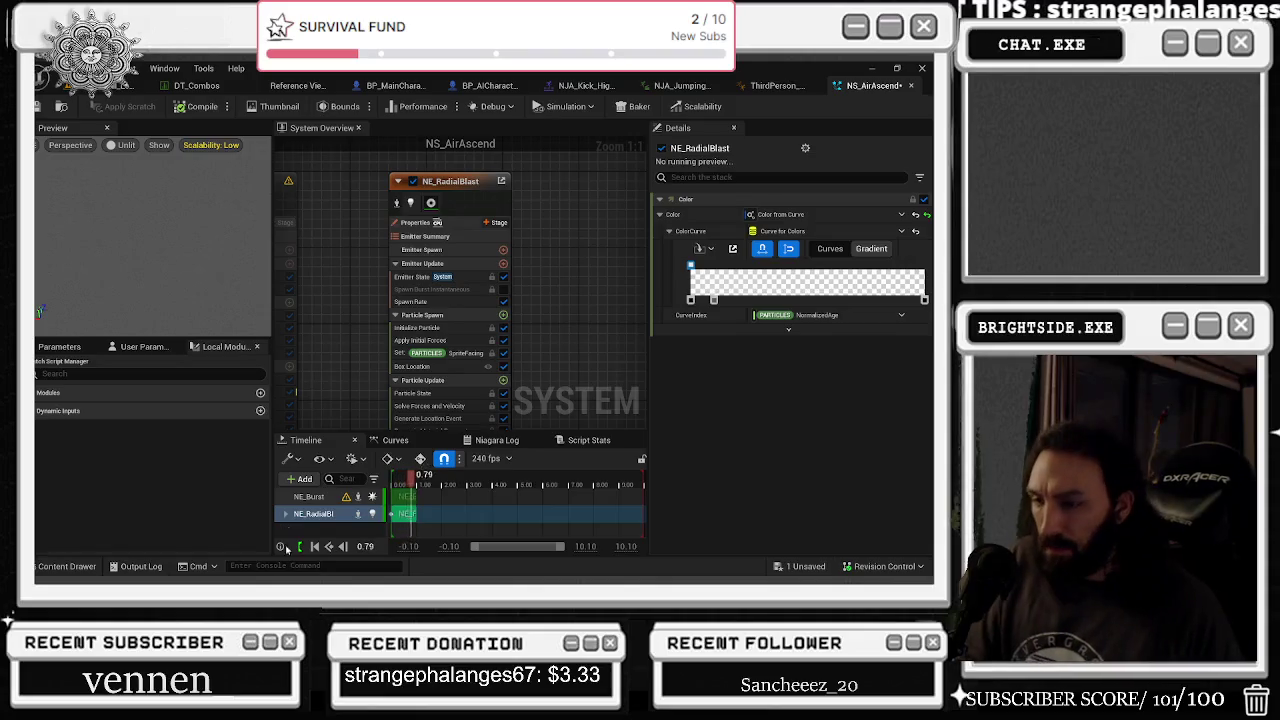
# - Open the NS_Impact_WAVE_KICK Niagara system from the Content Drawer
pyautogui.click(67, 566)
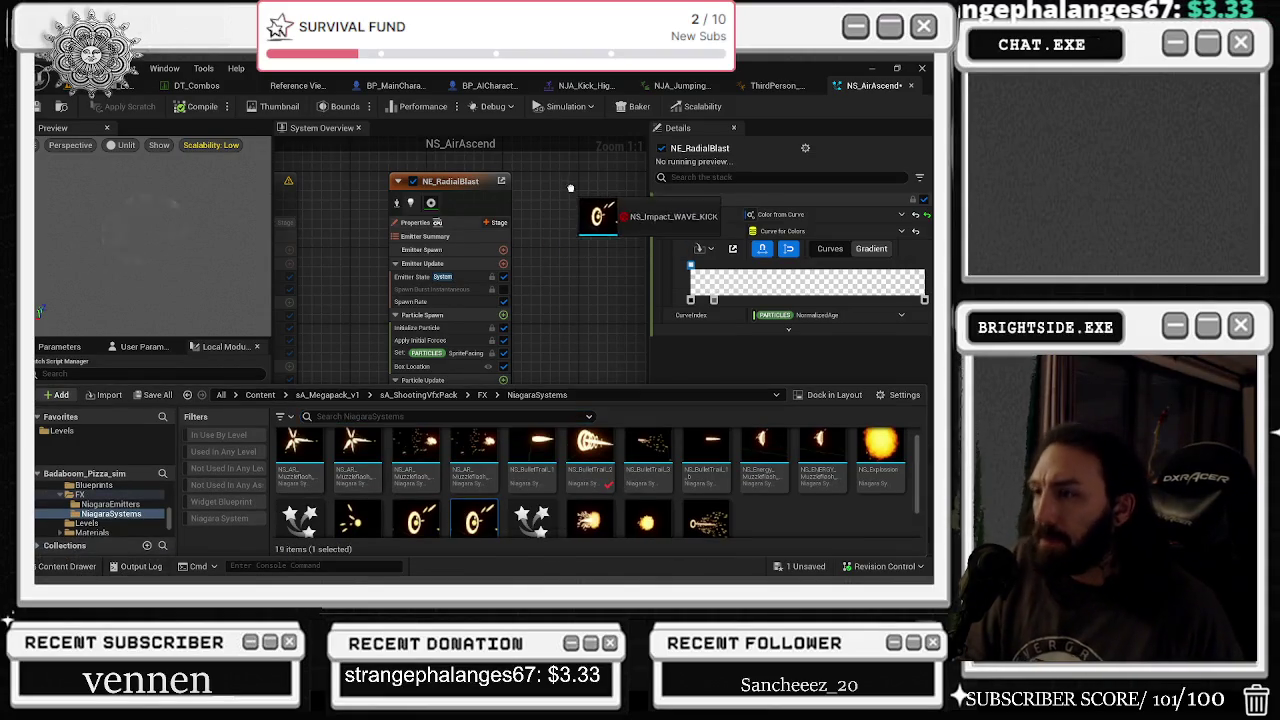
pyautogui.click(580, 204)
pyautogui.click(67, 566)
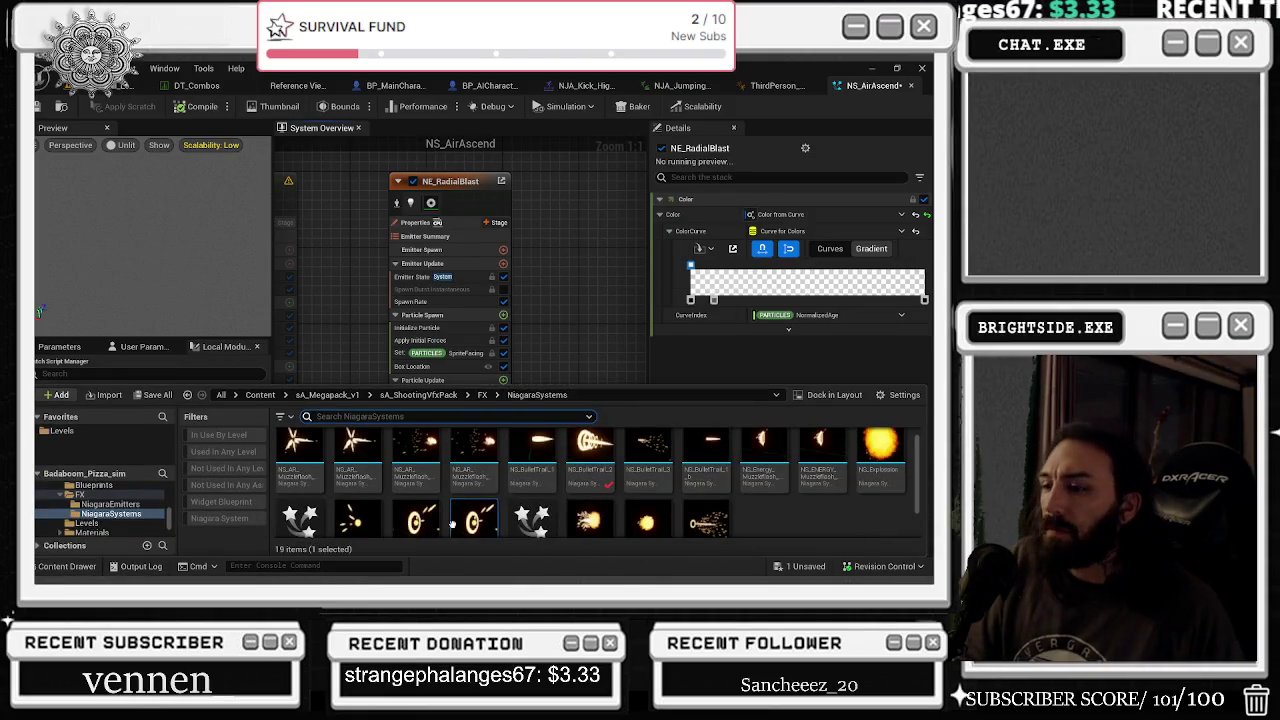
pyautogui.doubleClick(476, 519)
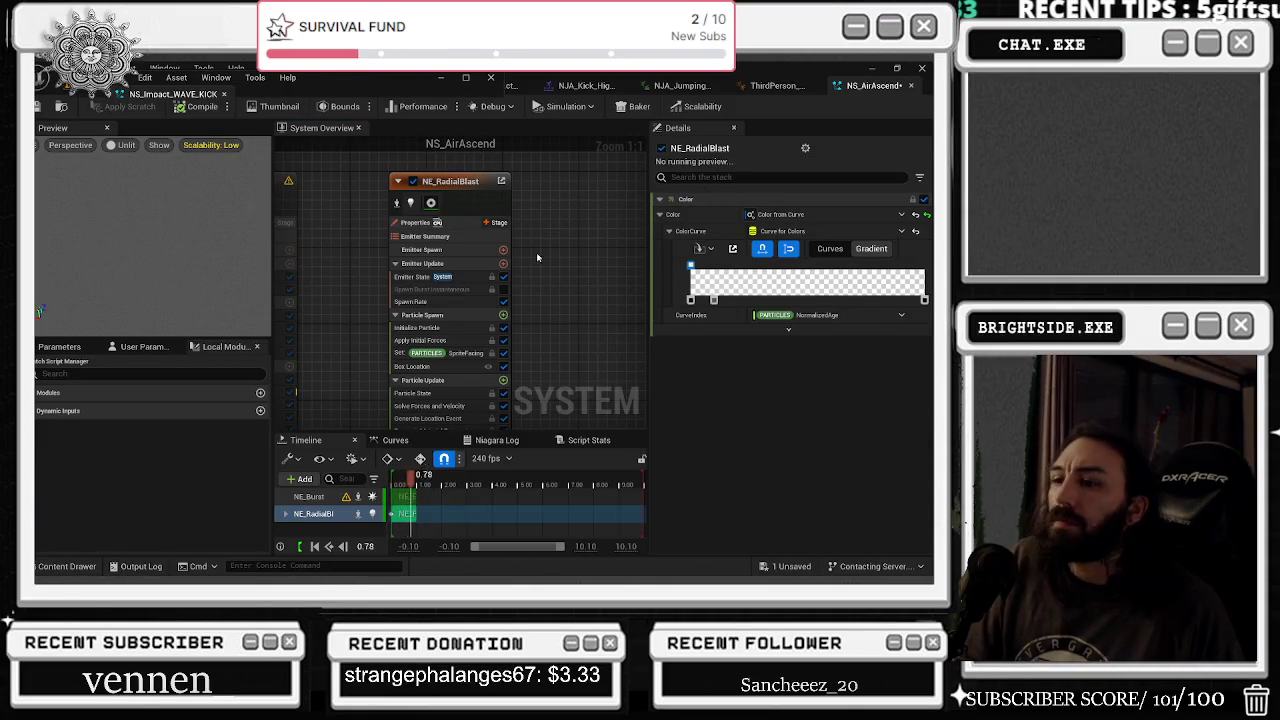
pyautogui.scroll(-7, 594, 178)
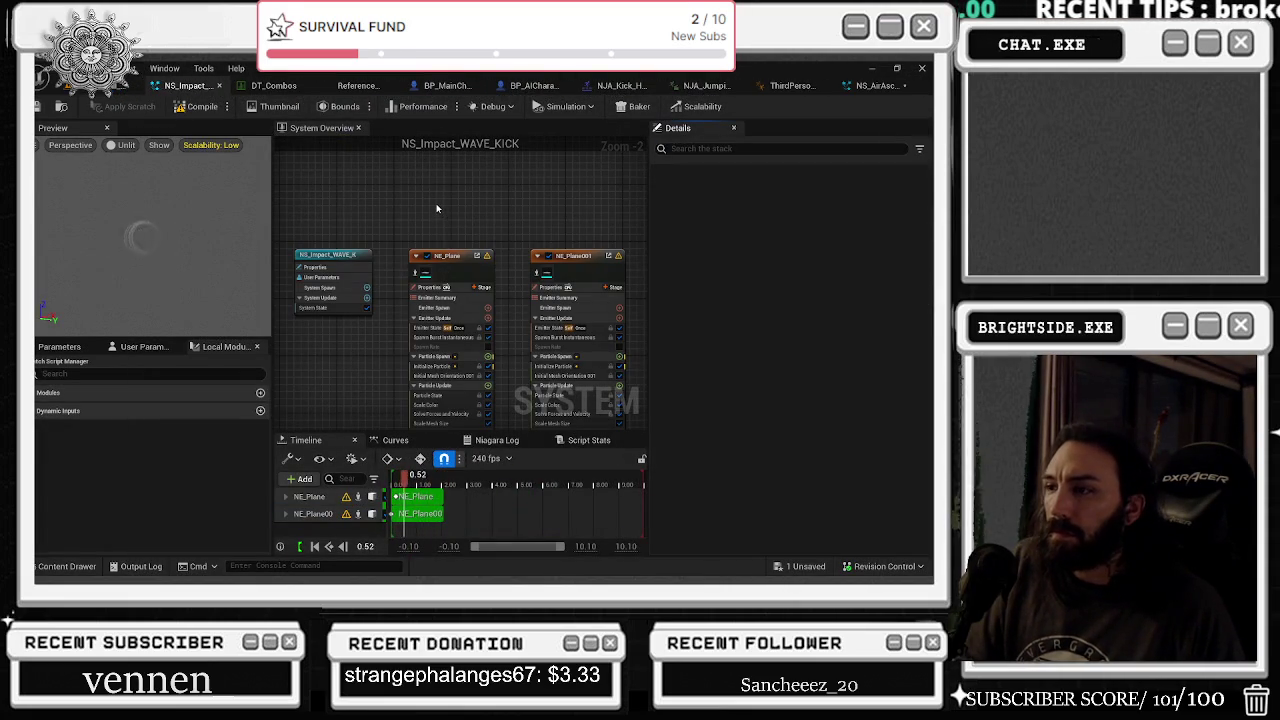
pyautogui.scroll(2, 454, 260)
# - Select NE_Plane, keep its Inactive Response at Complete, then switch to the ThirdPerson AnimBP
pyautogui.click(453, 257)
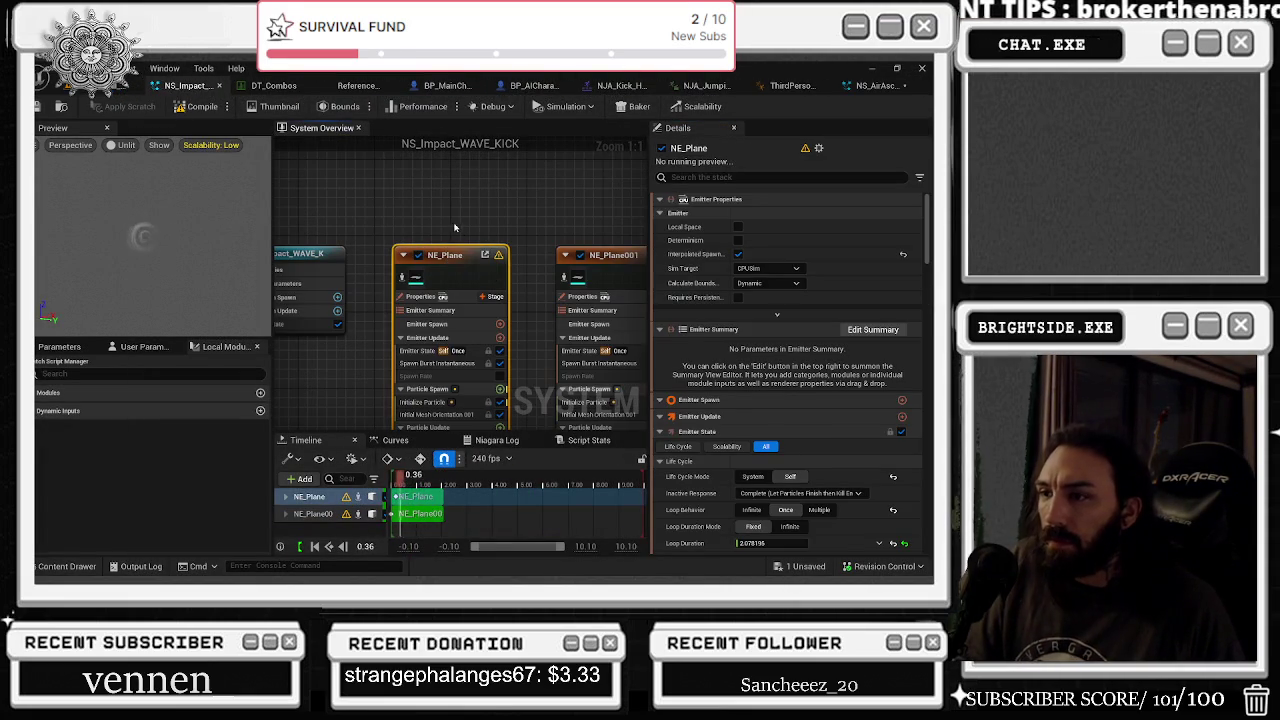
pyautogui.scroll(-3, 800, 360)
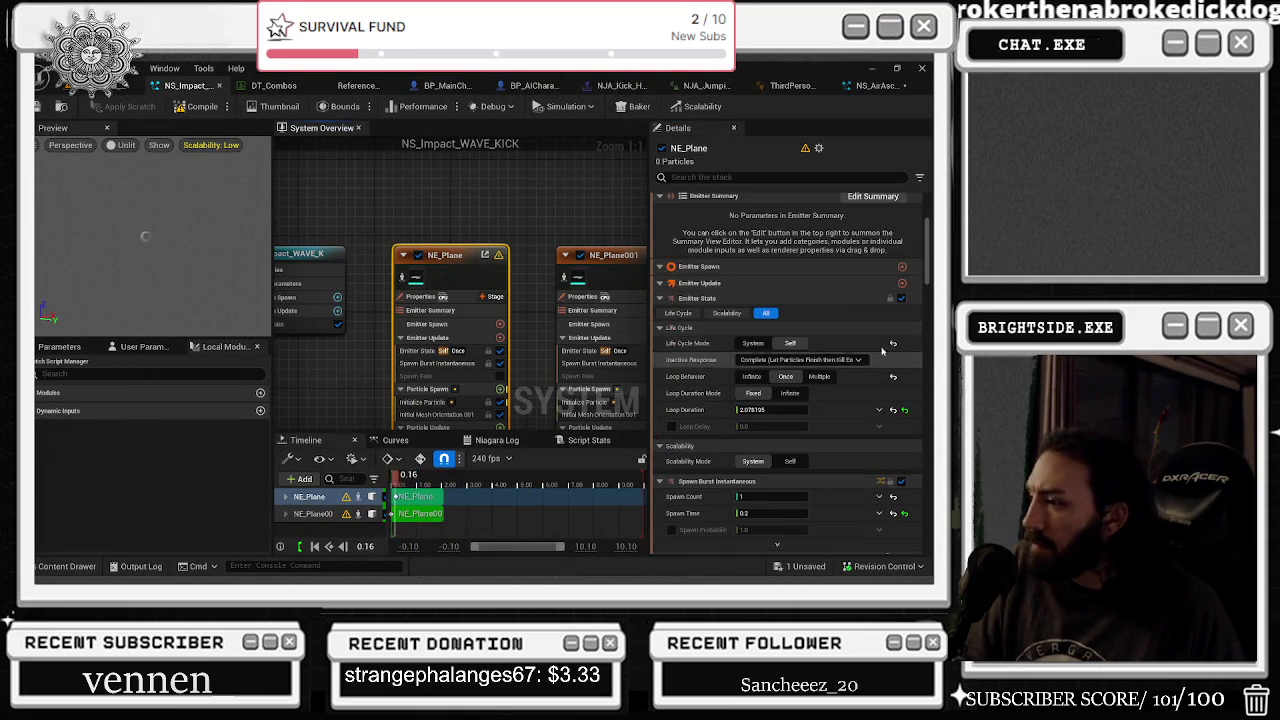
pyautogui.moveTo(879, 371)
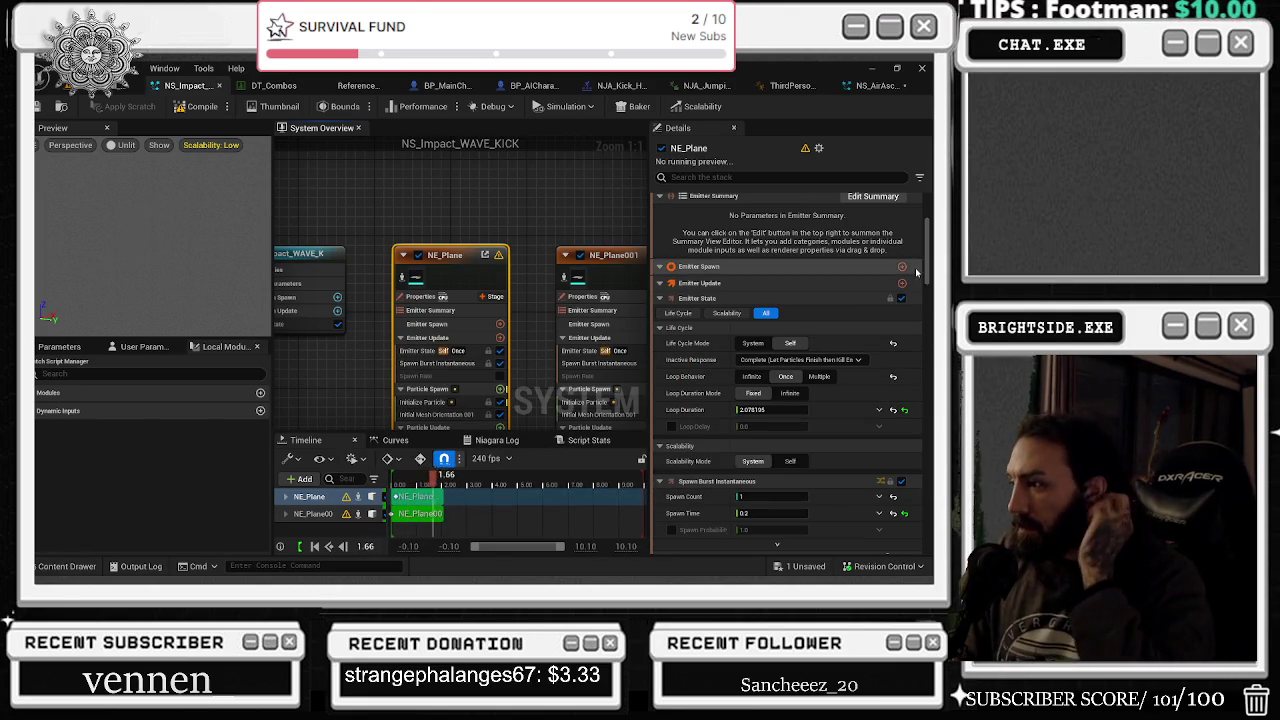
pyautogui.click(790, 360)
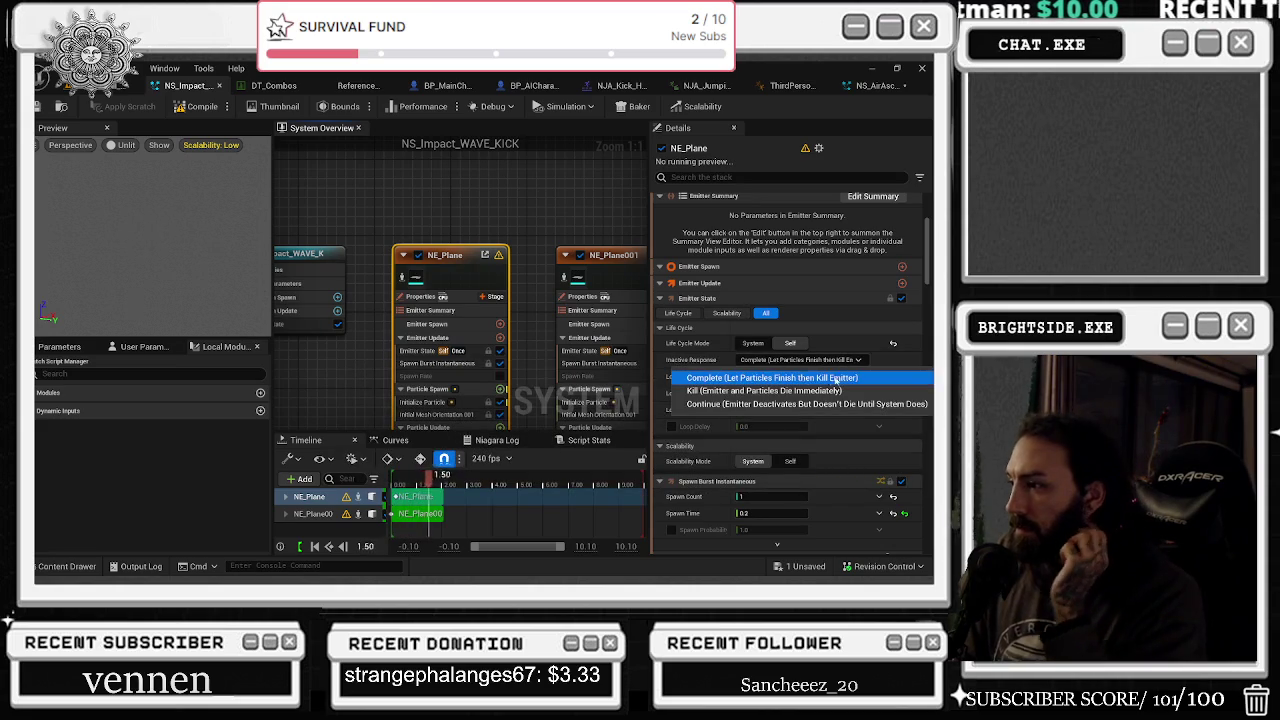
pyautogui.click(840, 317)
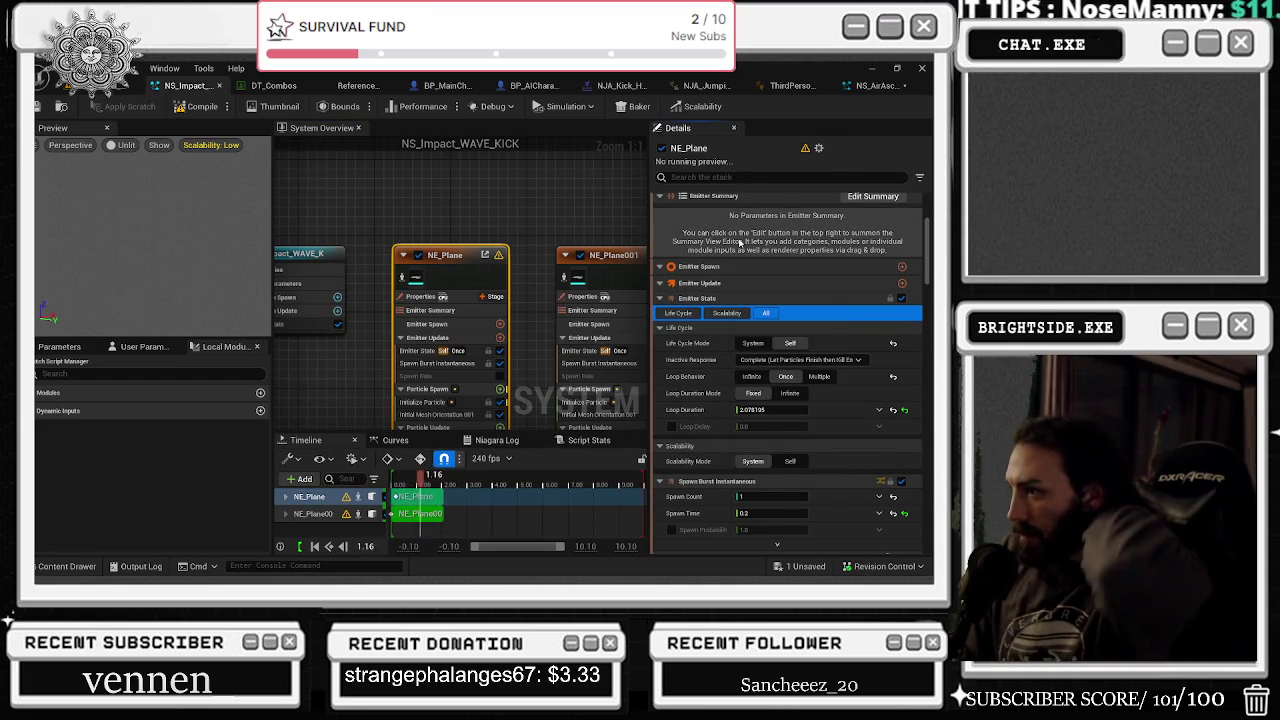
pyautogui.scroll(-1, 843, 317)
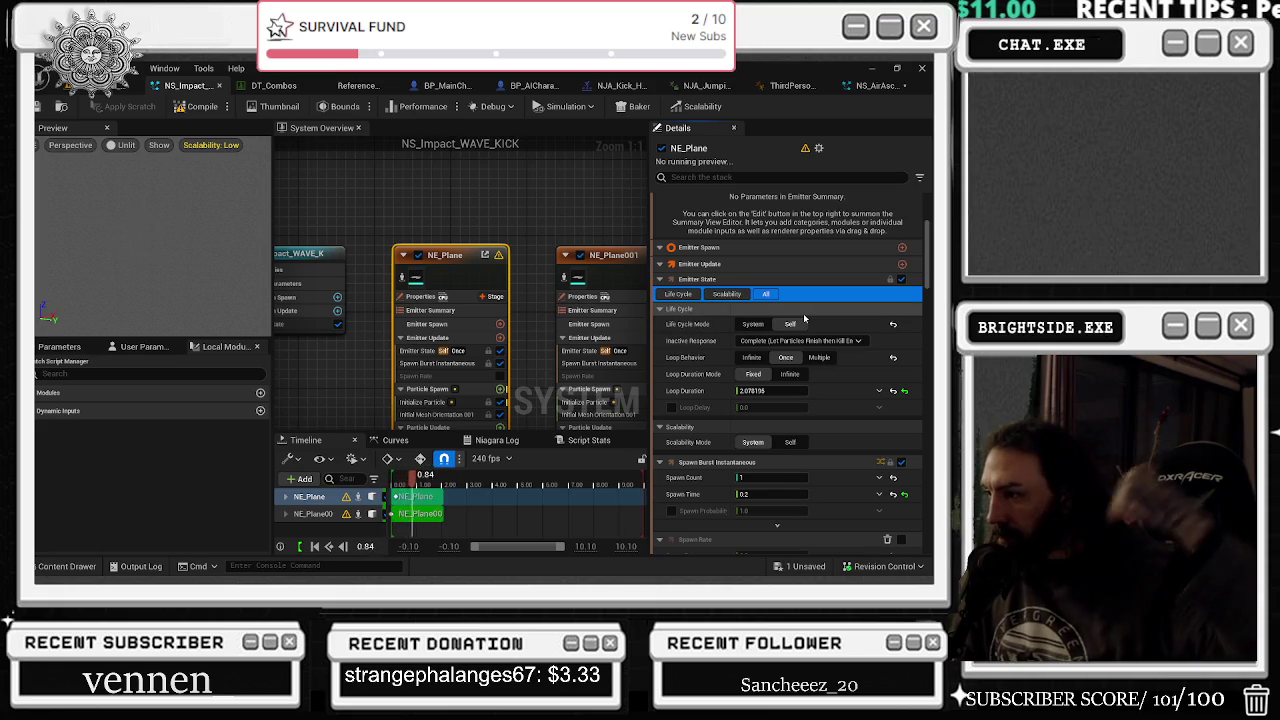
pyautogui.scroll(-5, 803, 318)
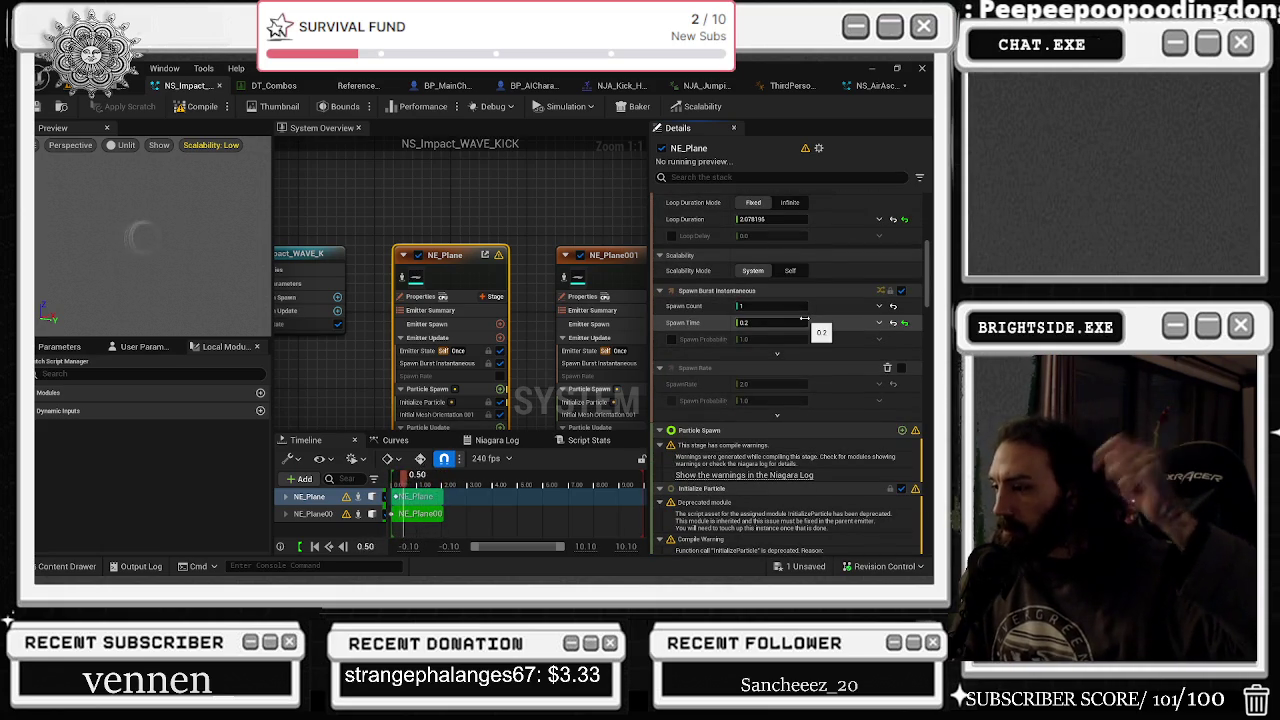
pyautogui.click(793, 85)
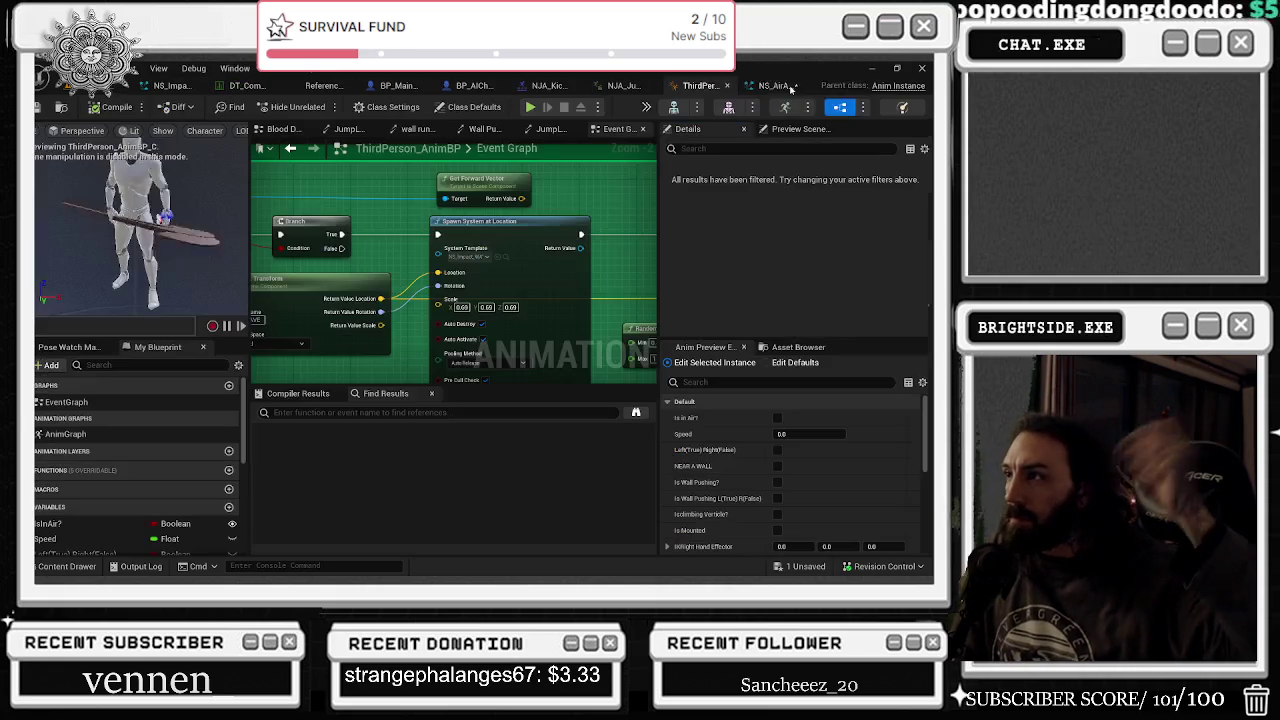
# - Compare NS_AirAscend with NS_Impact_WAVE_KICK, ending on NE_Plane's renderer settings
pyautogui.click(775, 85)
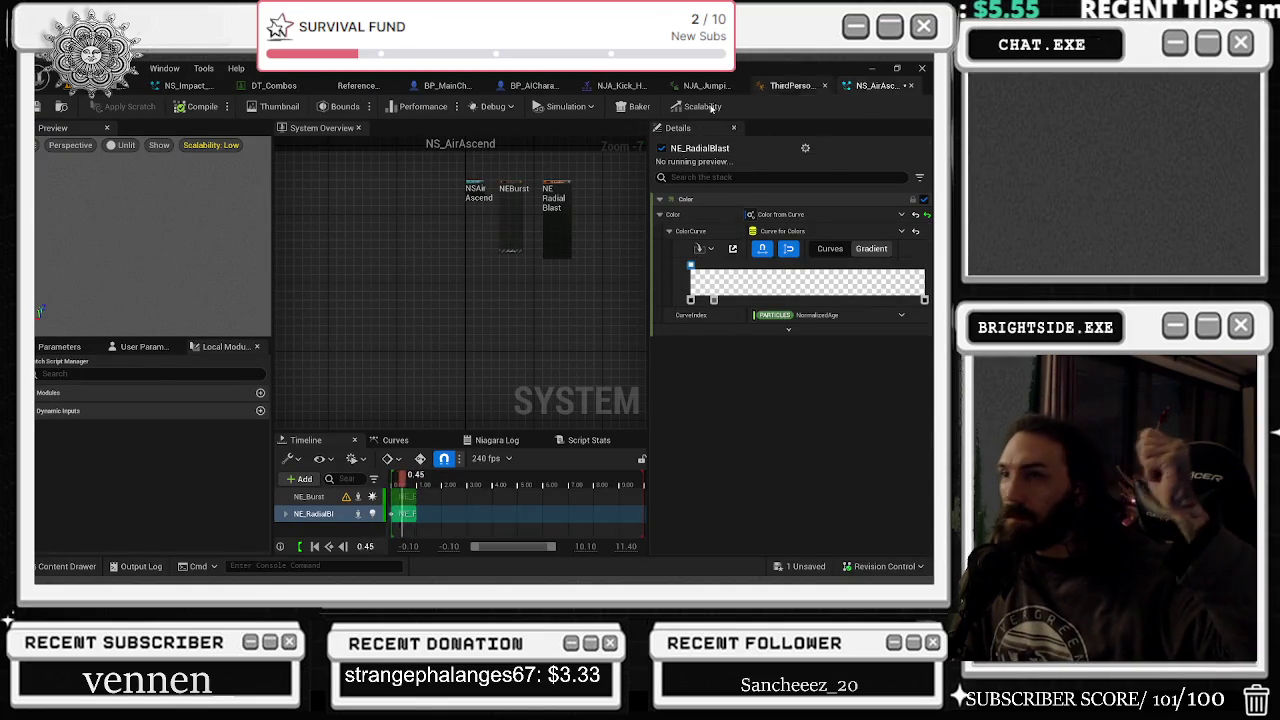
pyautogui.click(188, 85)
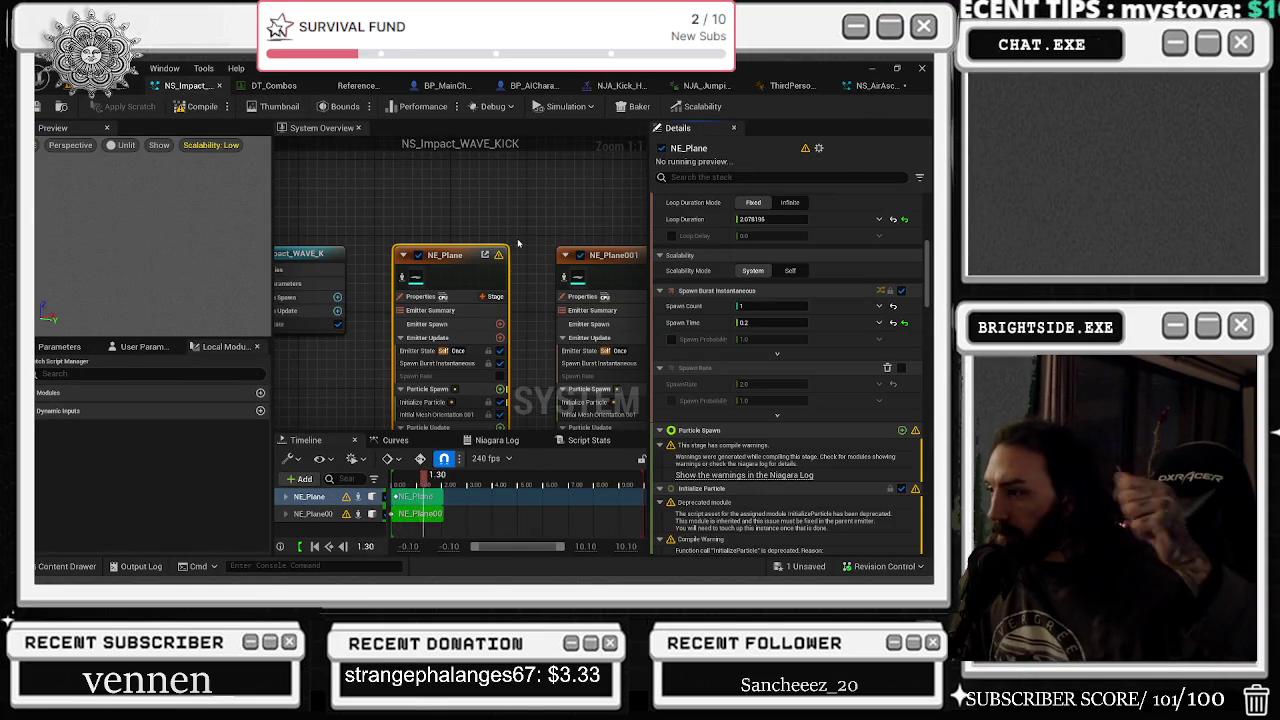
pyautogui.click(859, 85)
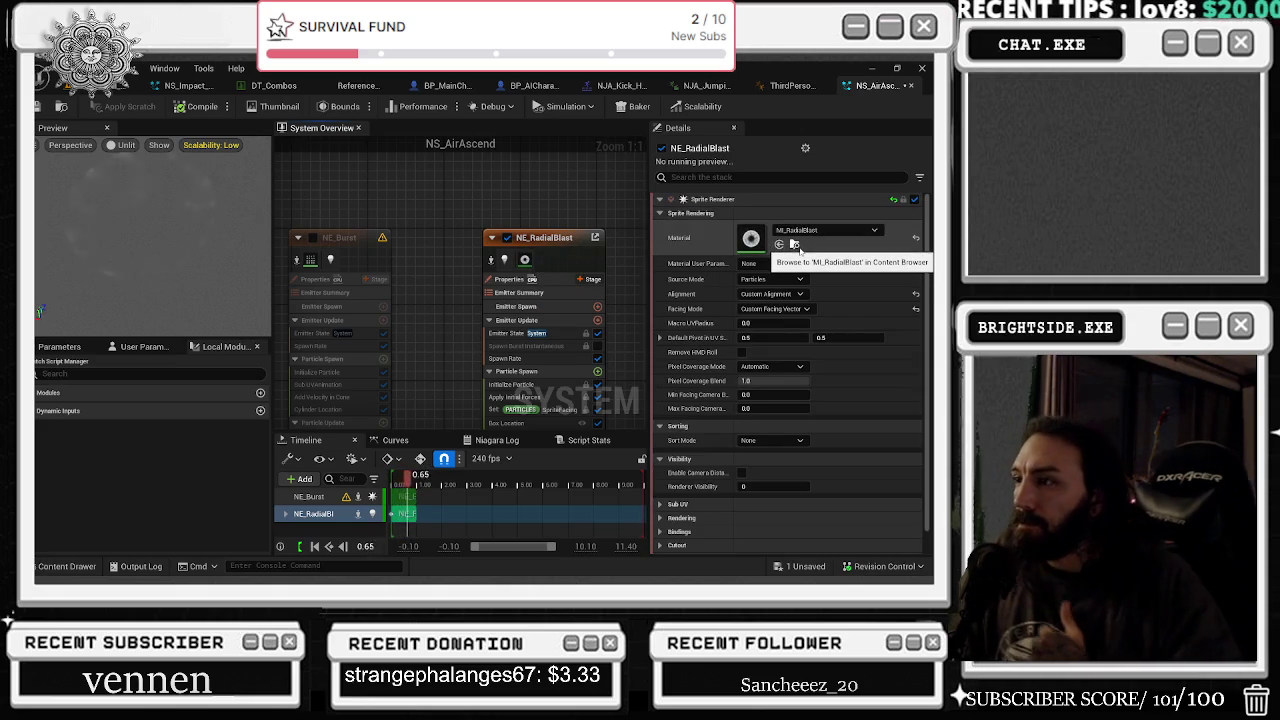
pyautogui.click(174, 87)
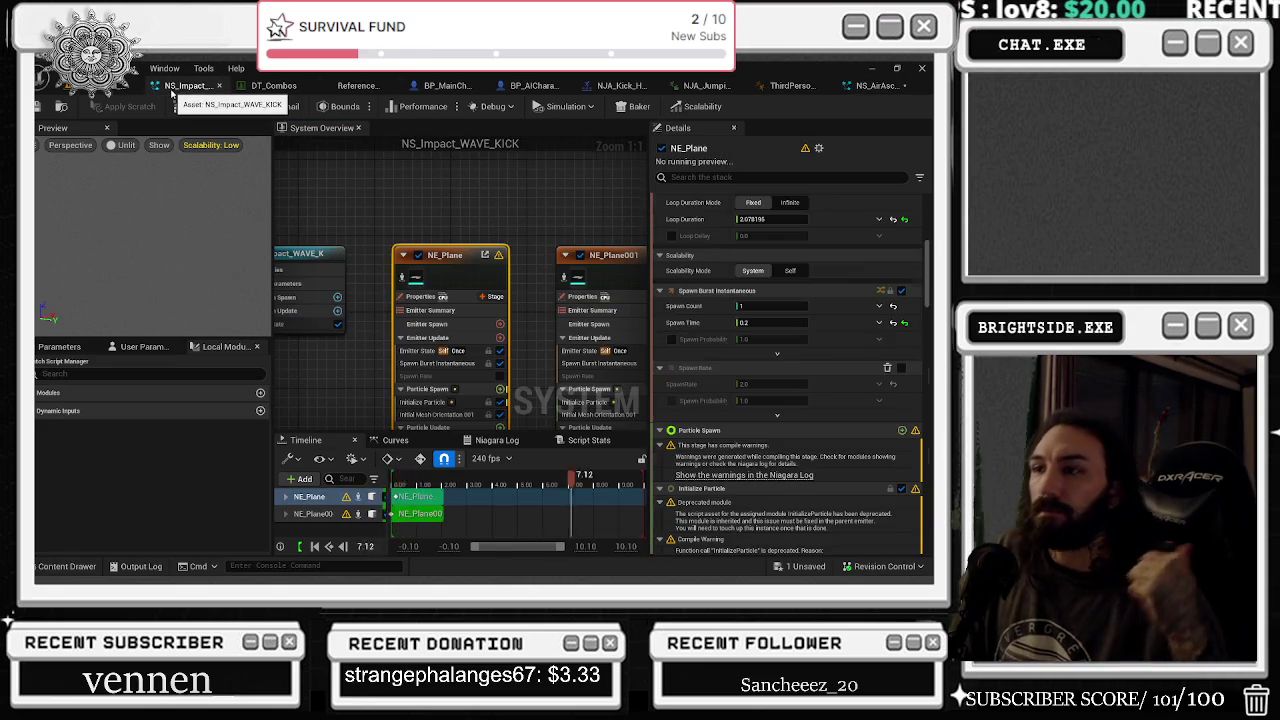
pyautogui.scroll(-10, 853, 286)
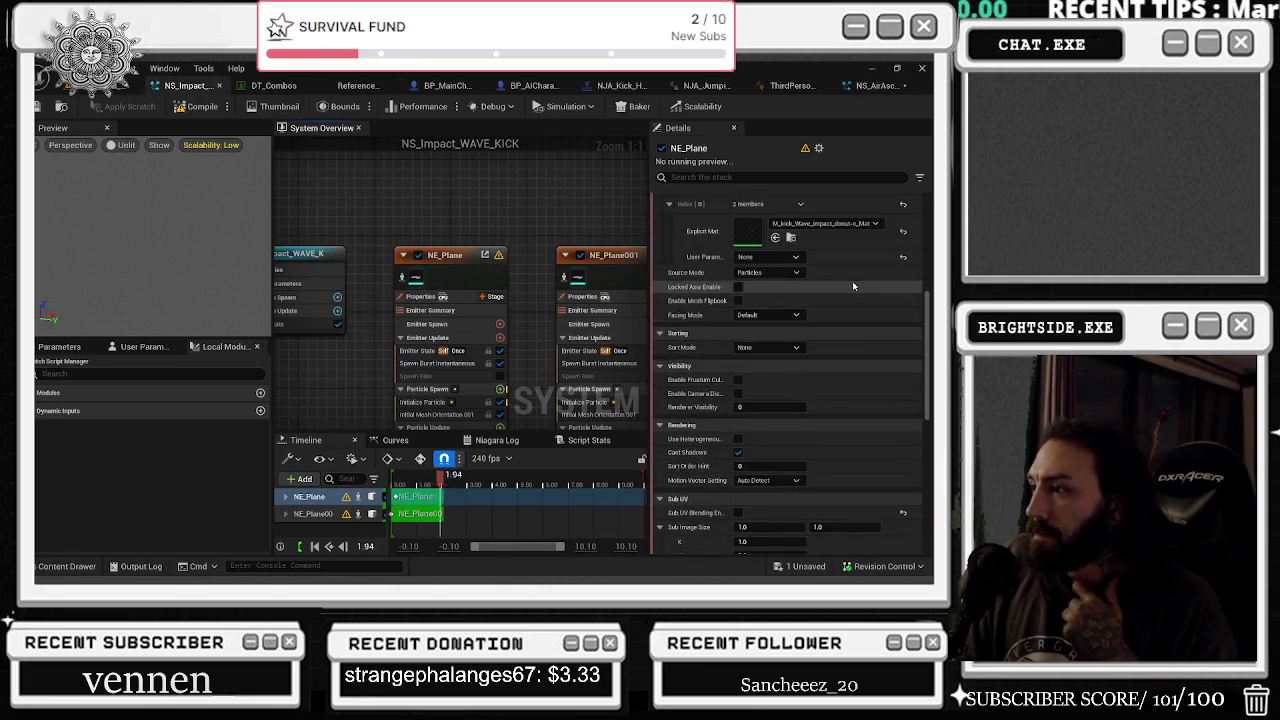
# - Assign the SM_Fx_Sphere mesh to NE_Plane's mesh renderer and watch the preview
pyautogui.scroll(4, 853, 286)
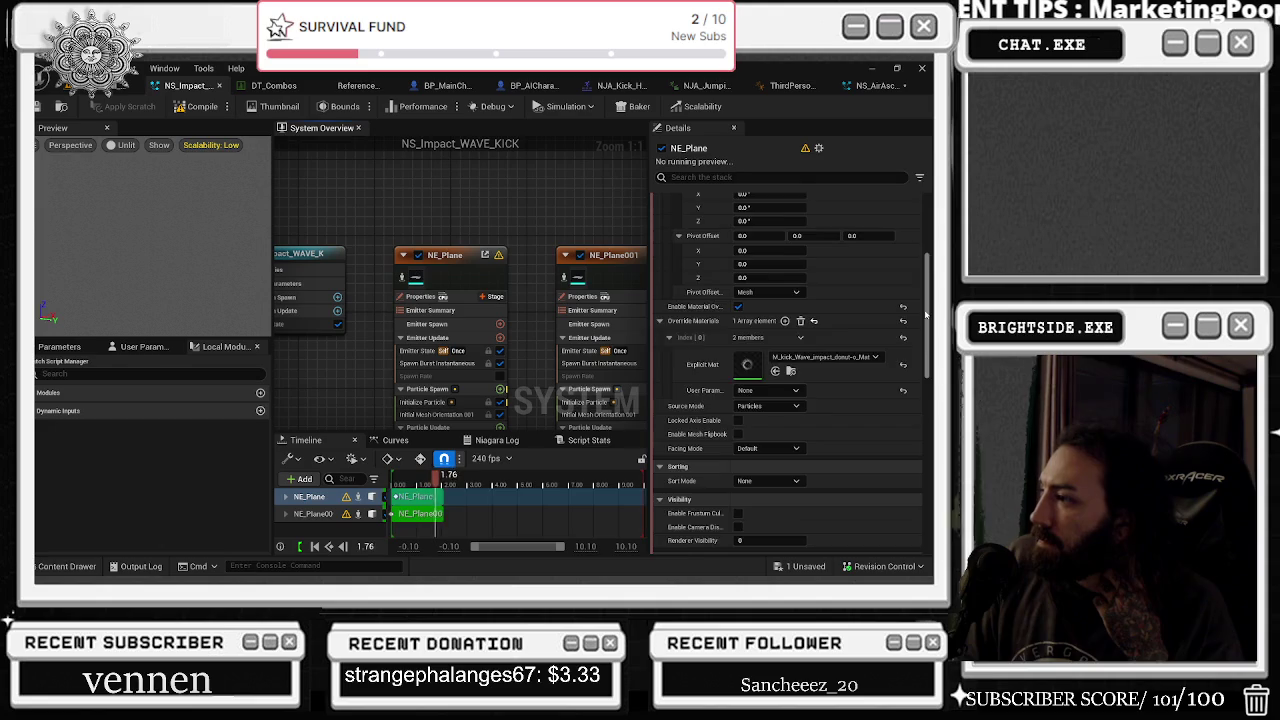
pyautogui.scroll(5, 926, 314)
pyautogui.click(790, 259)
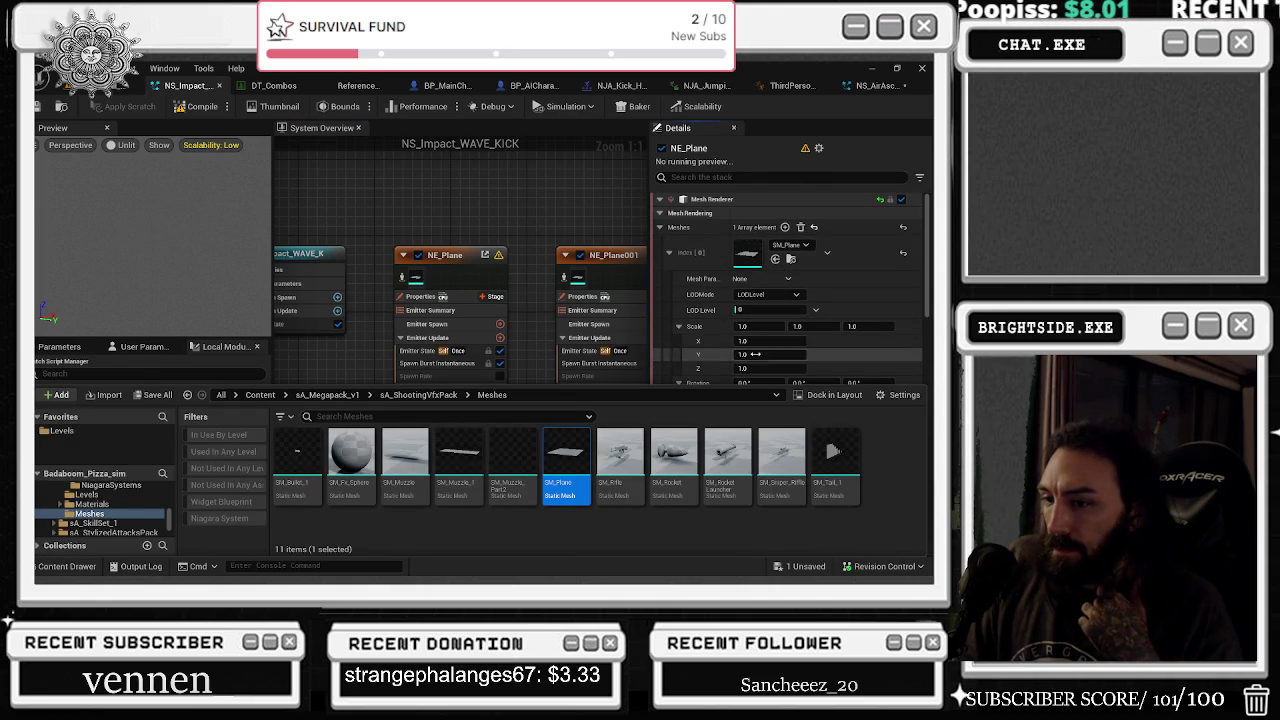
pyautogui.click(350, 458)
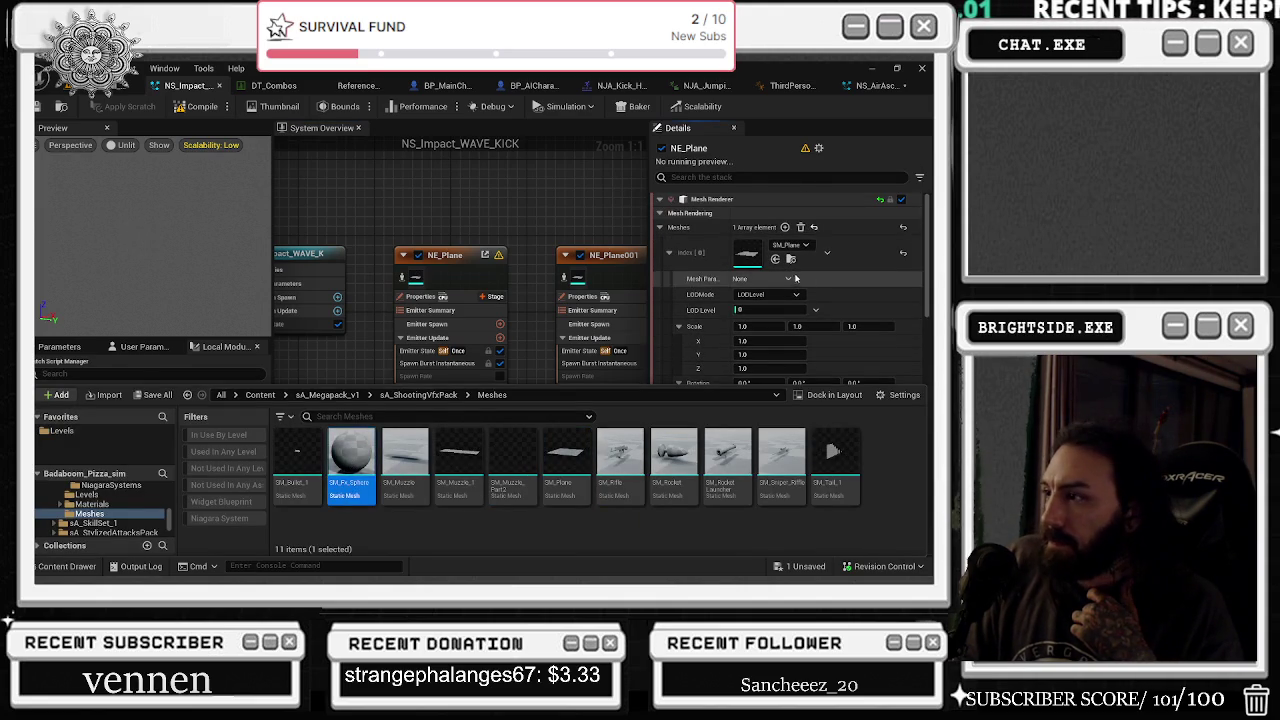
pyautogui.click(775, 259)
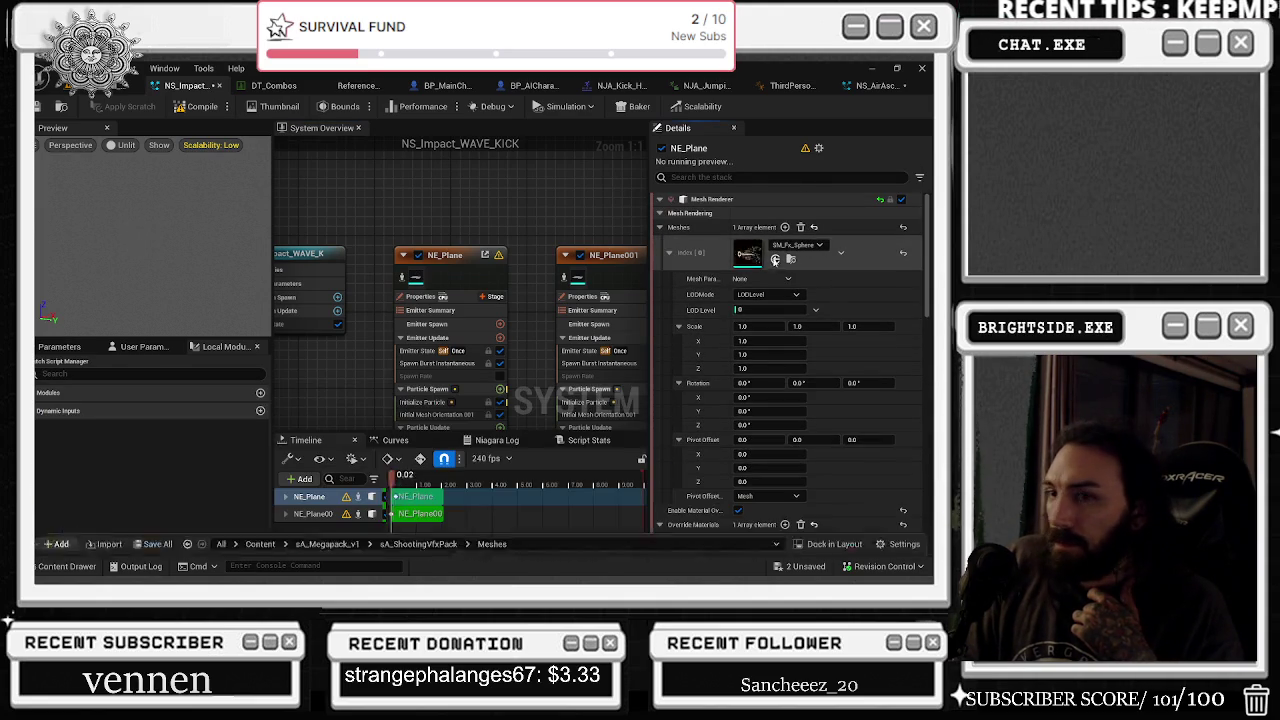
pyautogui.click(156, 247)
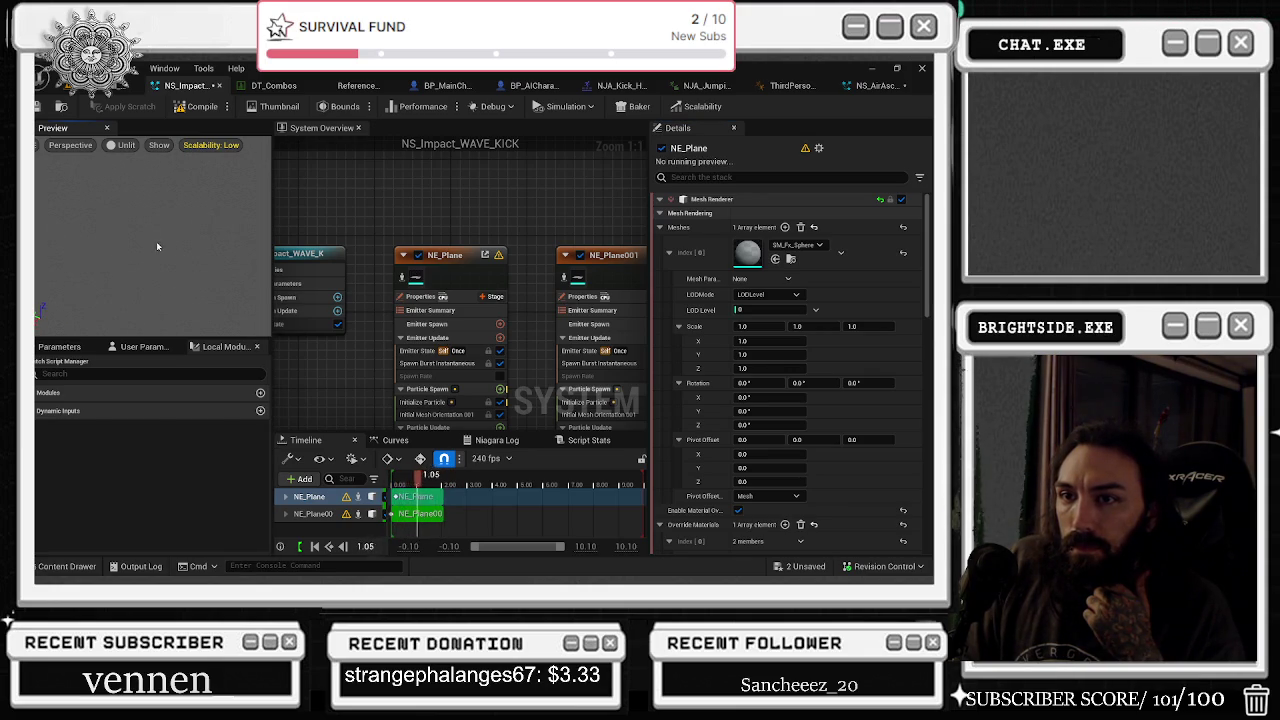
# - Select NE_Plane001 and assign SM_Fx_Sphere to its mesh renderer's Meshes Index[0]
pyautogui.click(602, 224)
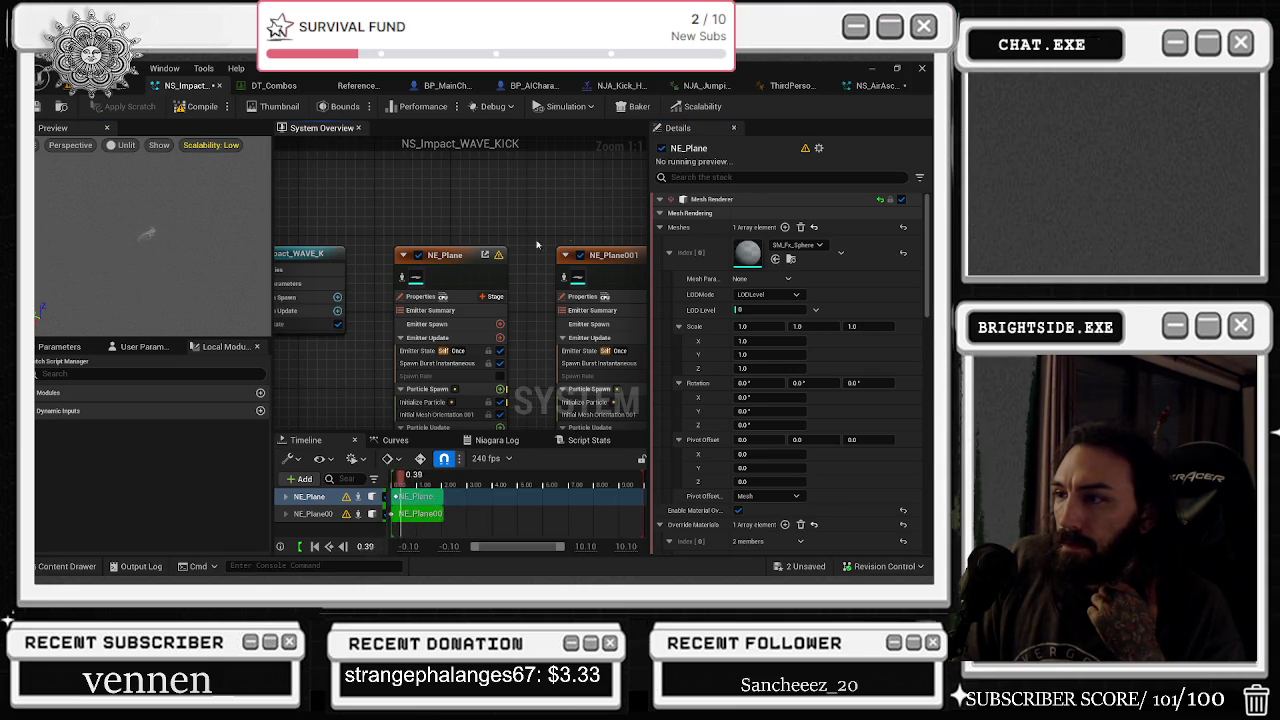
pyautogui.click(455, 256)
pyautogui.moveTo(494, 217); pyautogui.dragTo(438, 203)
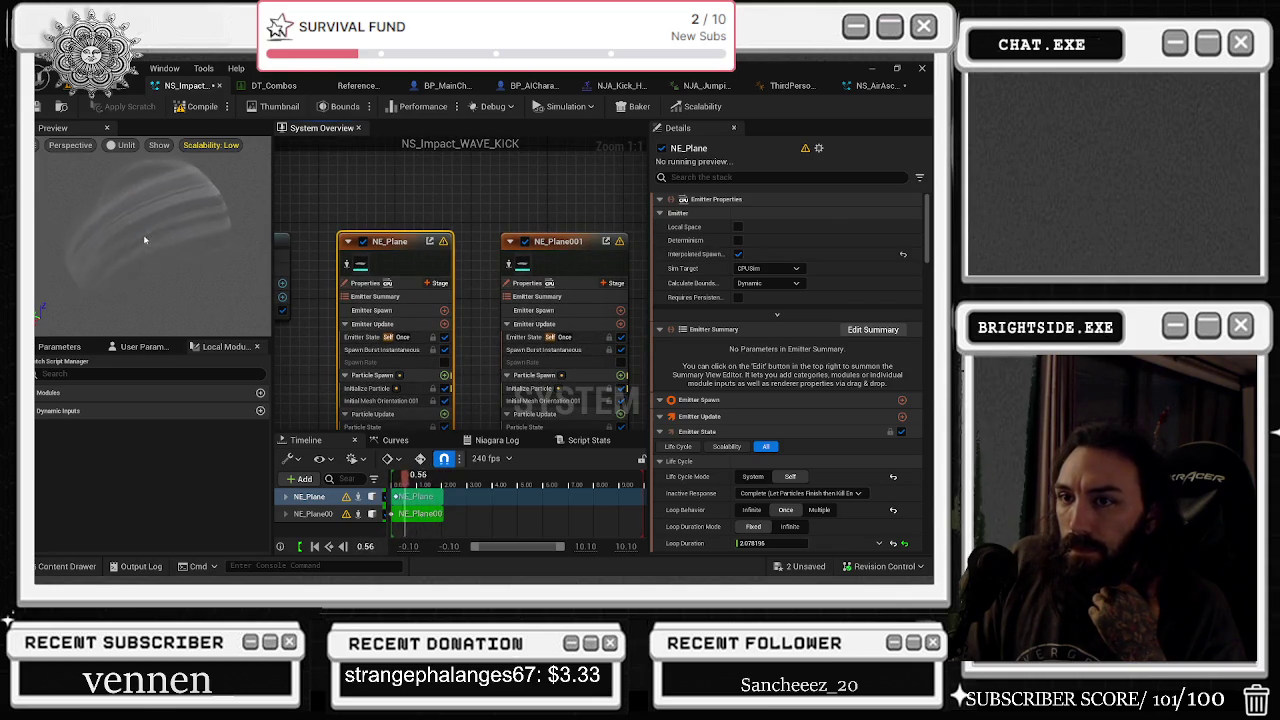
pyautogui.click(565, 250)
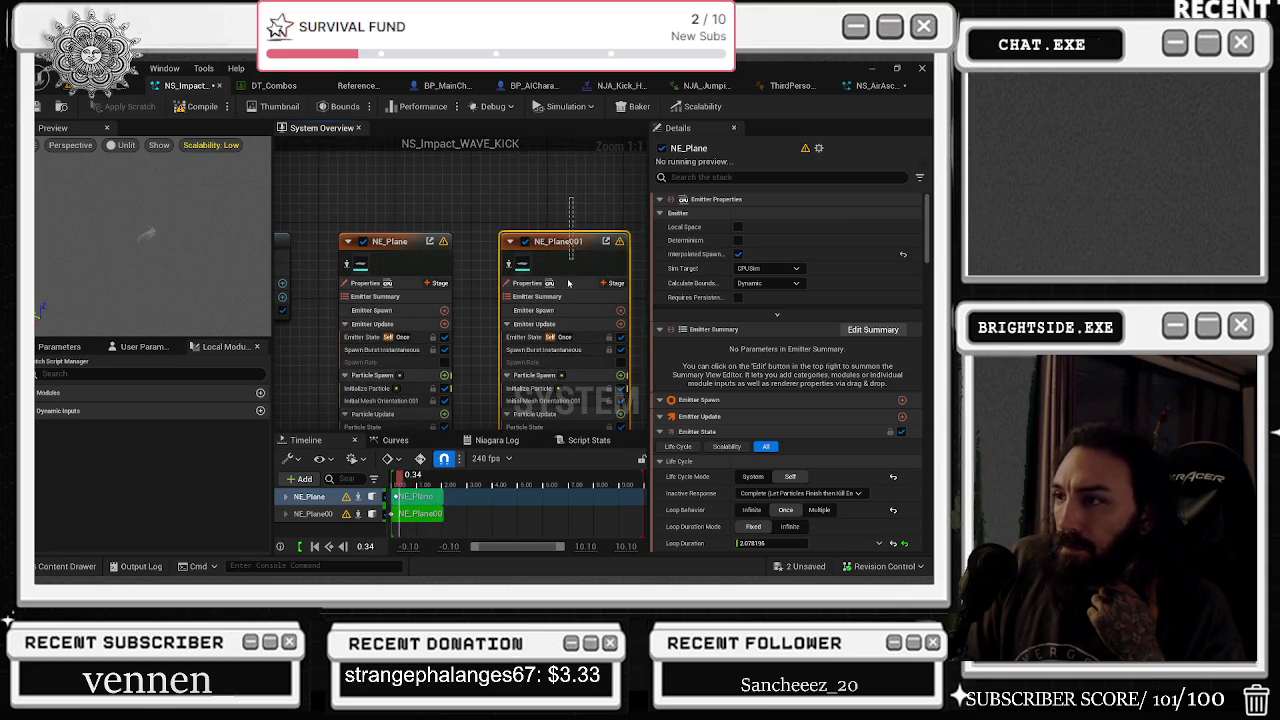
pyautogui.click(360, 264)
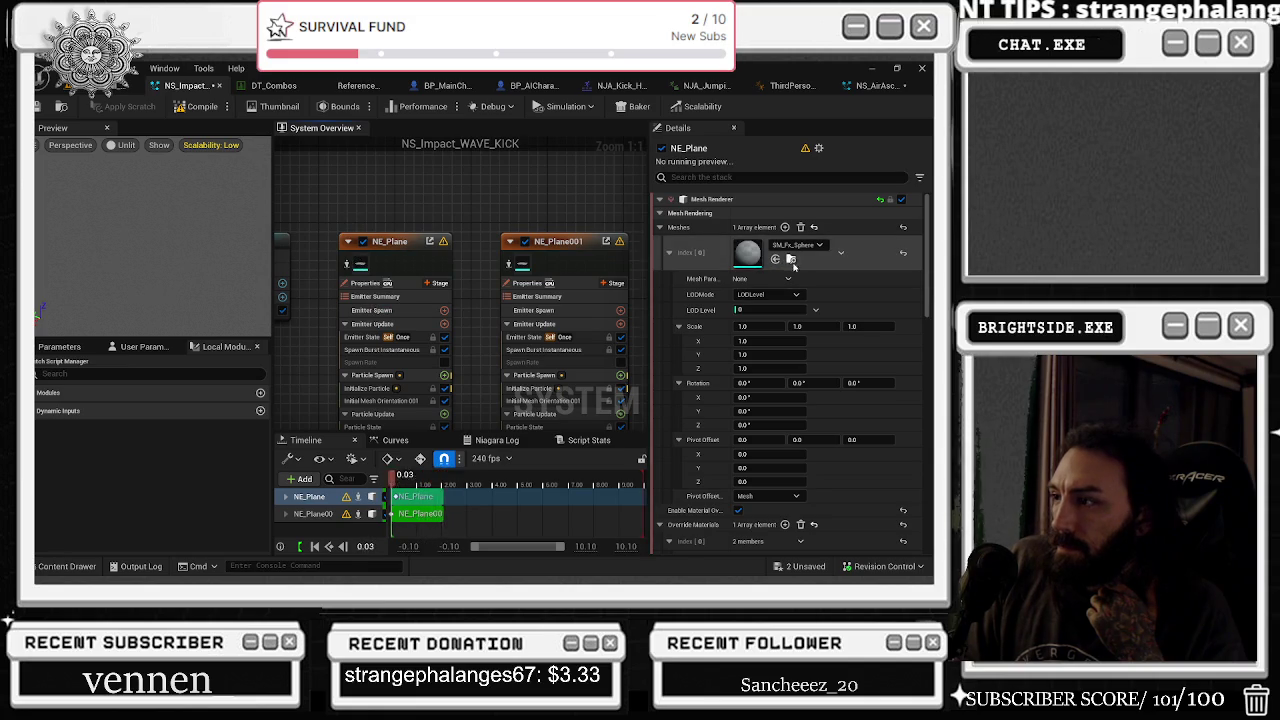
pyautogui.click(791, 259)
pyautogui.click(575, 262)
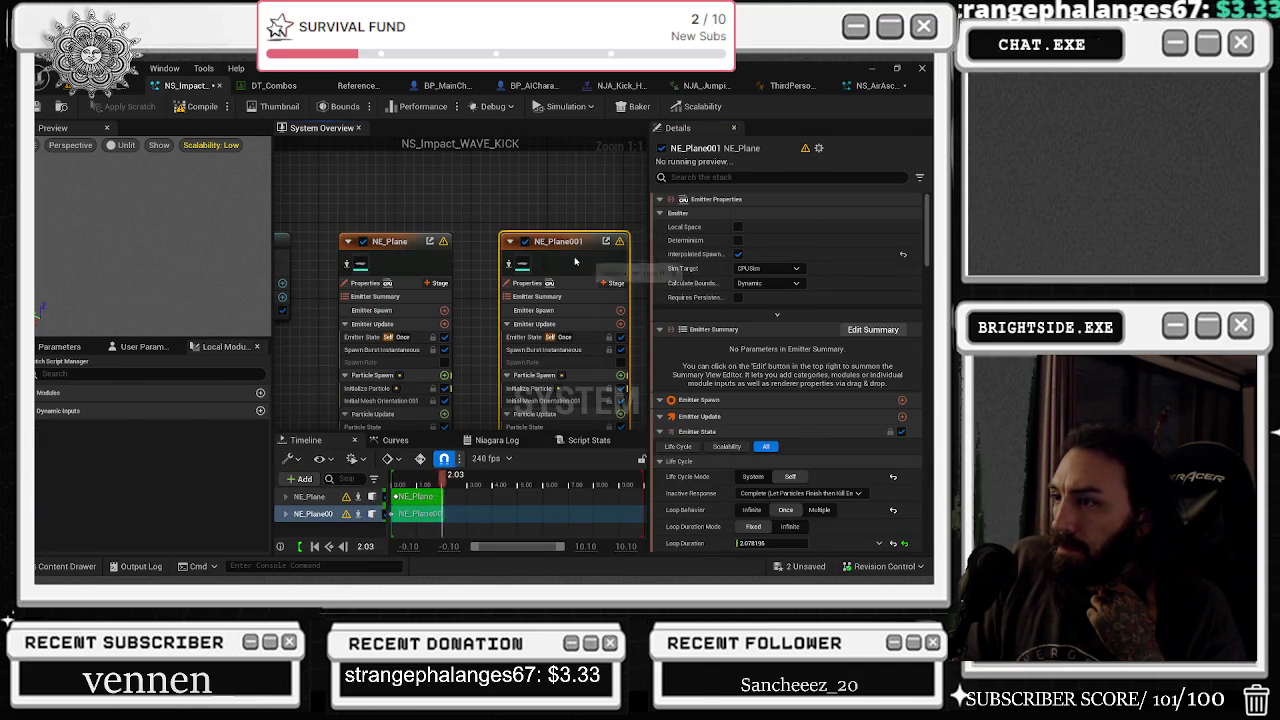
pyautogui.click(775, 260)
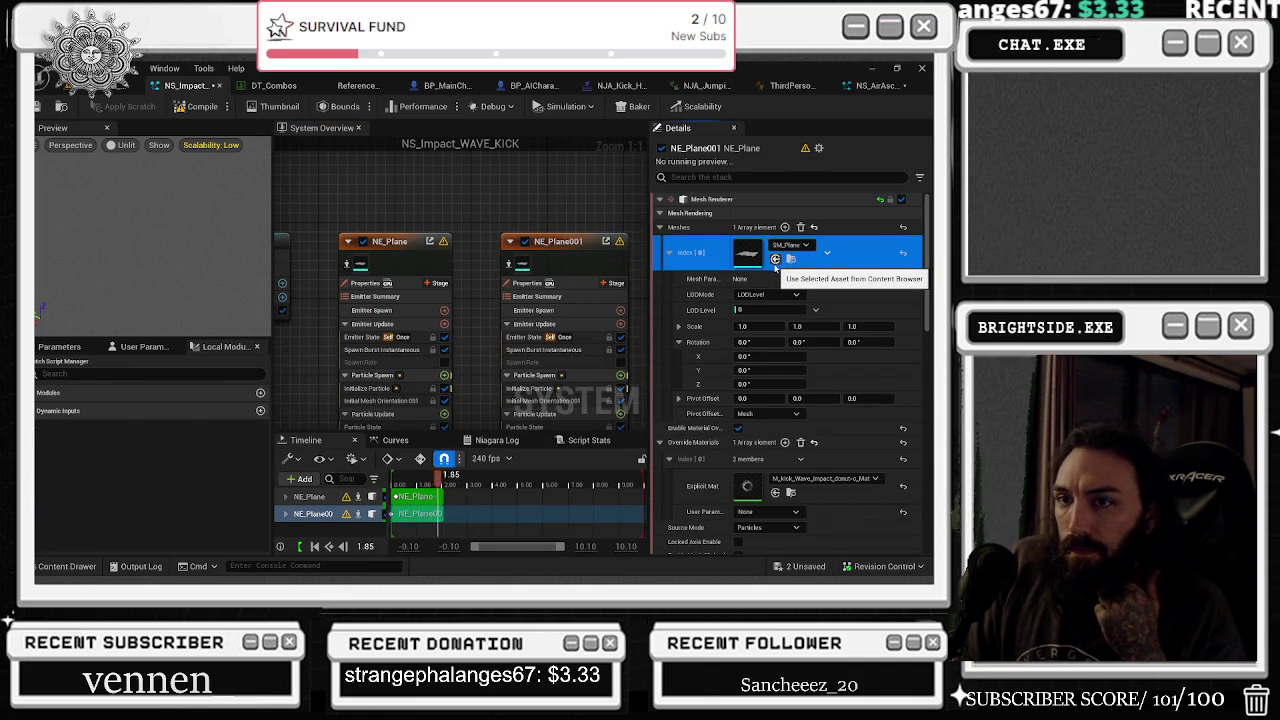
pyautogui.click(143, 251)
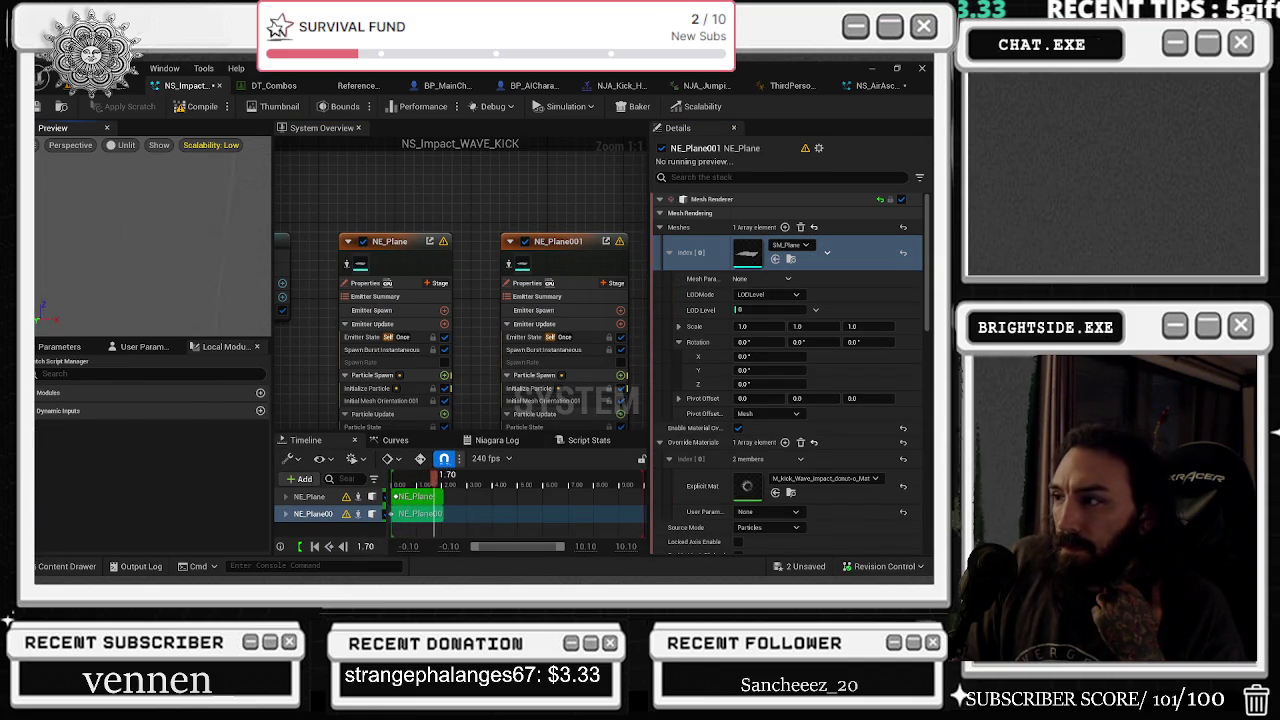
pyautogui.click(774, 259)
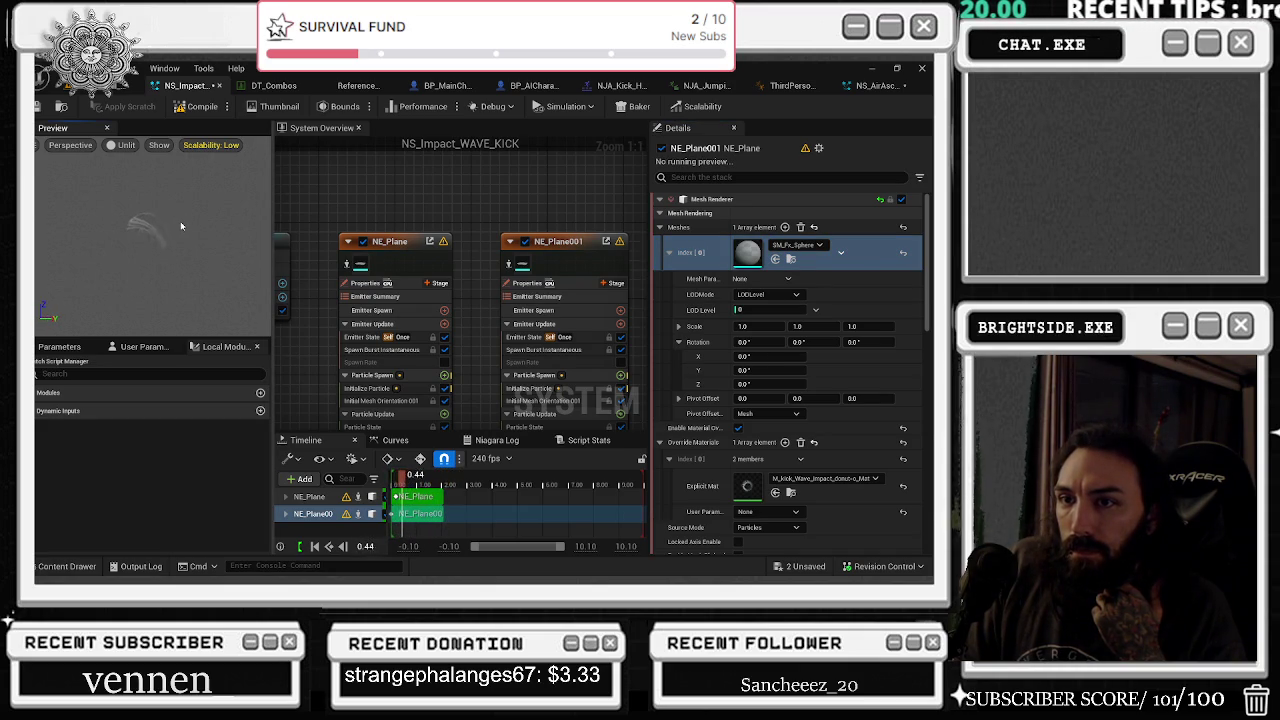
pyautogui.click(783, 251)
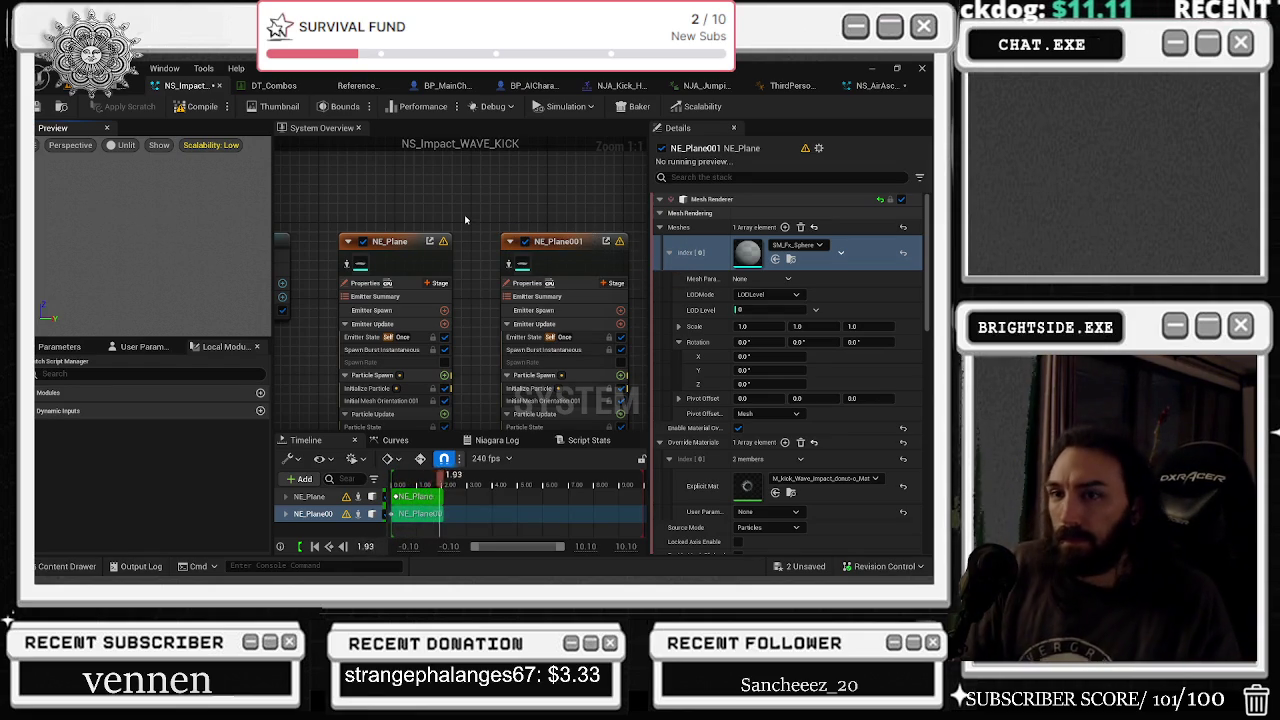
pyautogui.click(215, 145)
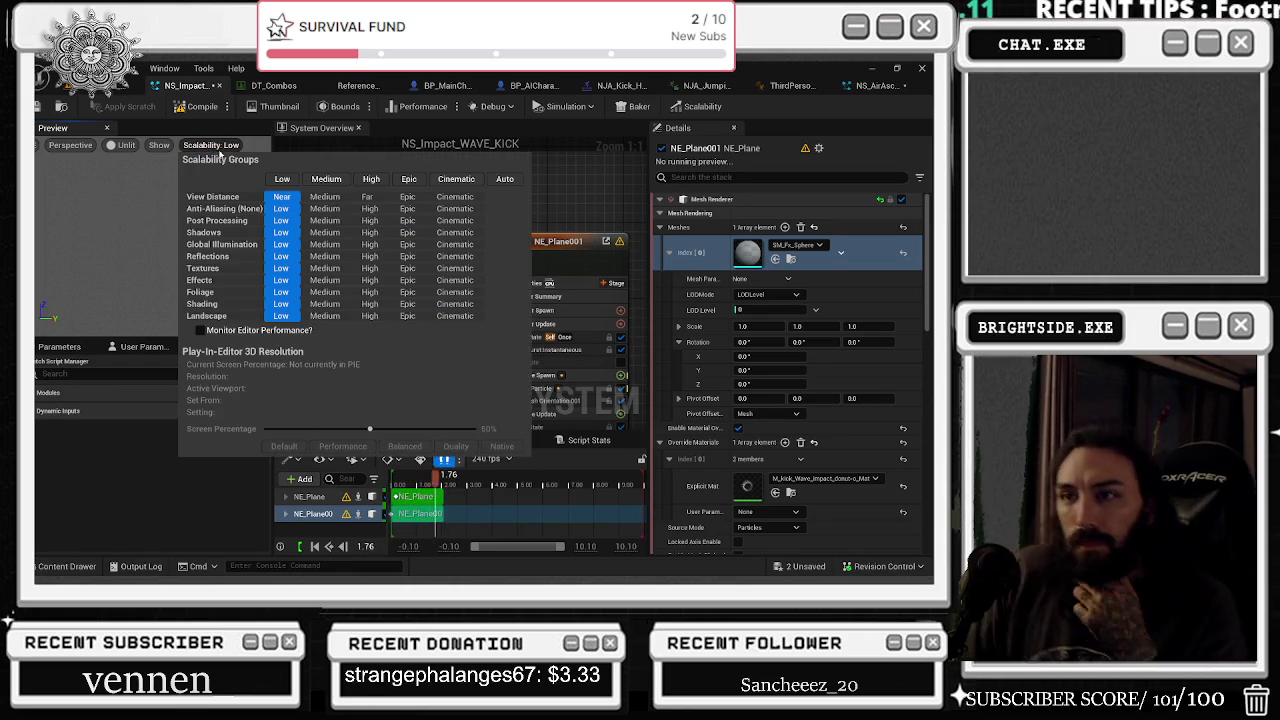
# - Preview the impact effect at High scalability, then at Low
pyautogui.click(371, 179)
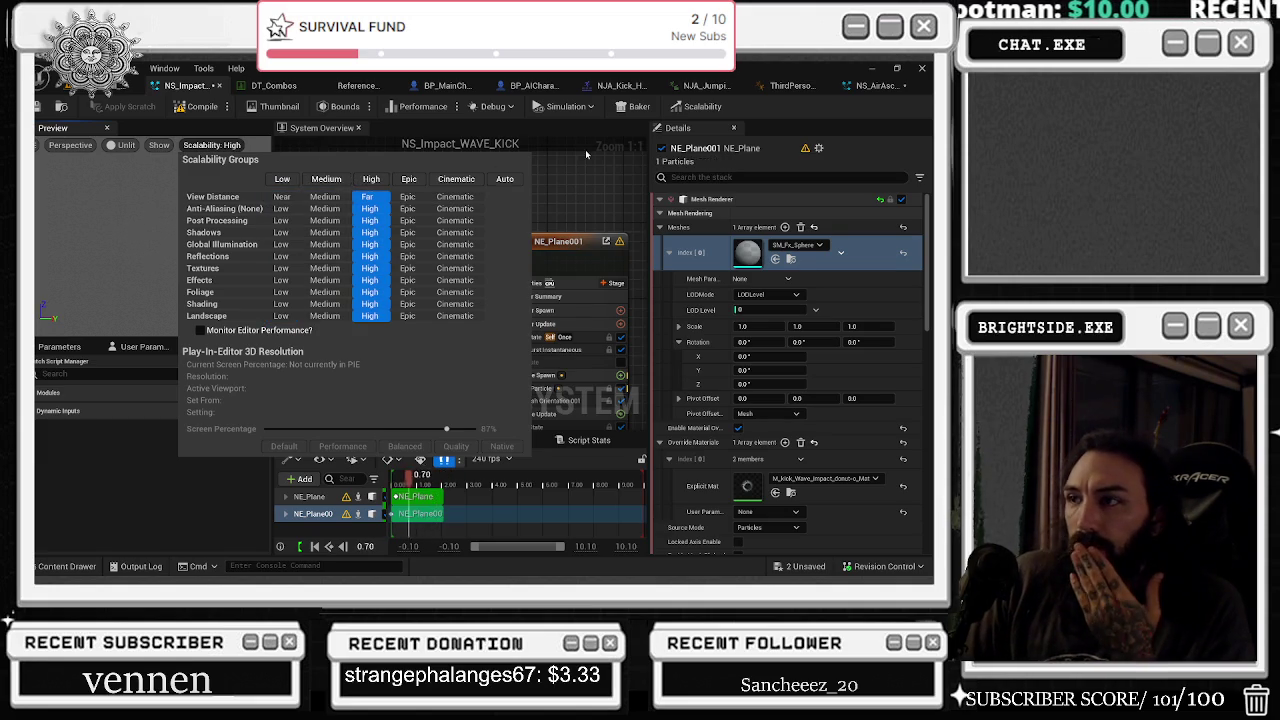
pyautogui.click(591, 162)
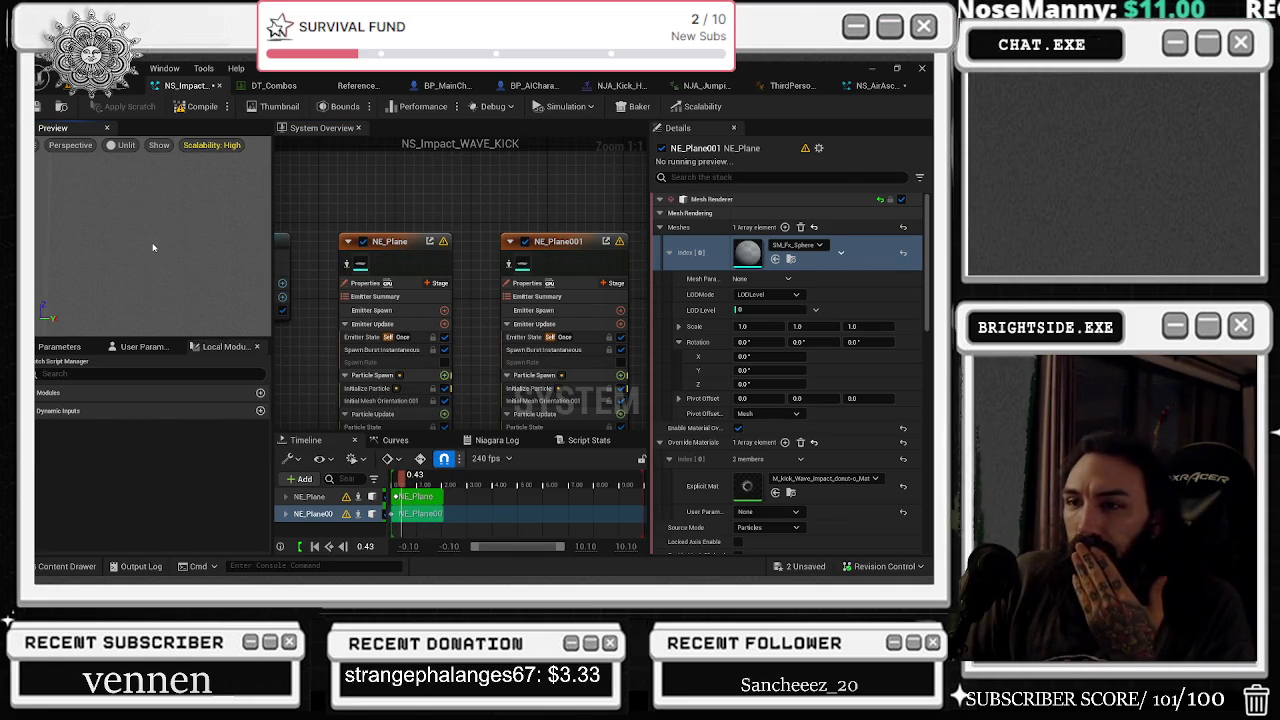
pyautogui.click(210, 146)
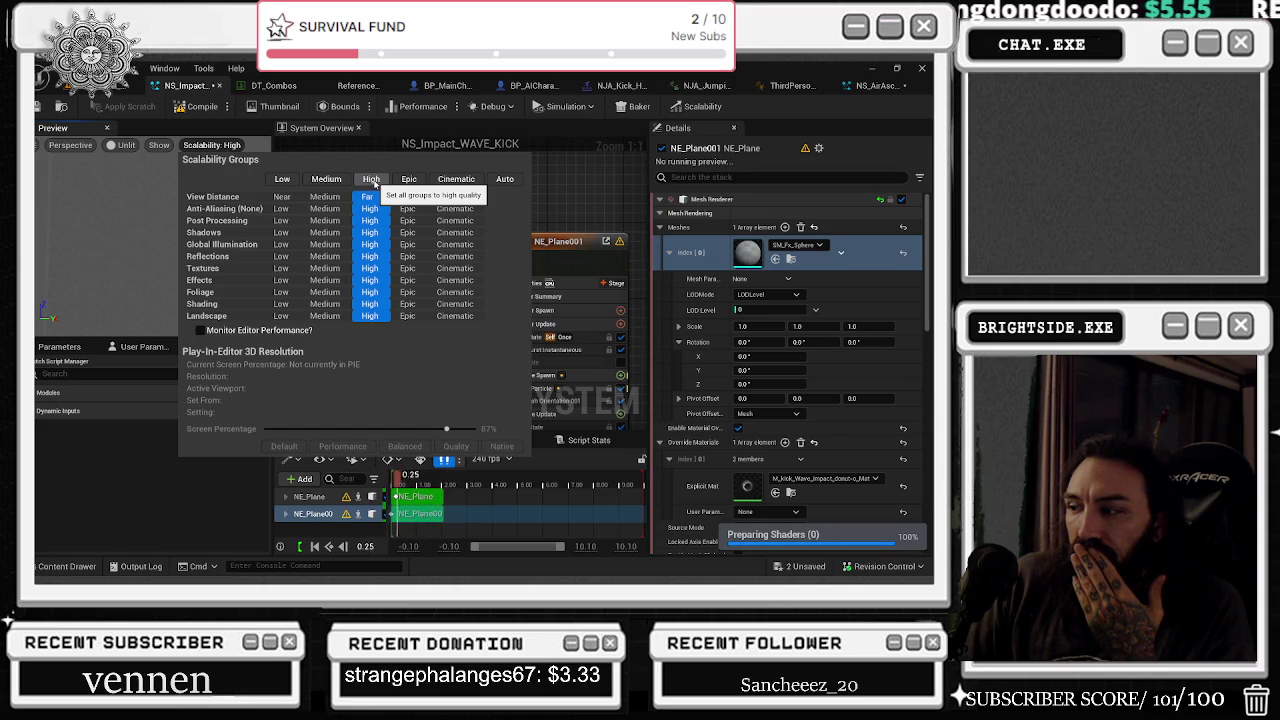
pyautogui.click(130, 235)
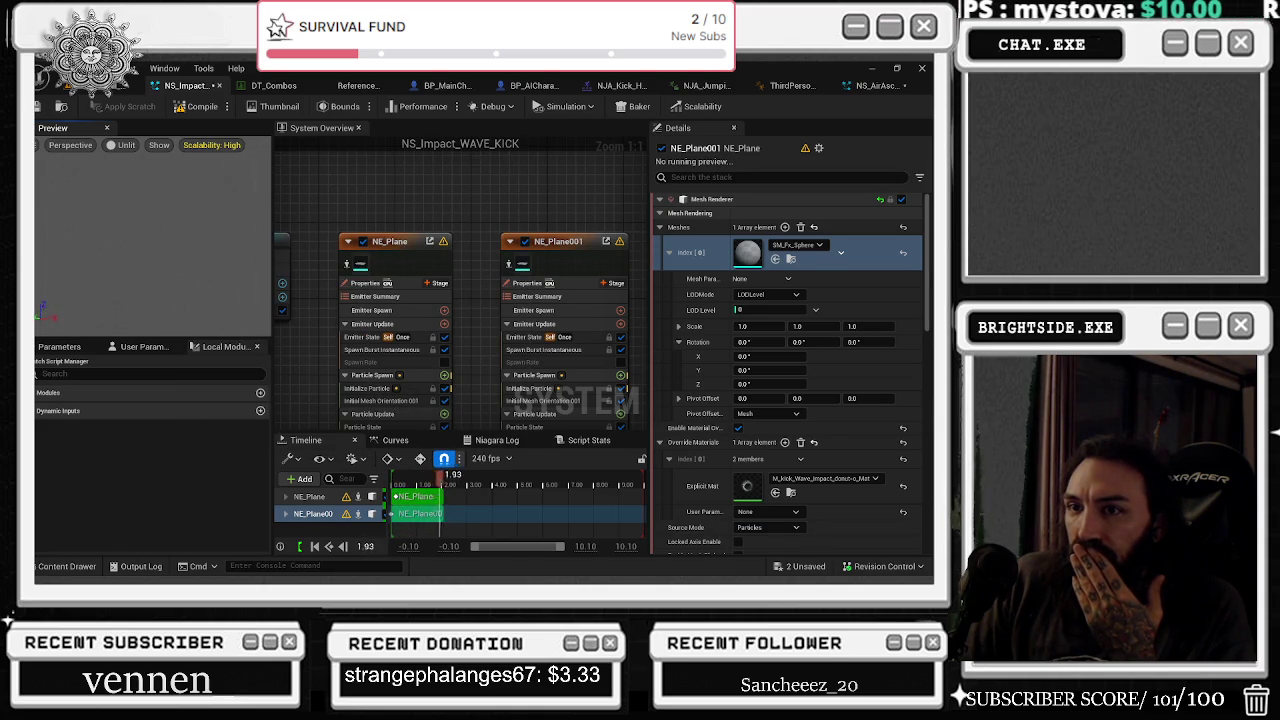
pyautogui.click(211, 146)
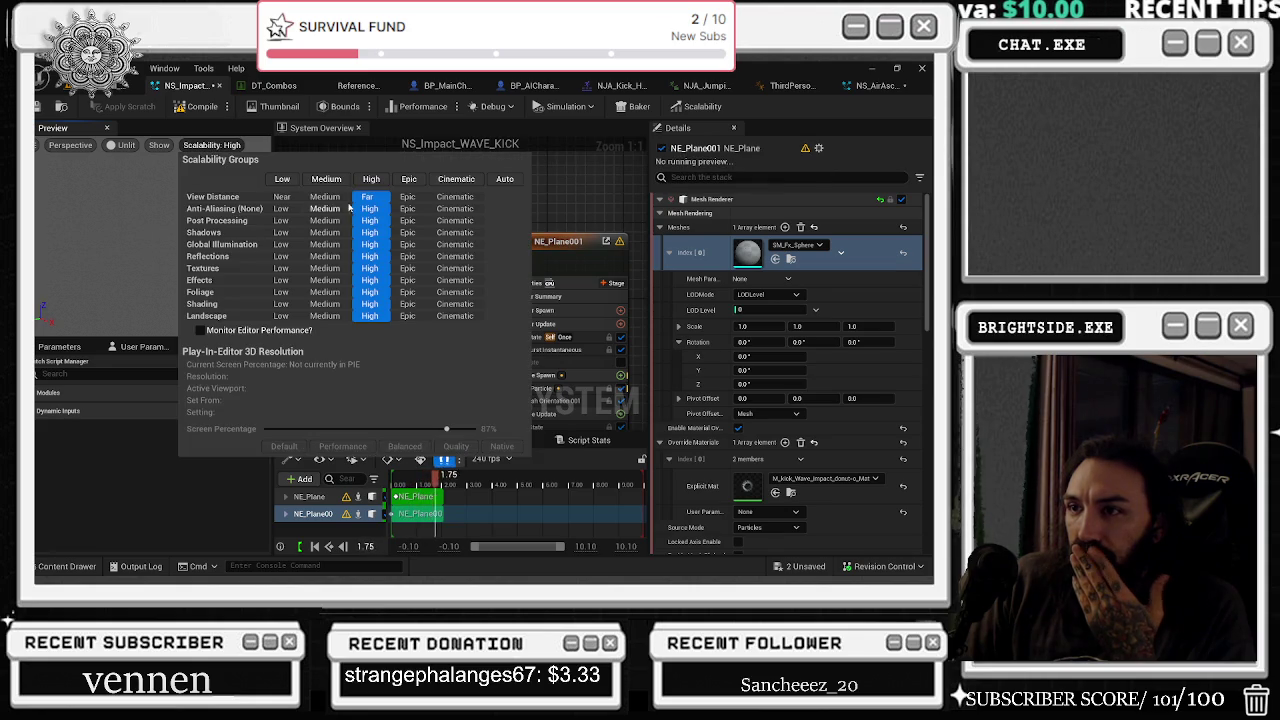
pyautogui.click(282, 180)
pyautogui.click(145, 207)
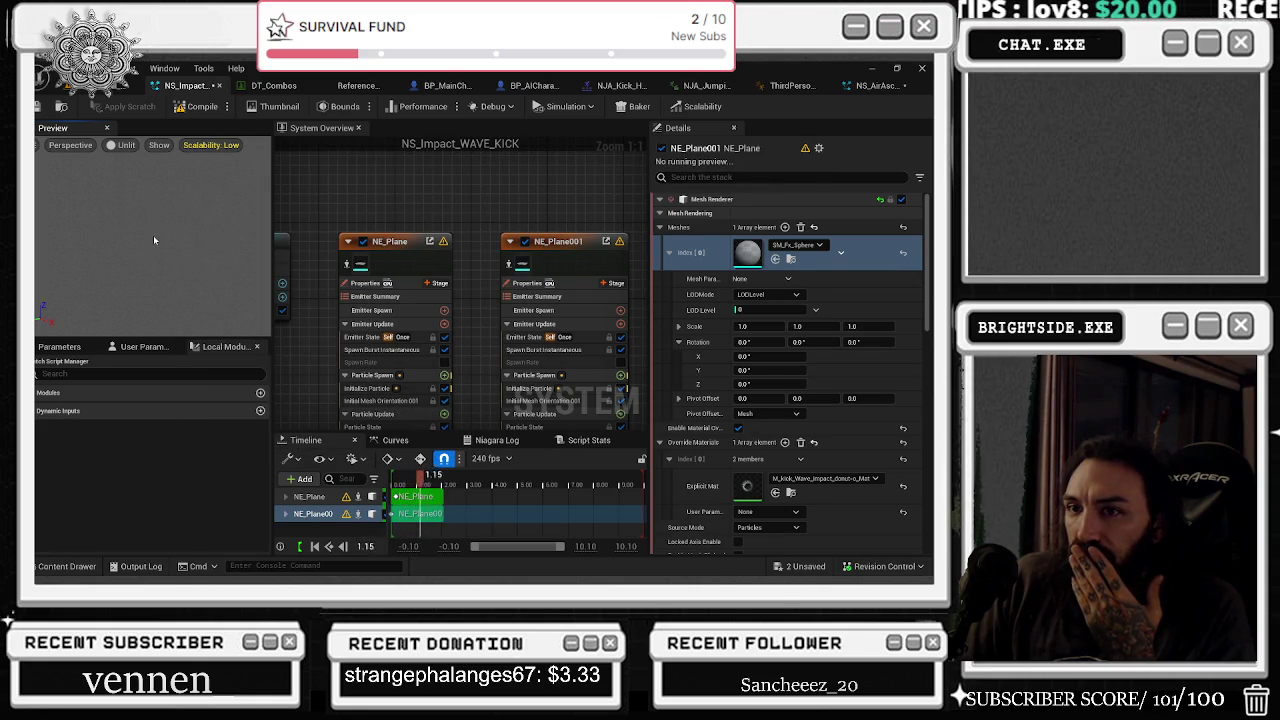
# - Preview the effect at Medium scalability, then return it to High
pyautogui.click(208, 145)
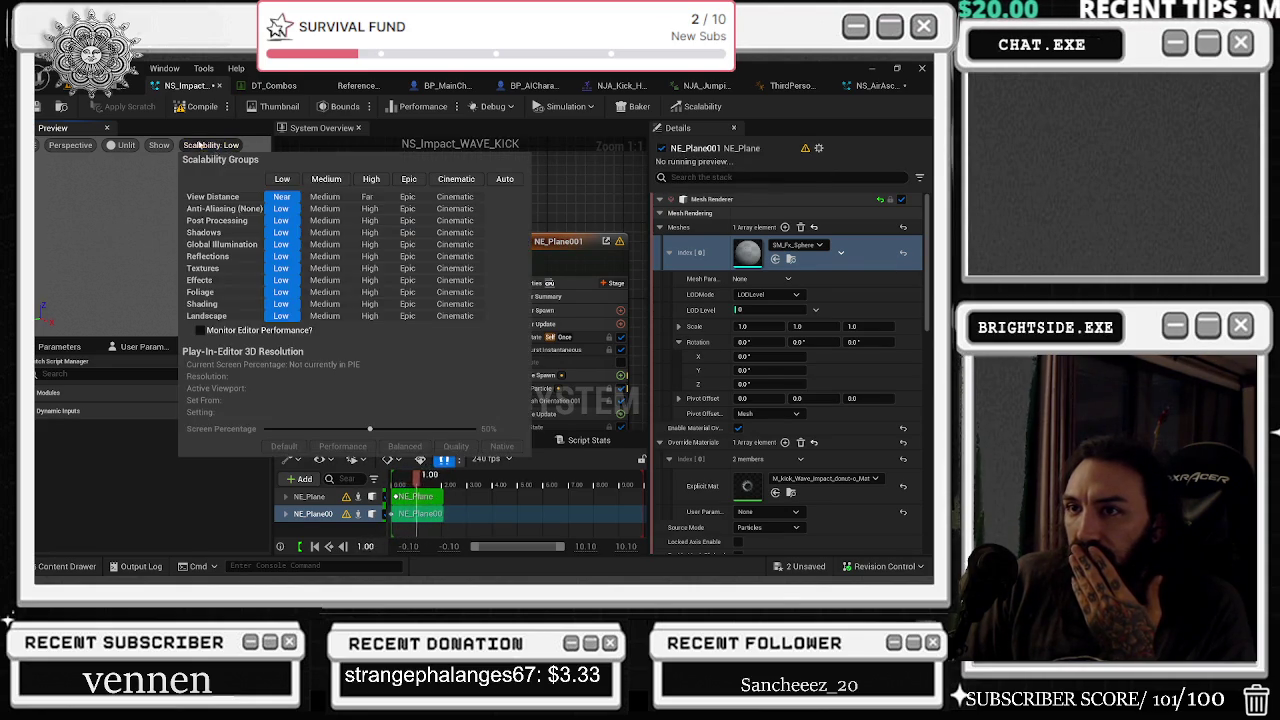
pyautogui.click(326, 179)
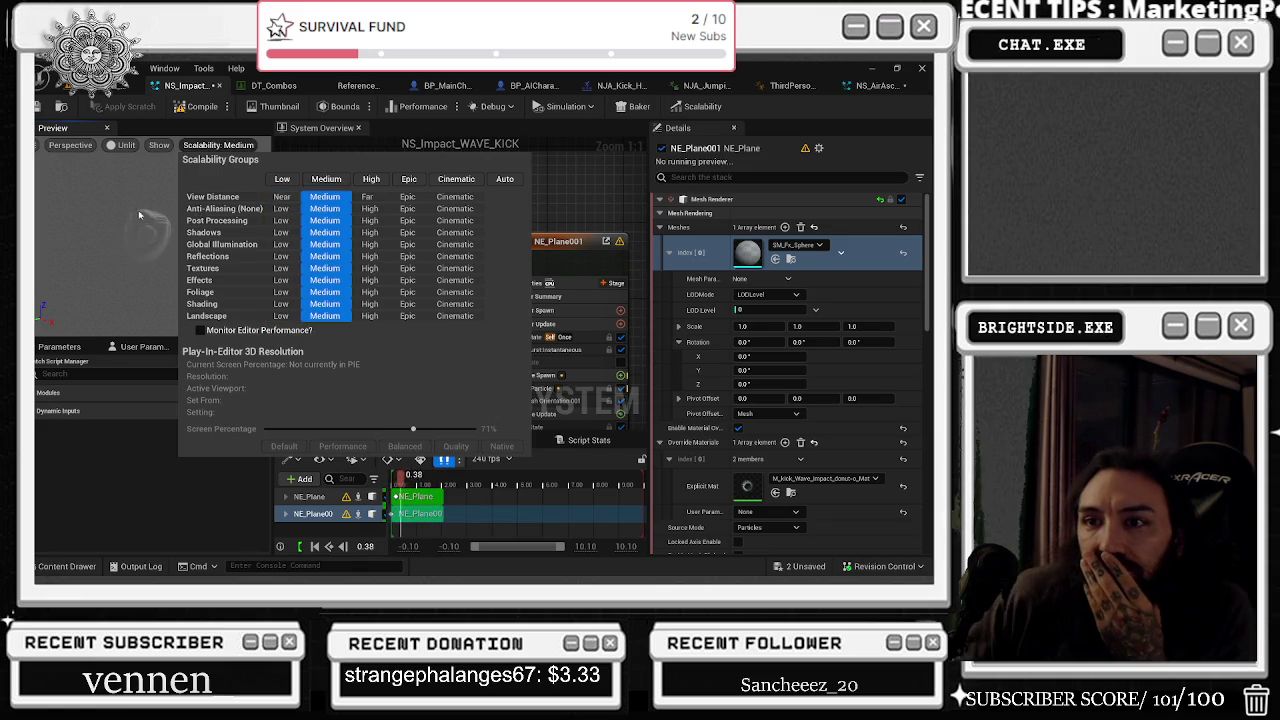
pyautogui.click(139, 214)
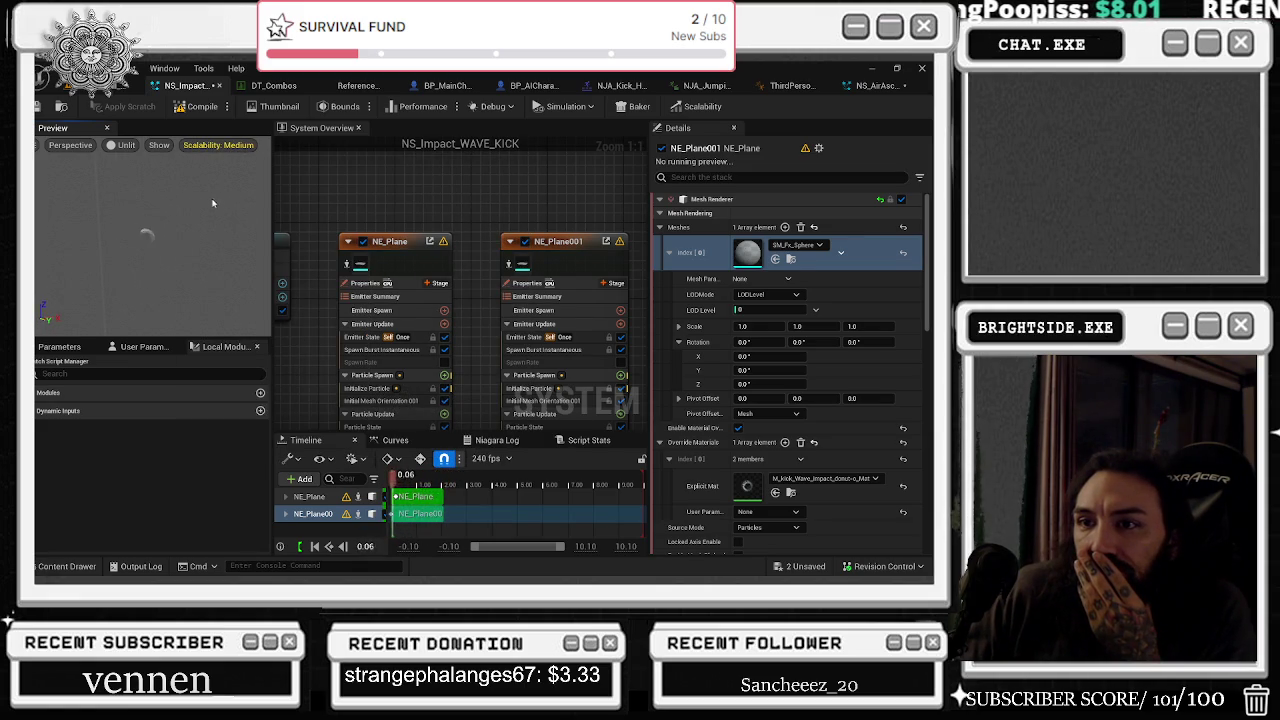
pyautogui.click(212, 147)
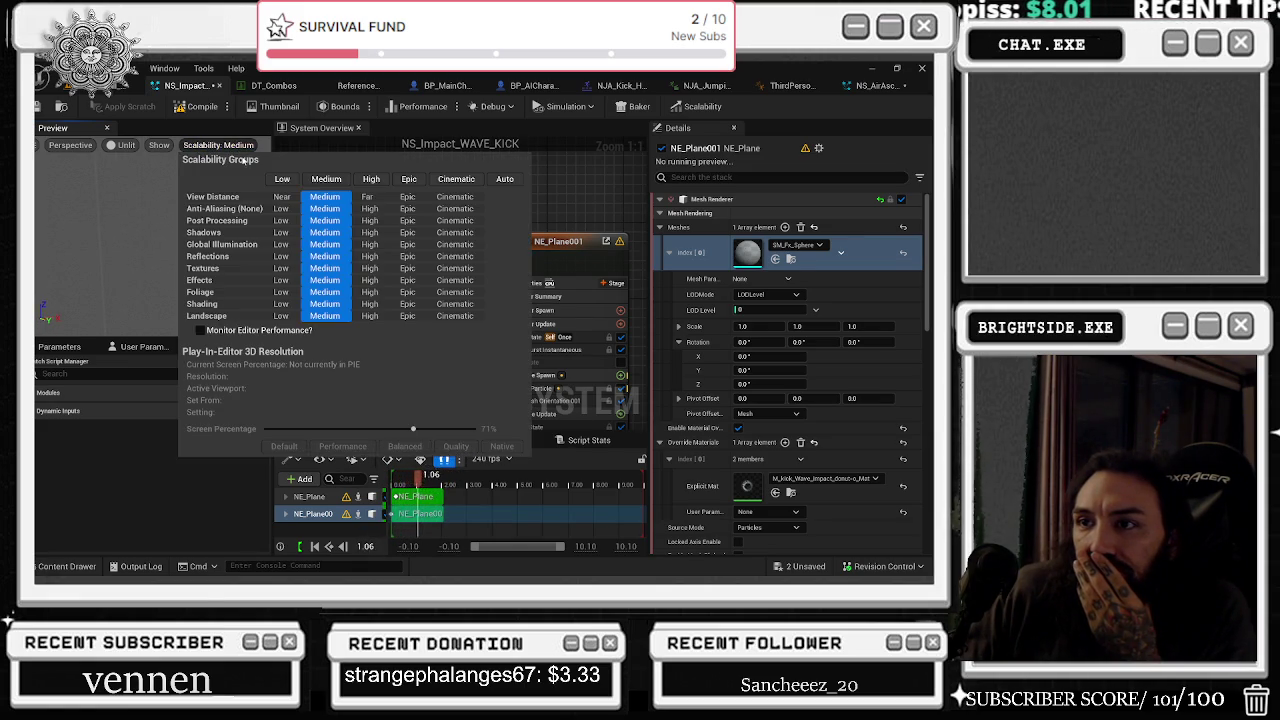
pyautogui.click(370, 179)
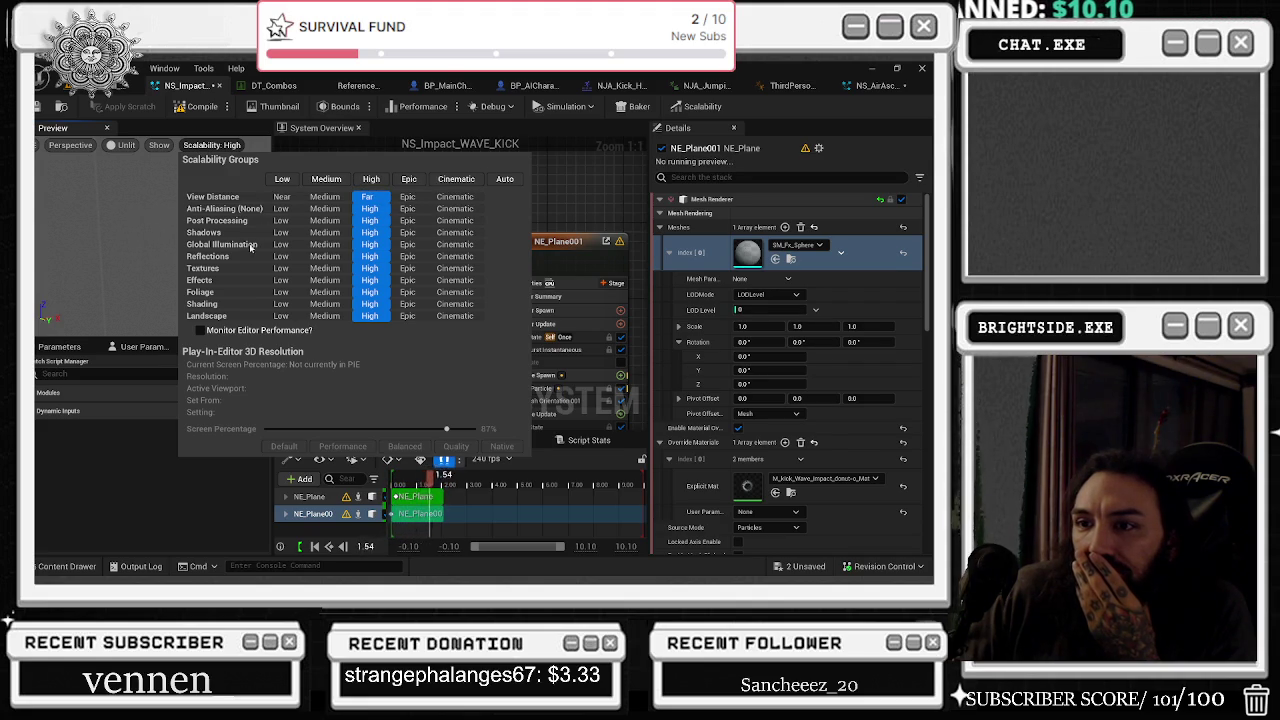
pyautogui.click(169, 244)
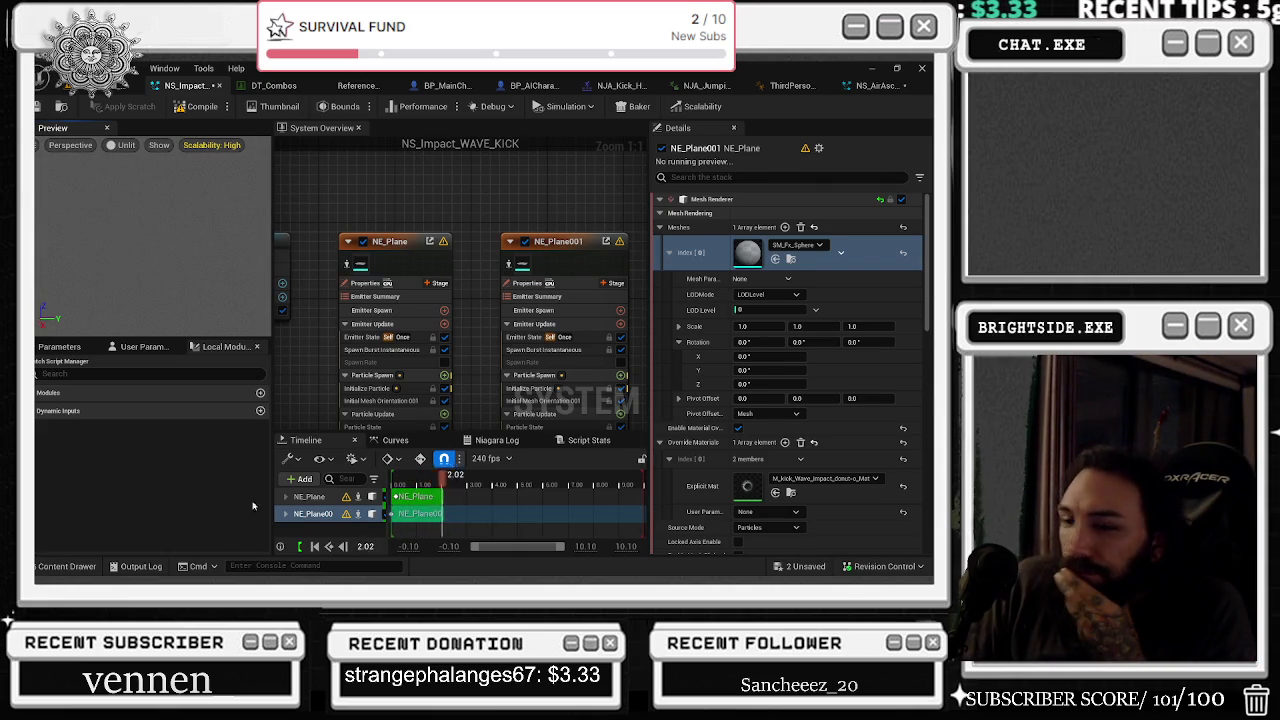
pyautogui.hotkey('ctrl', 'space')
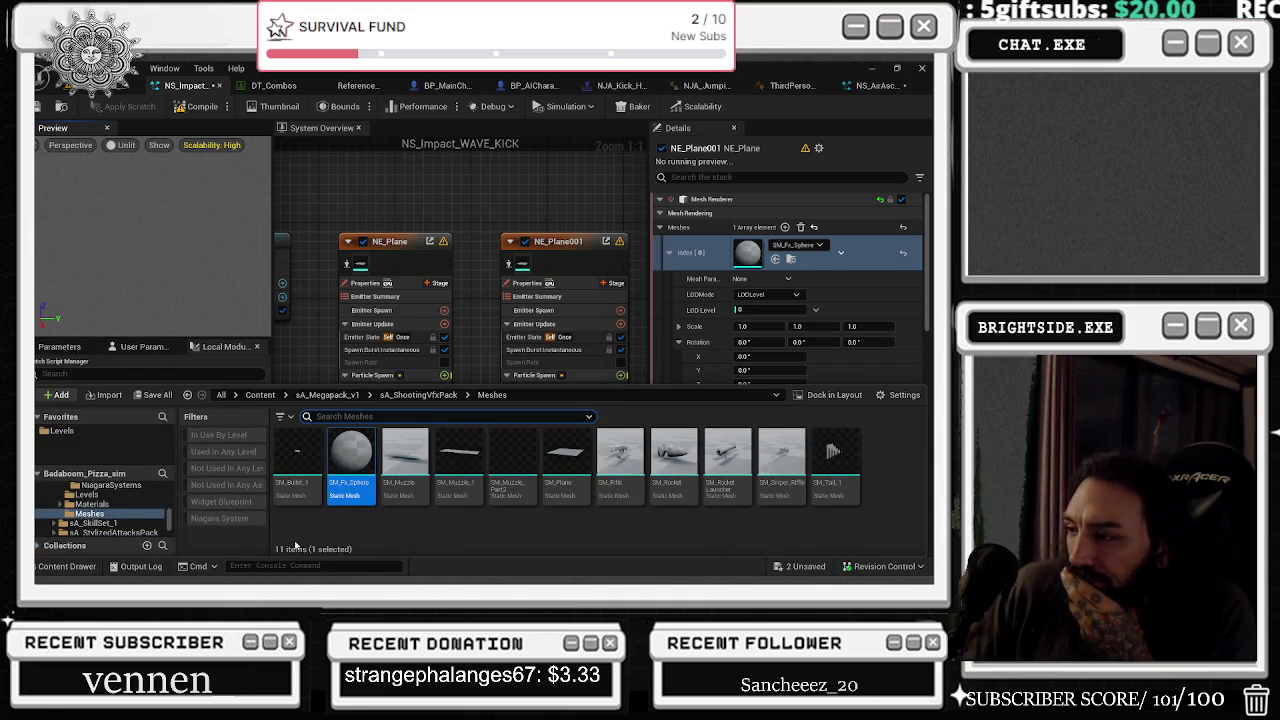
# - Search all content for 'circle' and assign ControlRig_Circle_solid to NE_Plane's mesh renderer
pyautogui.moveTo(169, 518); pyautogui.dragTo(151, 460)
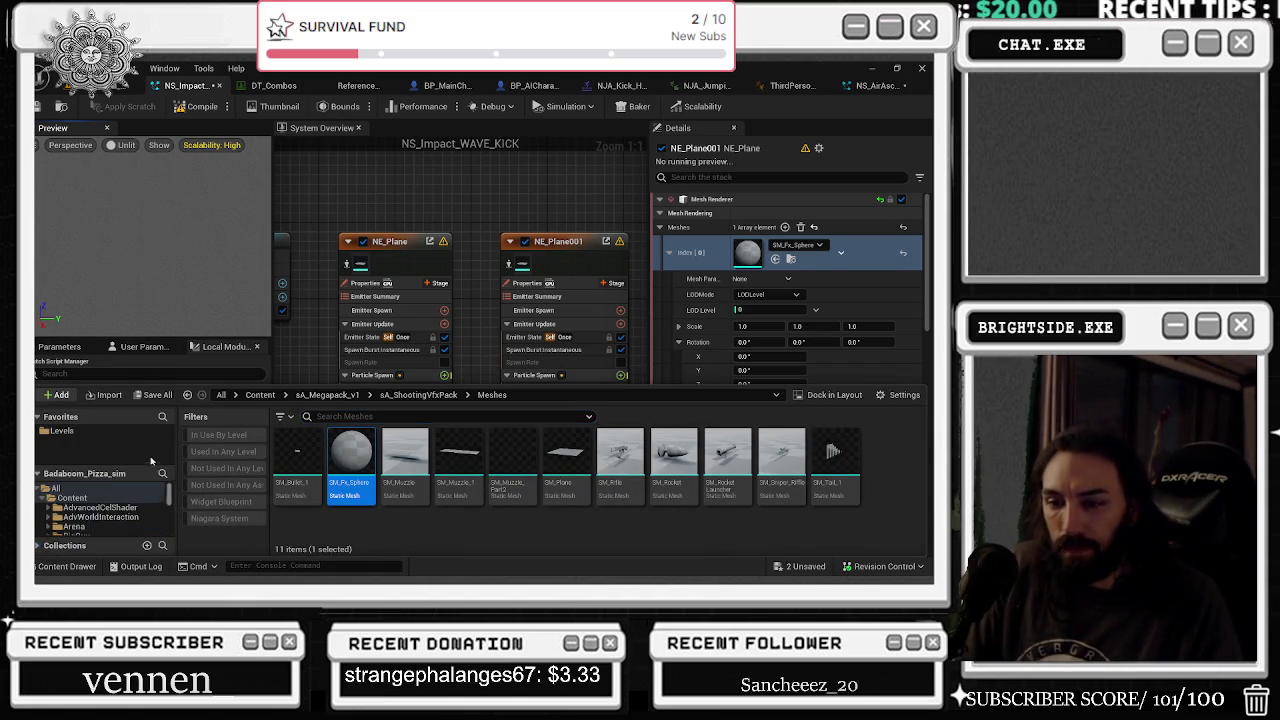
pyautogui.click(56, 488)
pyautogui.write('circle')
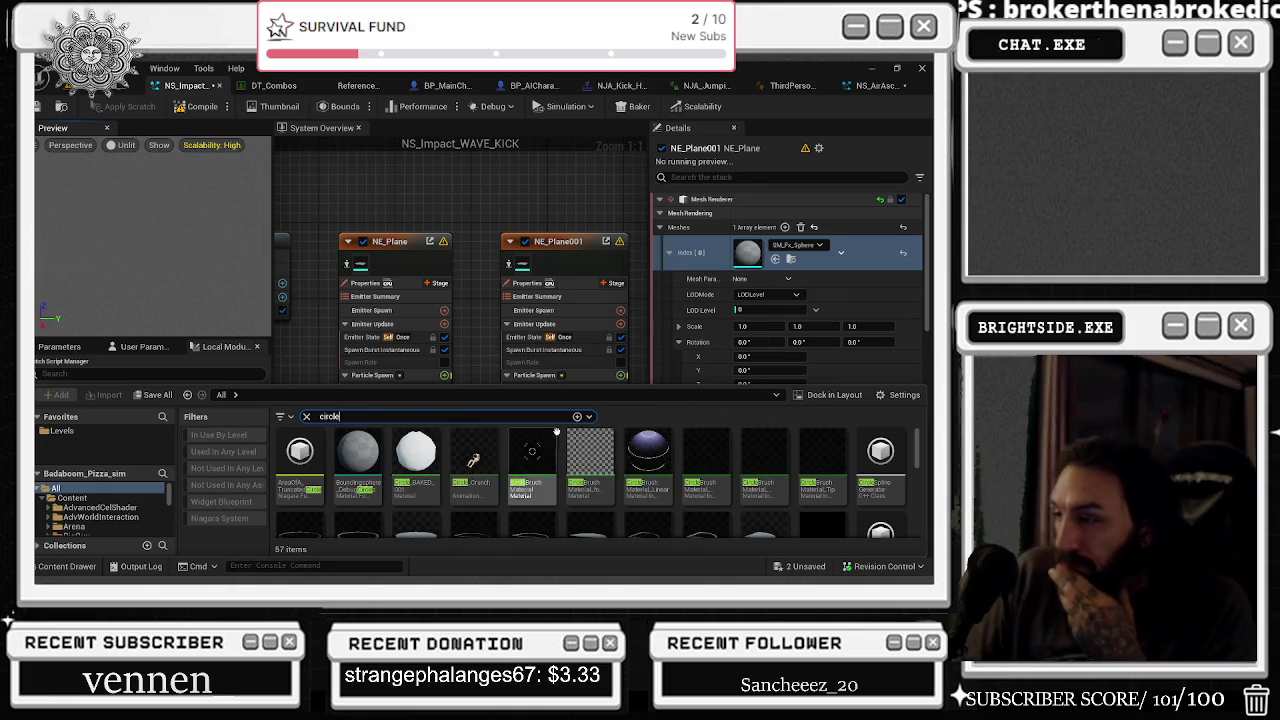
pyautogui.scroll(-2, 556, 432)
pyautogui.click(415, 500)
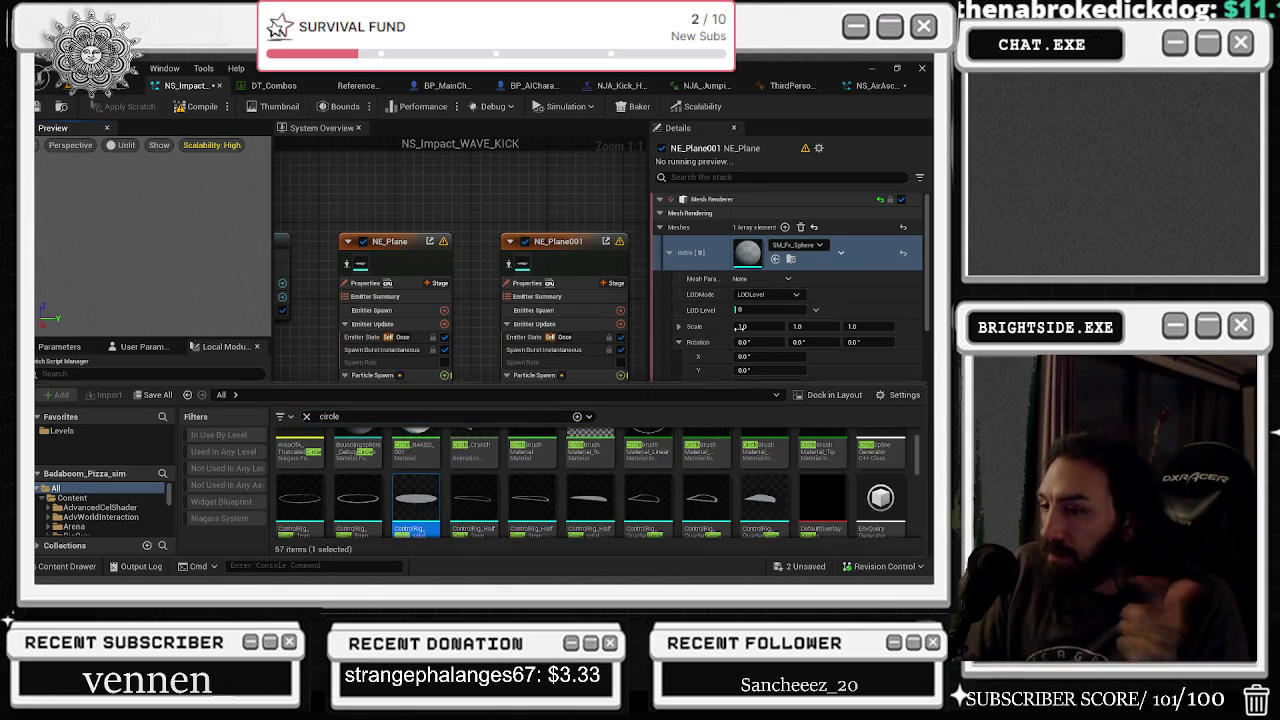
pyautogui.click(775, 258)
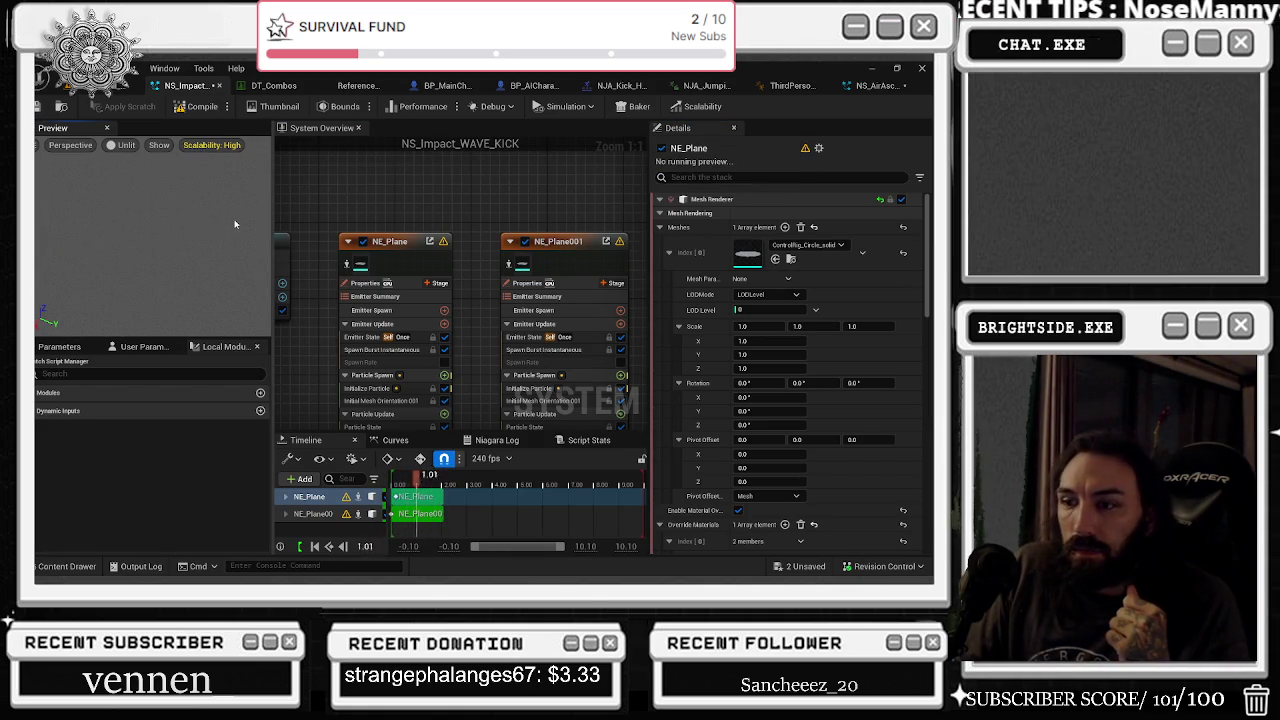
pyautogui.moveTo(208, 211); pyautogui.dragTo(200, 211)
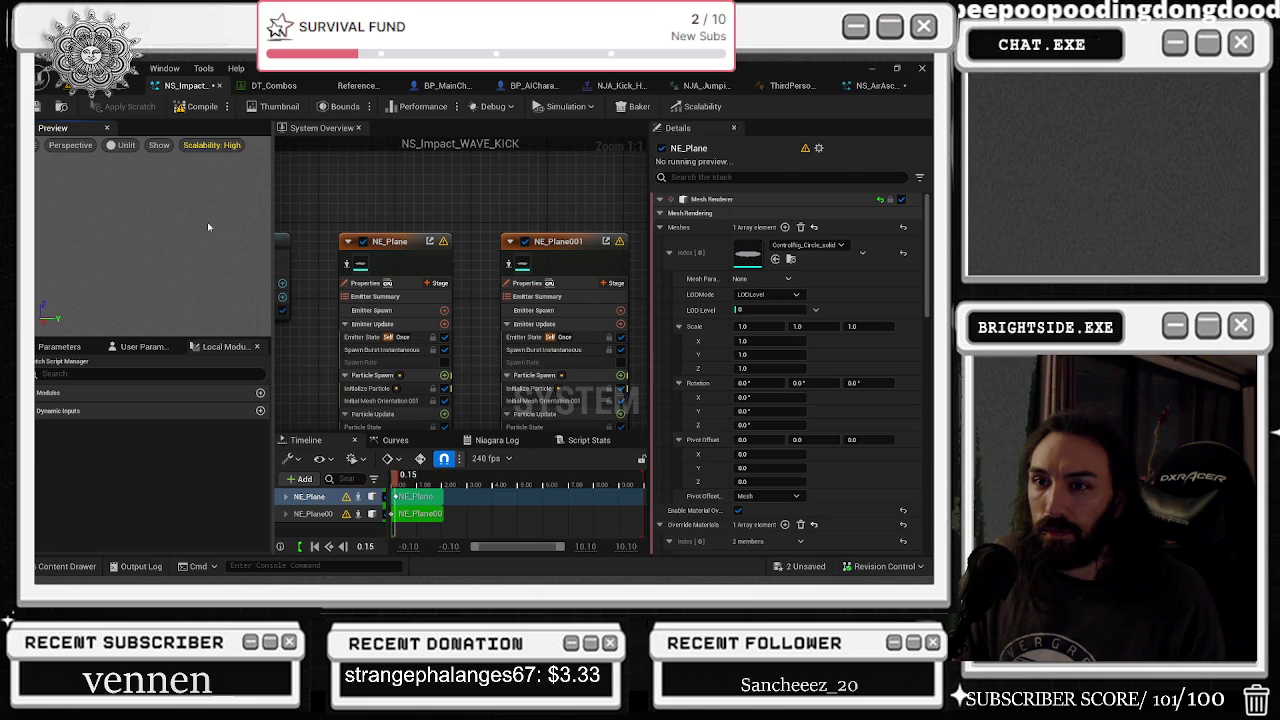
pyautogui.click(212, 145)
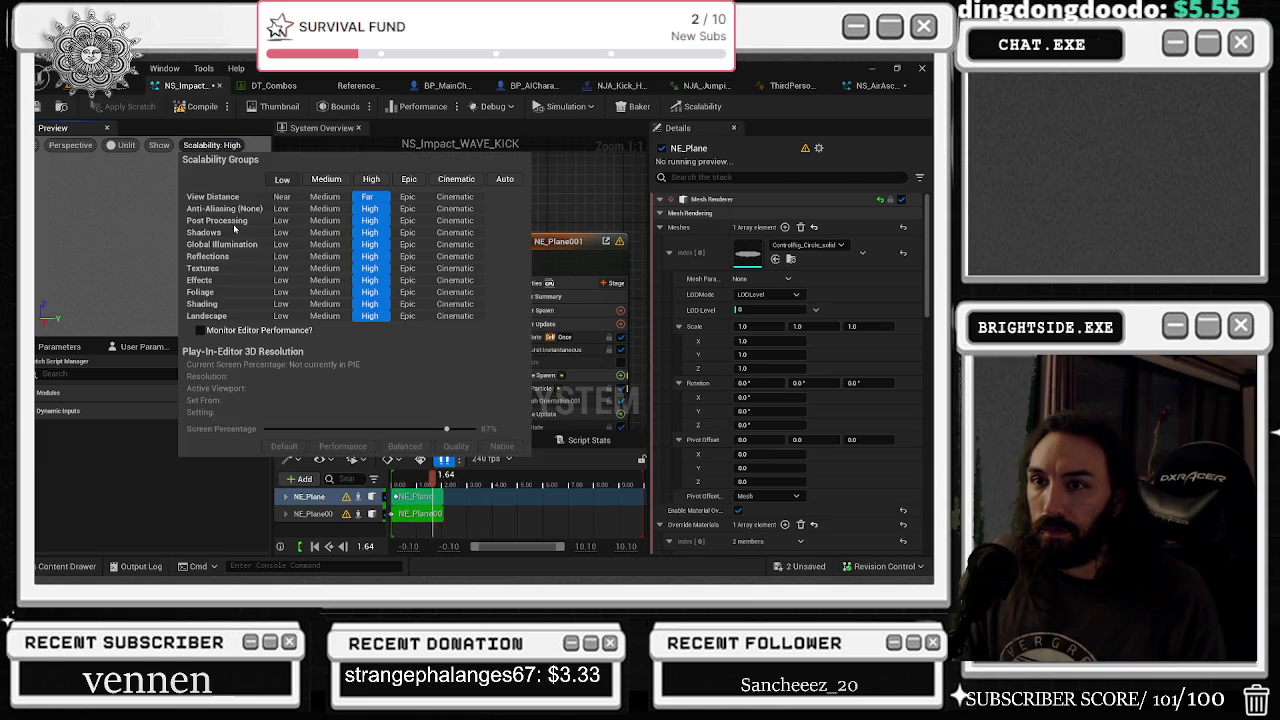
pyautogui.click(282, 179)
pyautogui.click(150, 221)
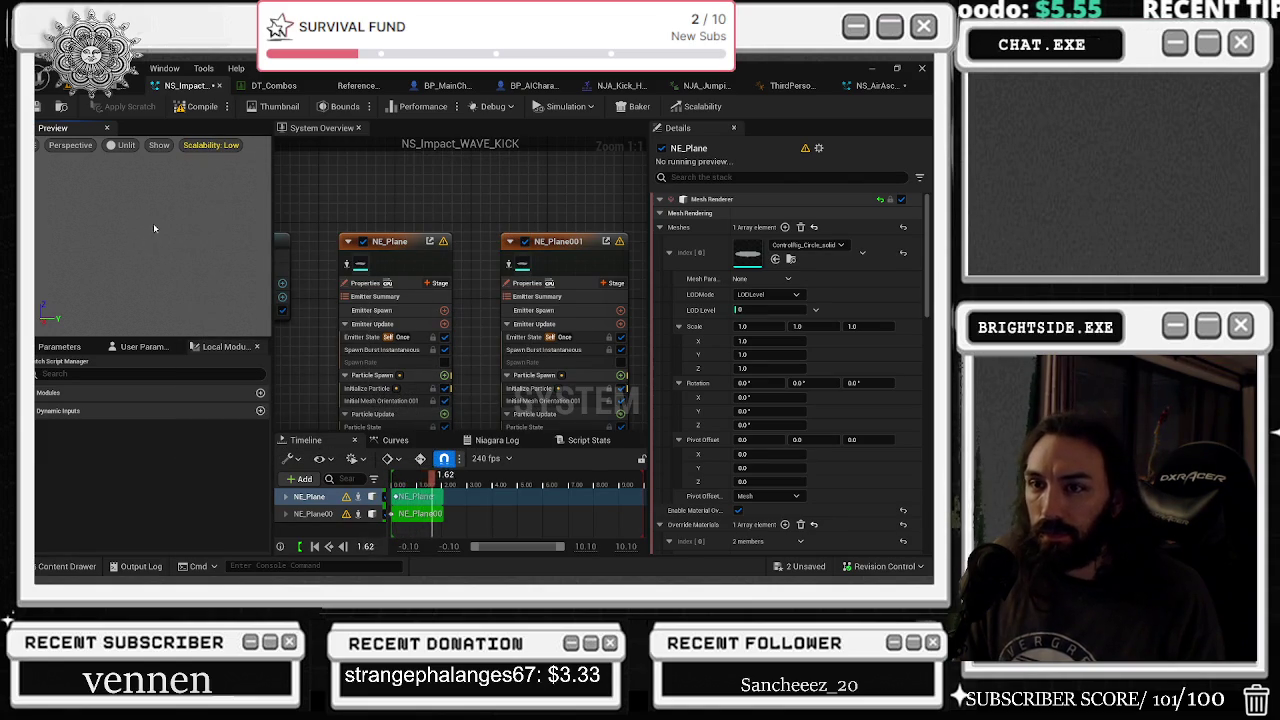
pyautogui.click(398, 279)
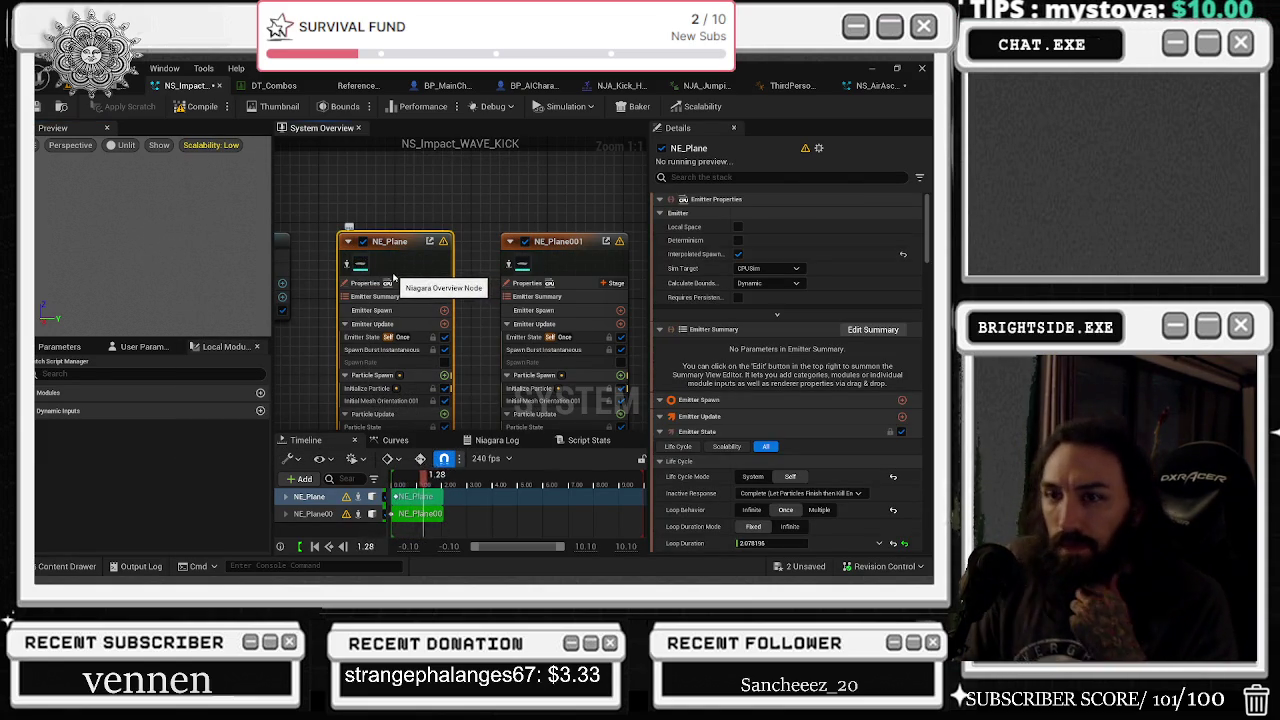
pyautogui.click(199, 250)
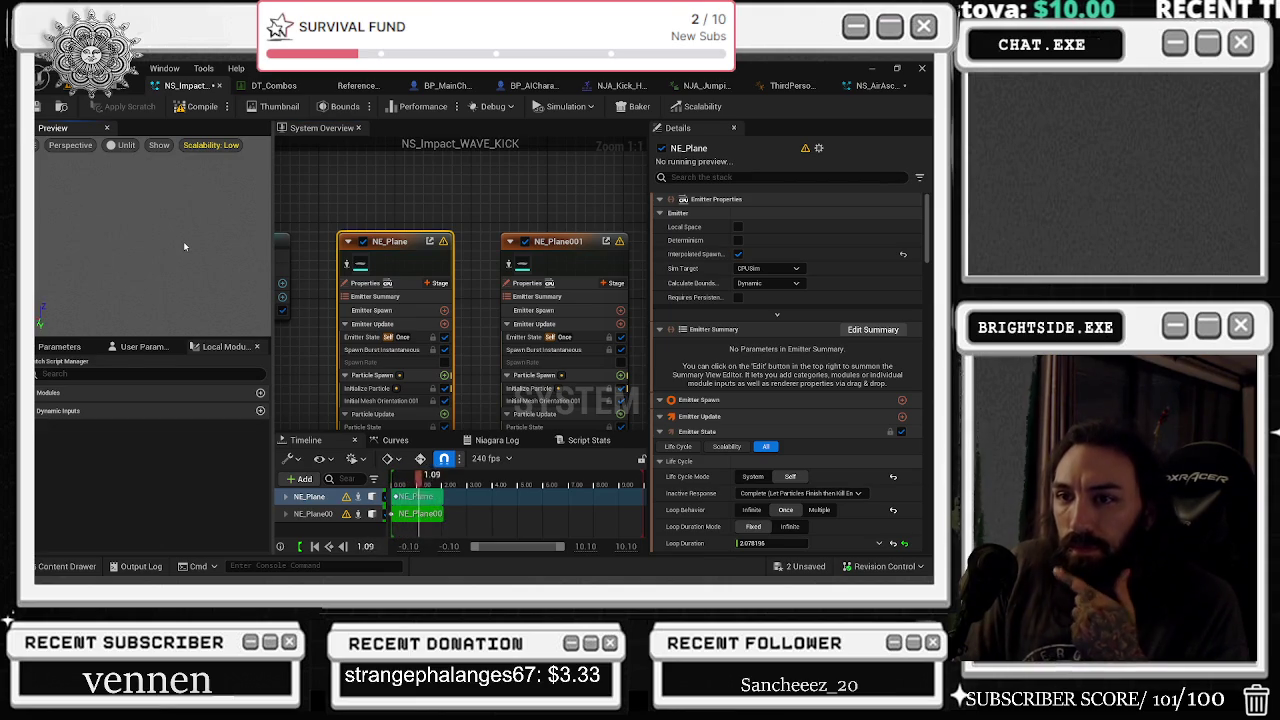
pyautogui.scroll(-10, 785, 252)
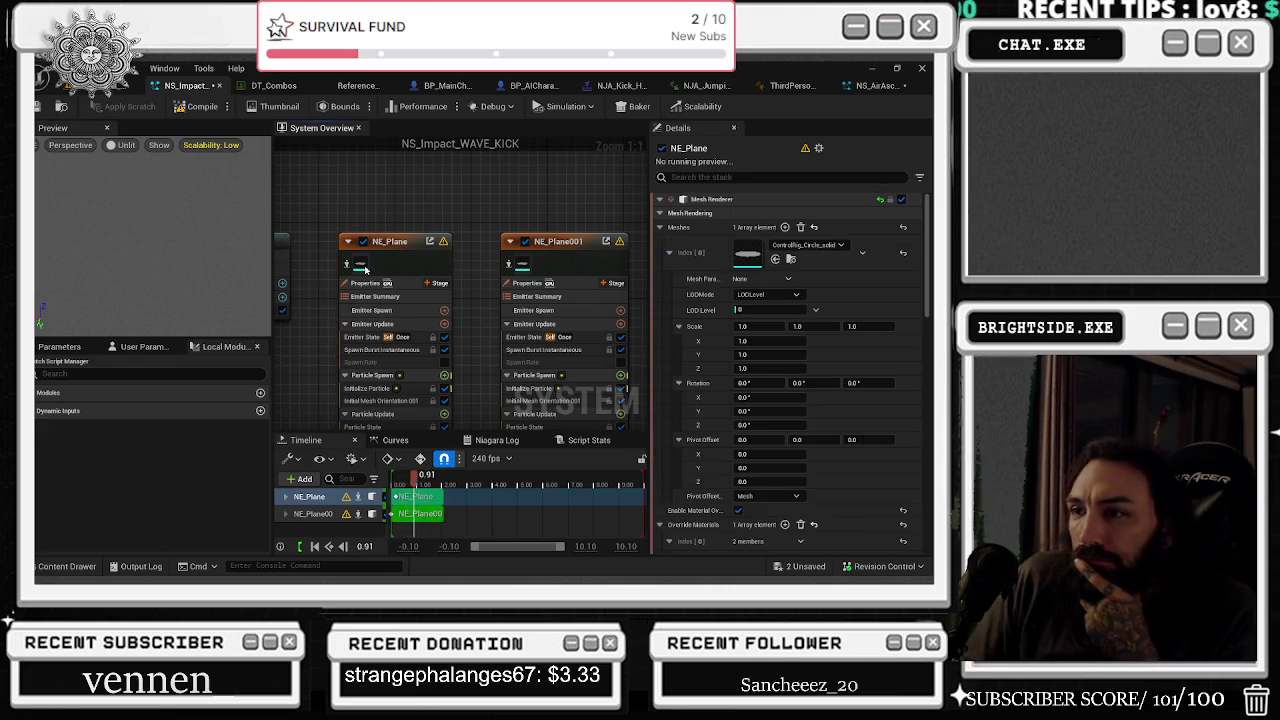
pyautogui.click(905, 257)
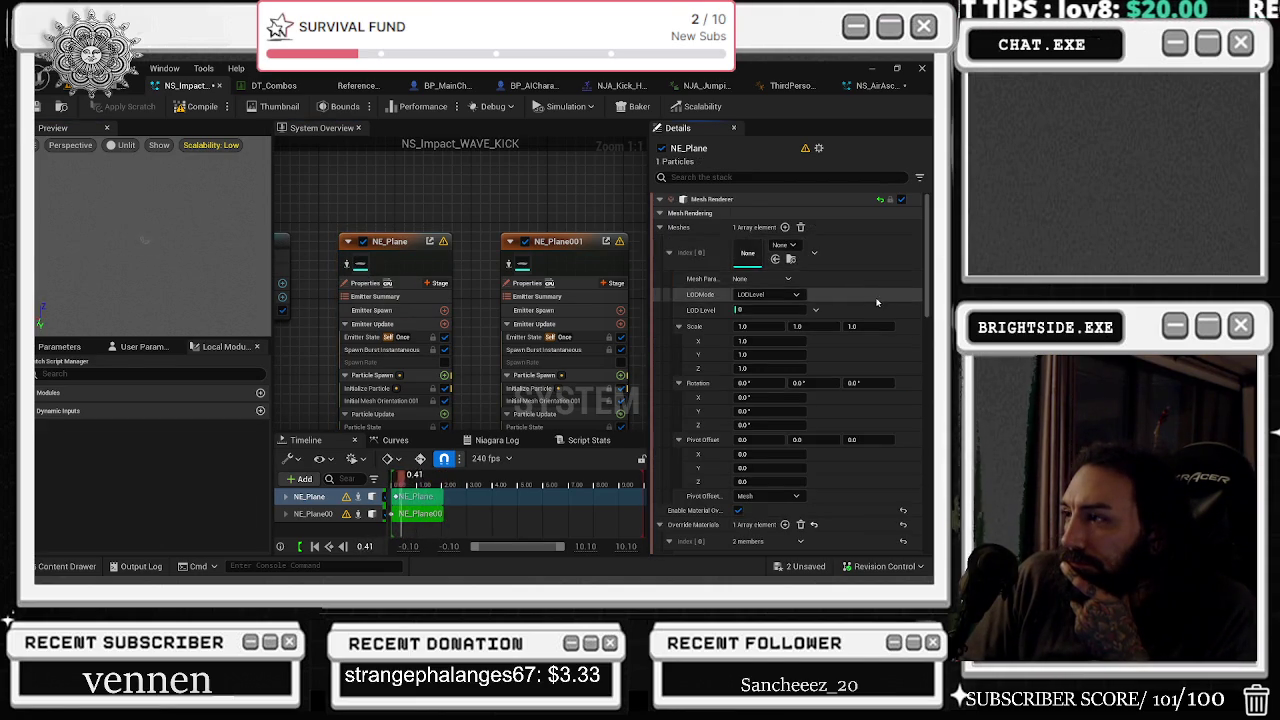
pyautogui.click(785, 245)
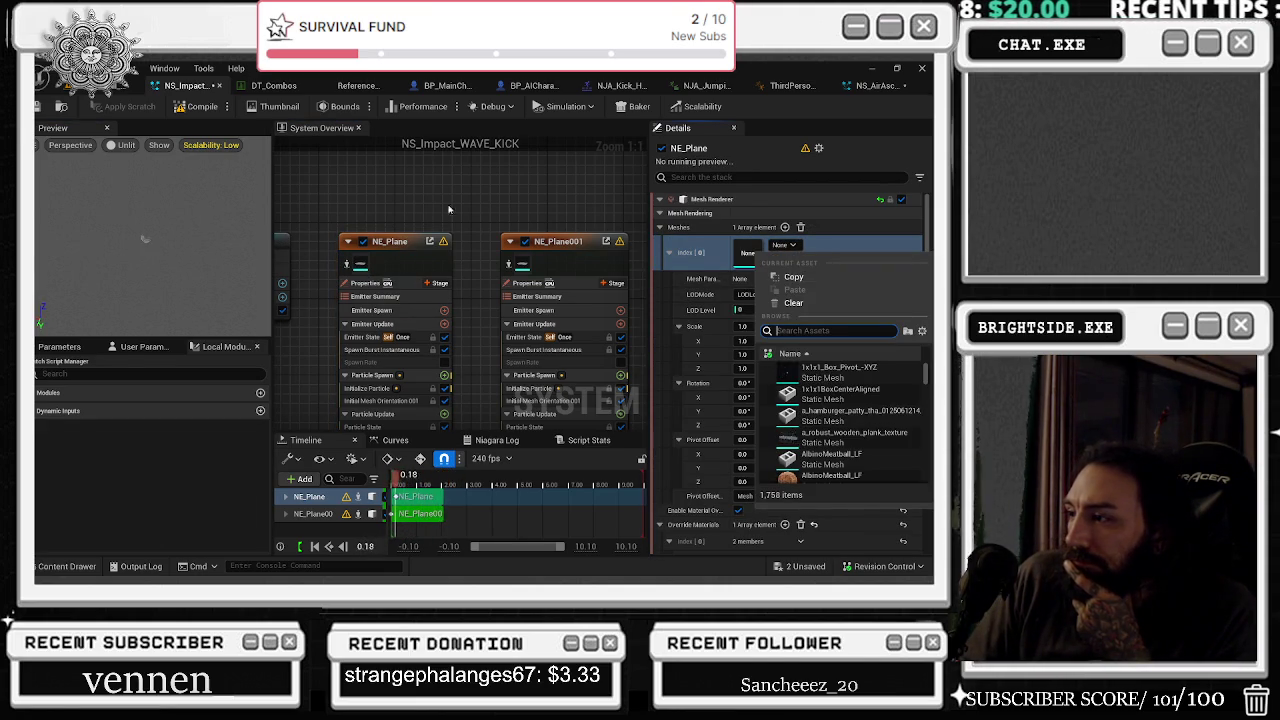
pyautogui.click(533, 281)
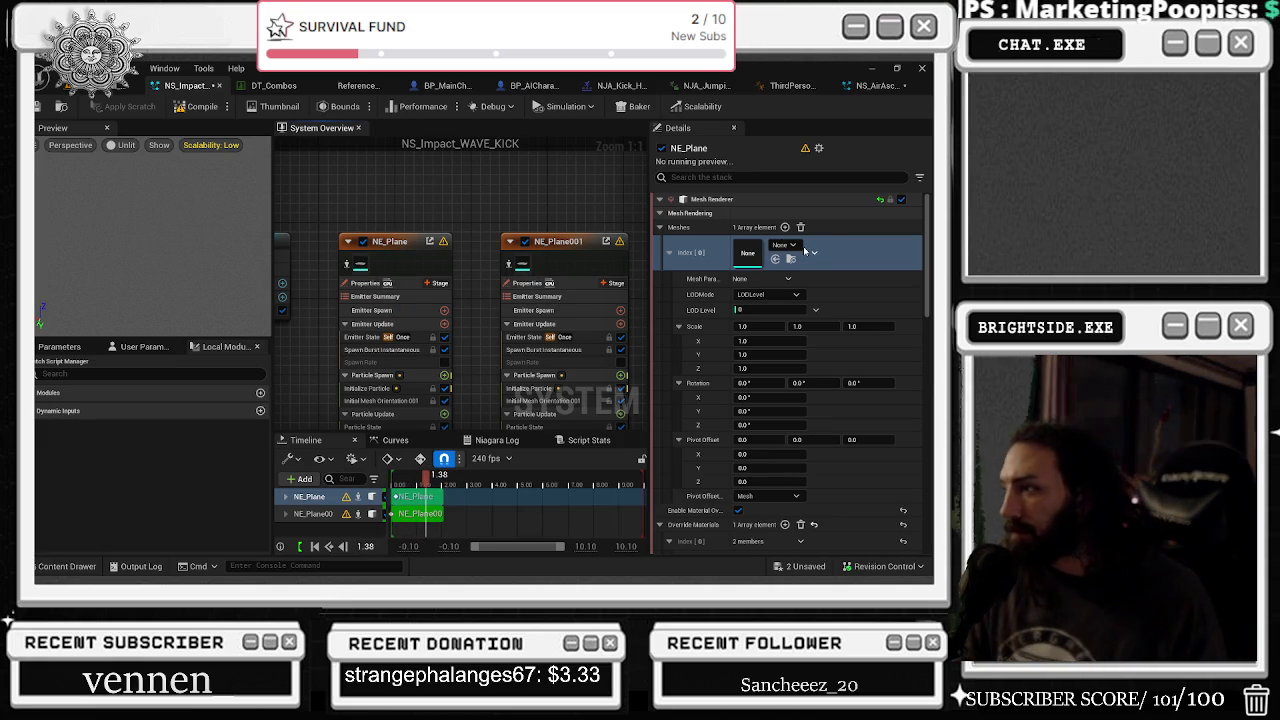
pyautogui.click(775, 259)
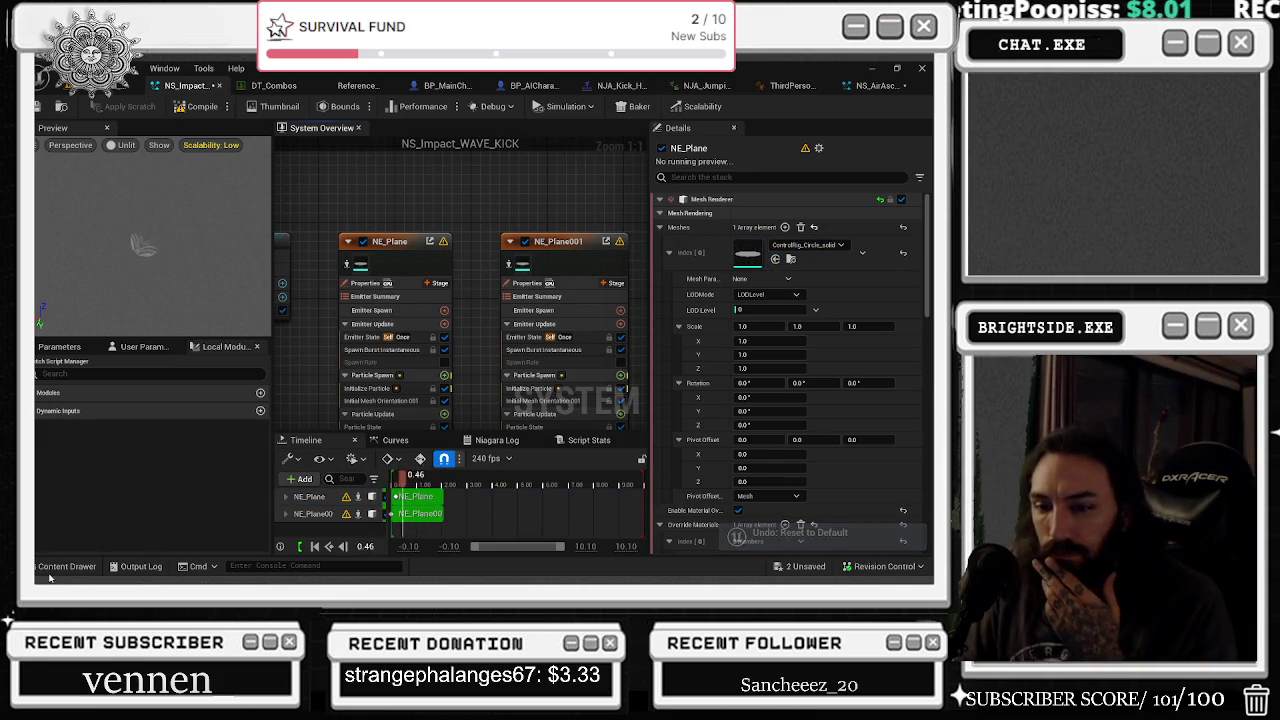
pyautogui.click(67, 566)
pyautogui.scroll(-1, 787, 438)
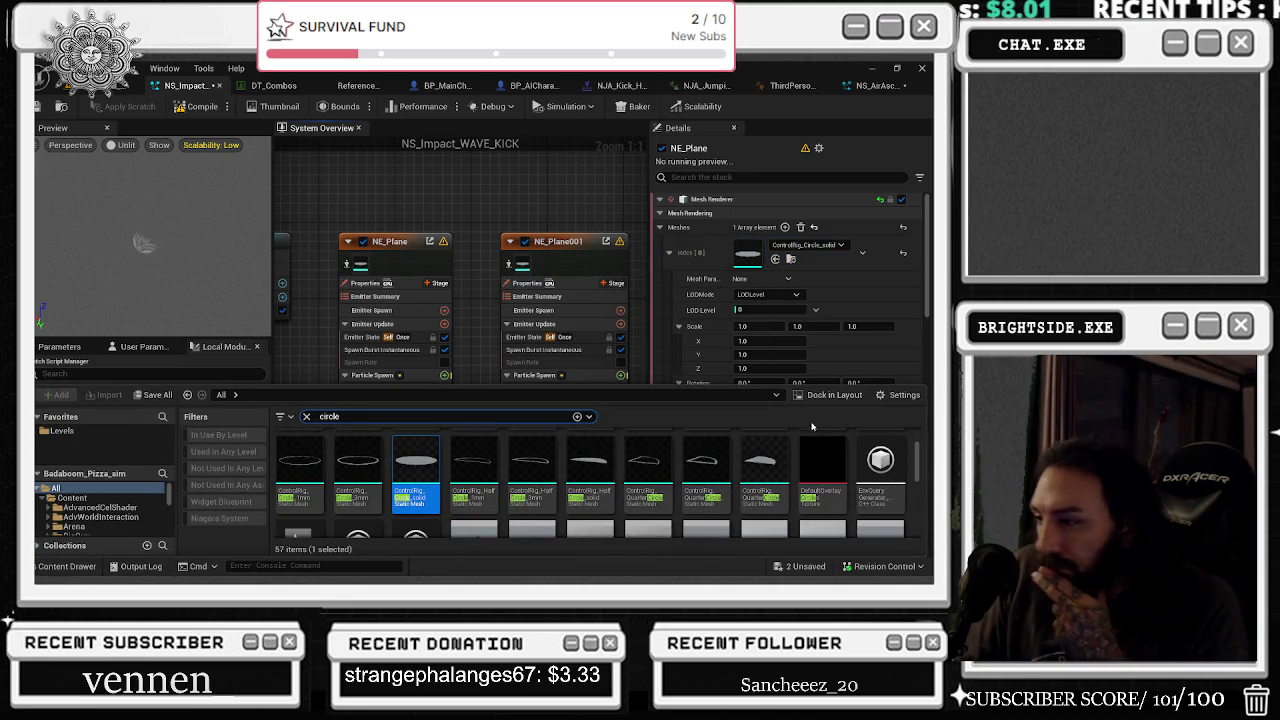
pyautogui.scroll(-2, 787, 438)
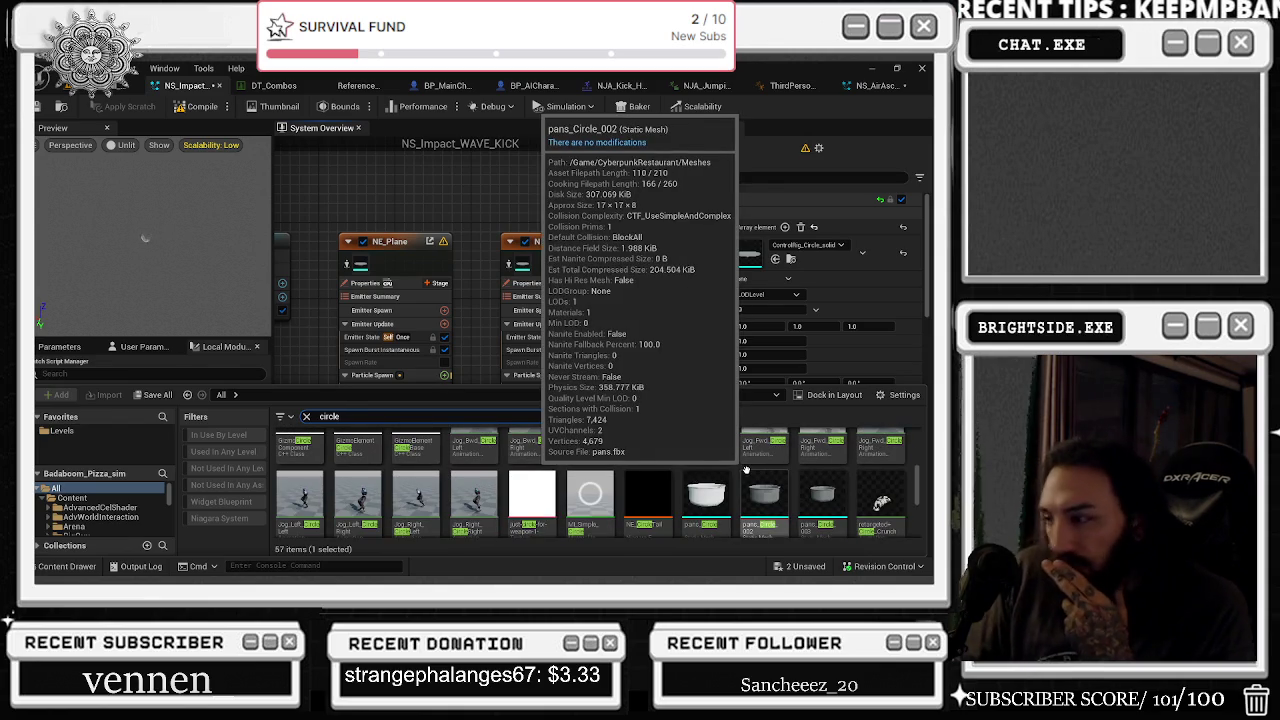
pyautogui.scroll(-3, 747, 470)
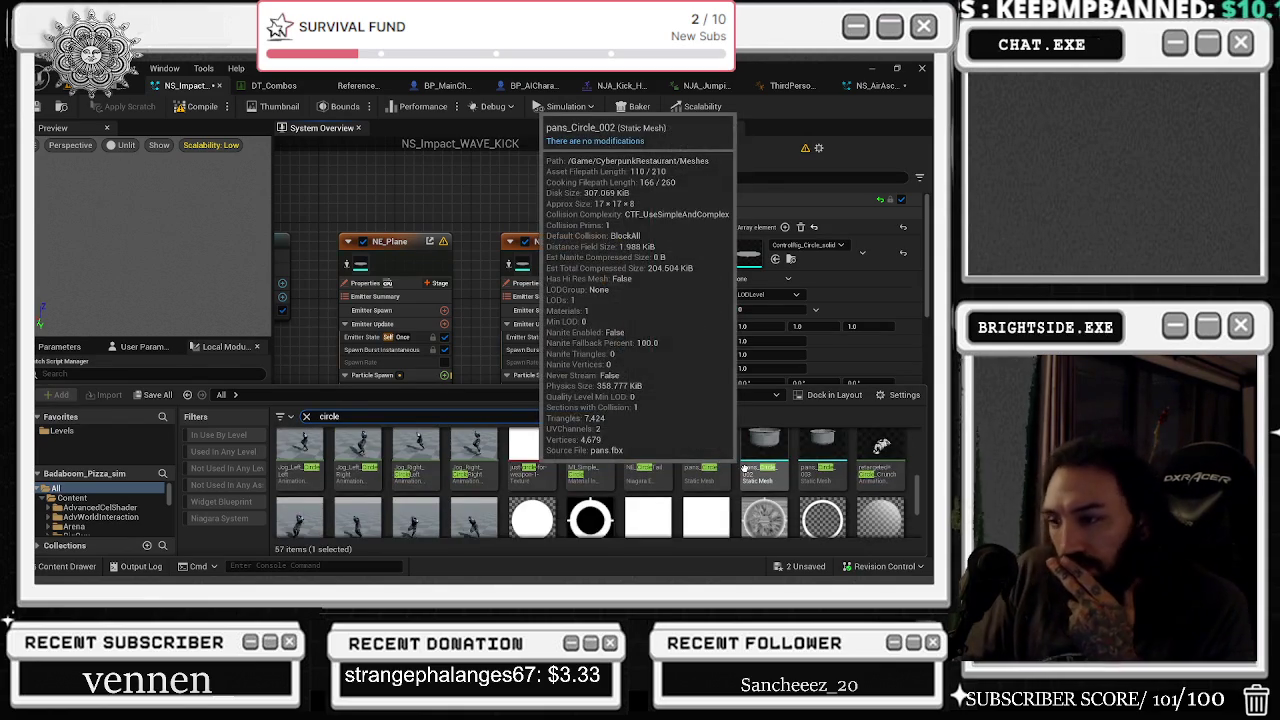
pyautogui.scroll(1, 743, 470)
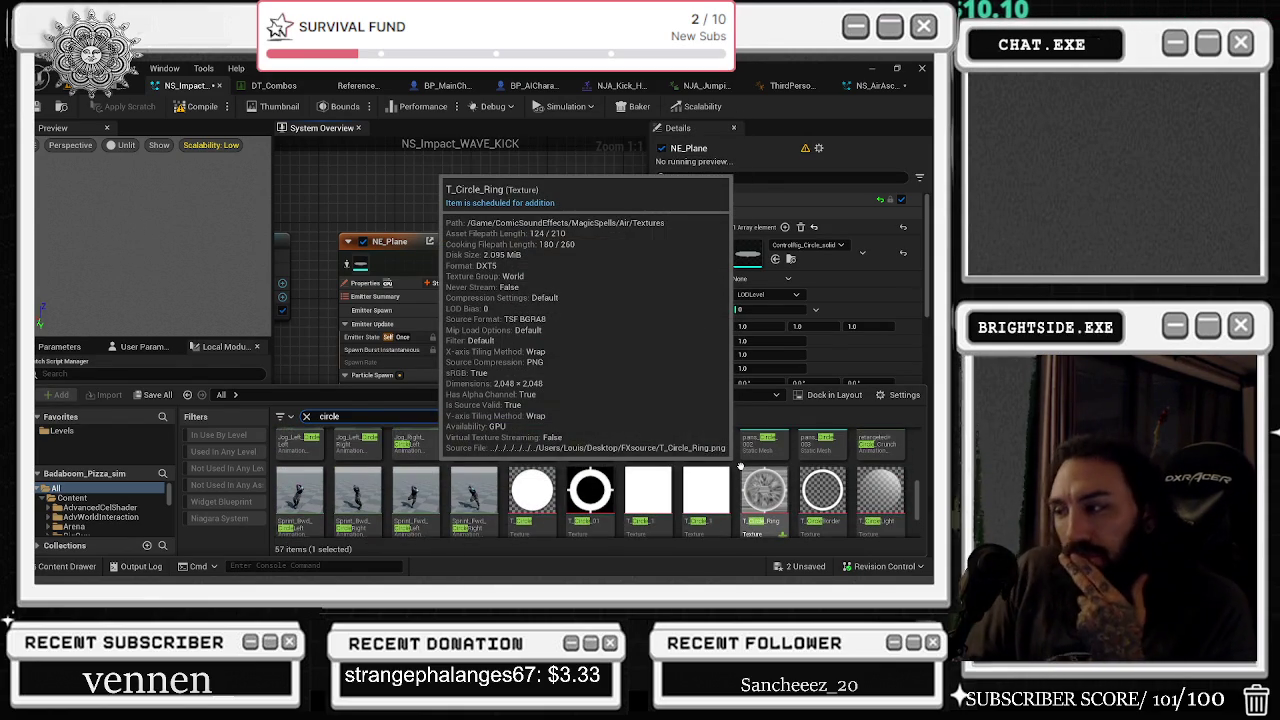
pyautogui.scroll(5, 741, 467)
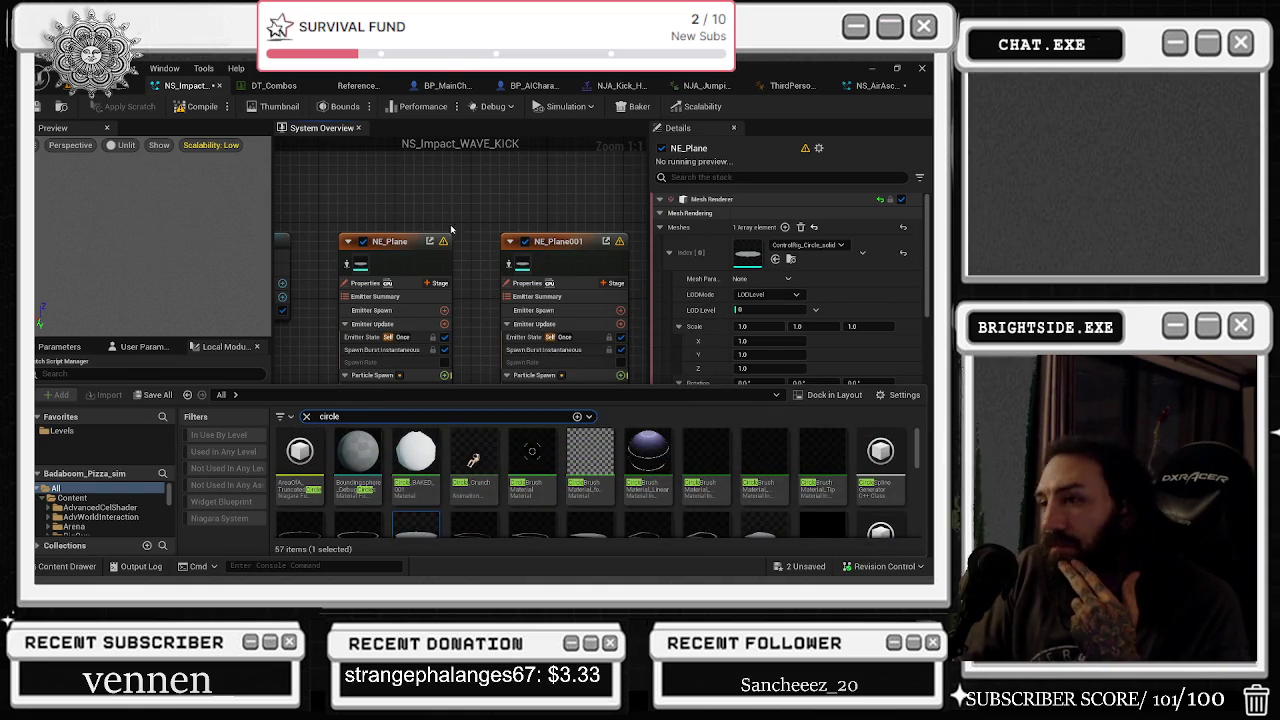
pyautogui.click(792, 246)
pyautogui.write('sm_')
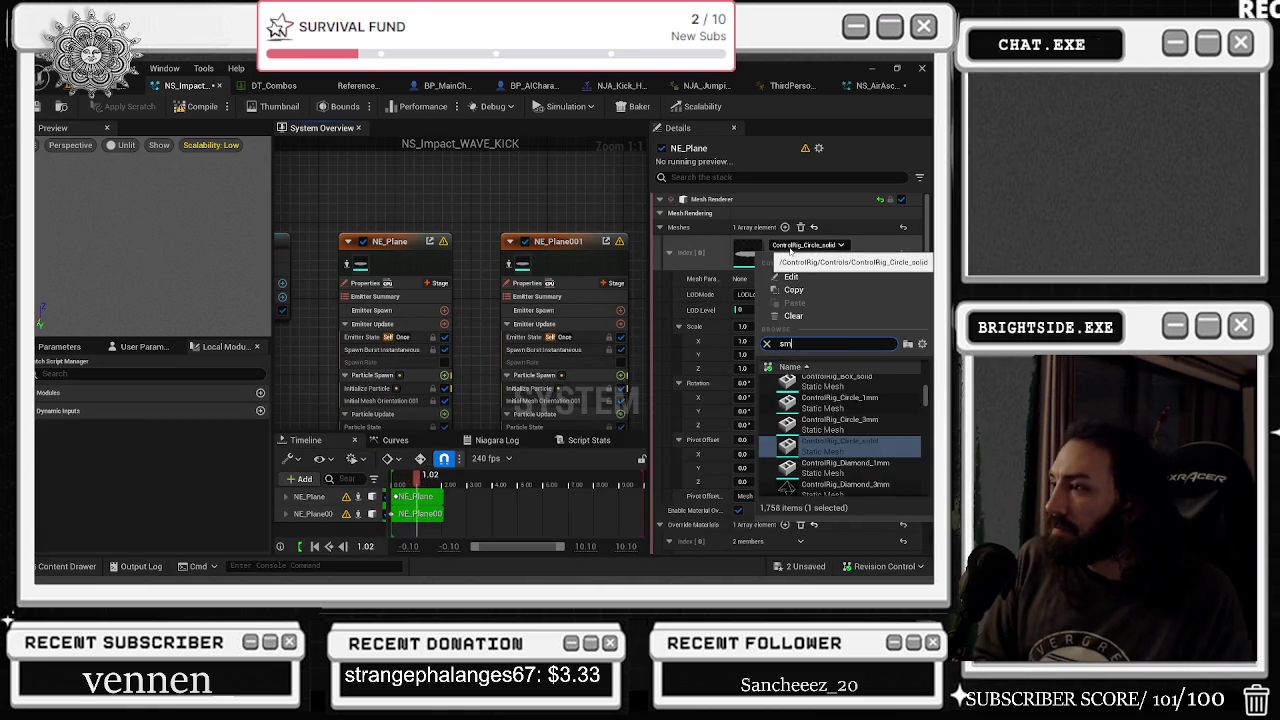
pyautogui.click(67, 566)
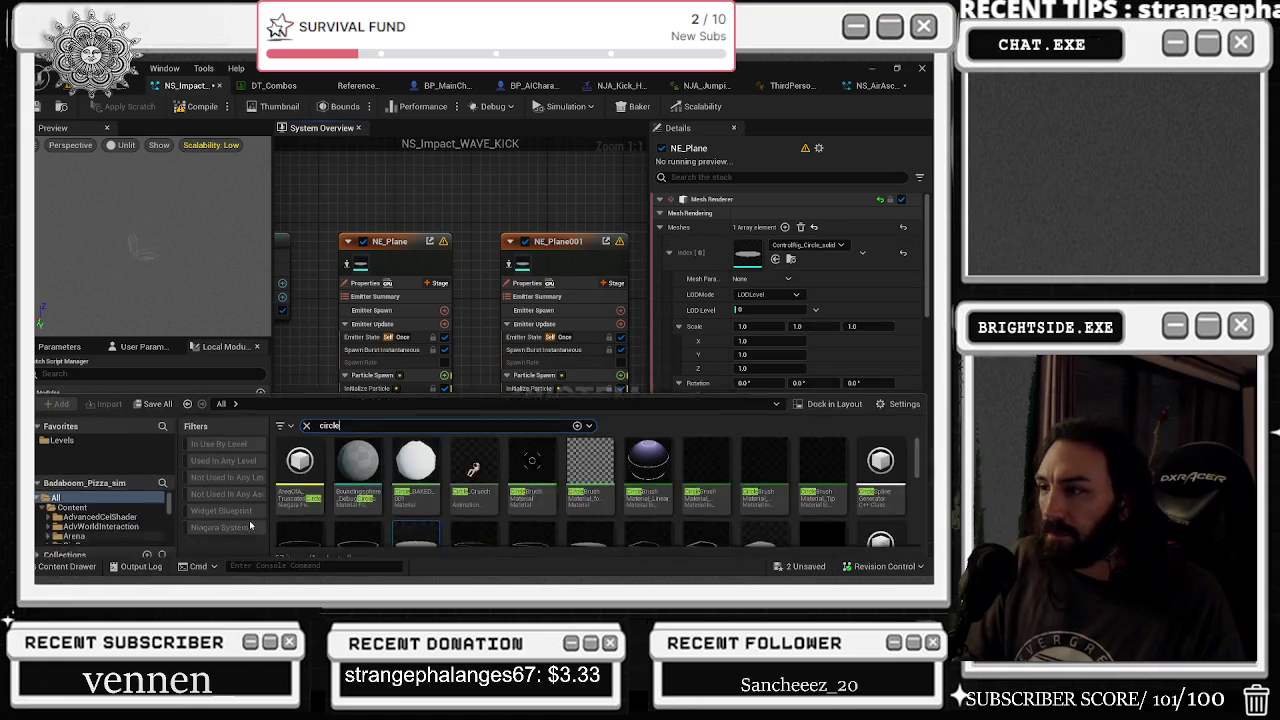
pyautogui.write('sm')
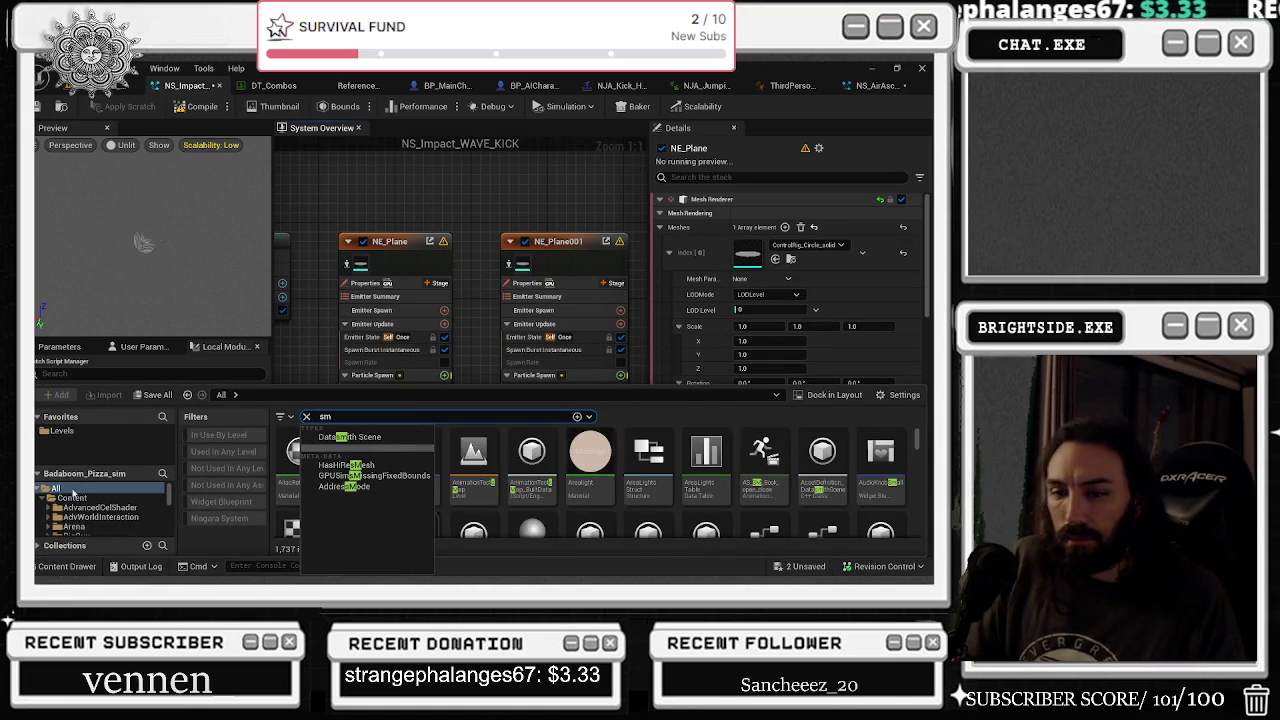
pyautogui.click(100, 517)
pyautogui.scroll(-3, 125, 518)
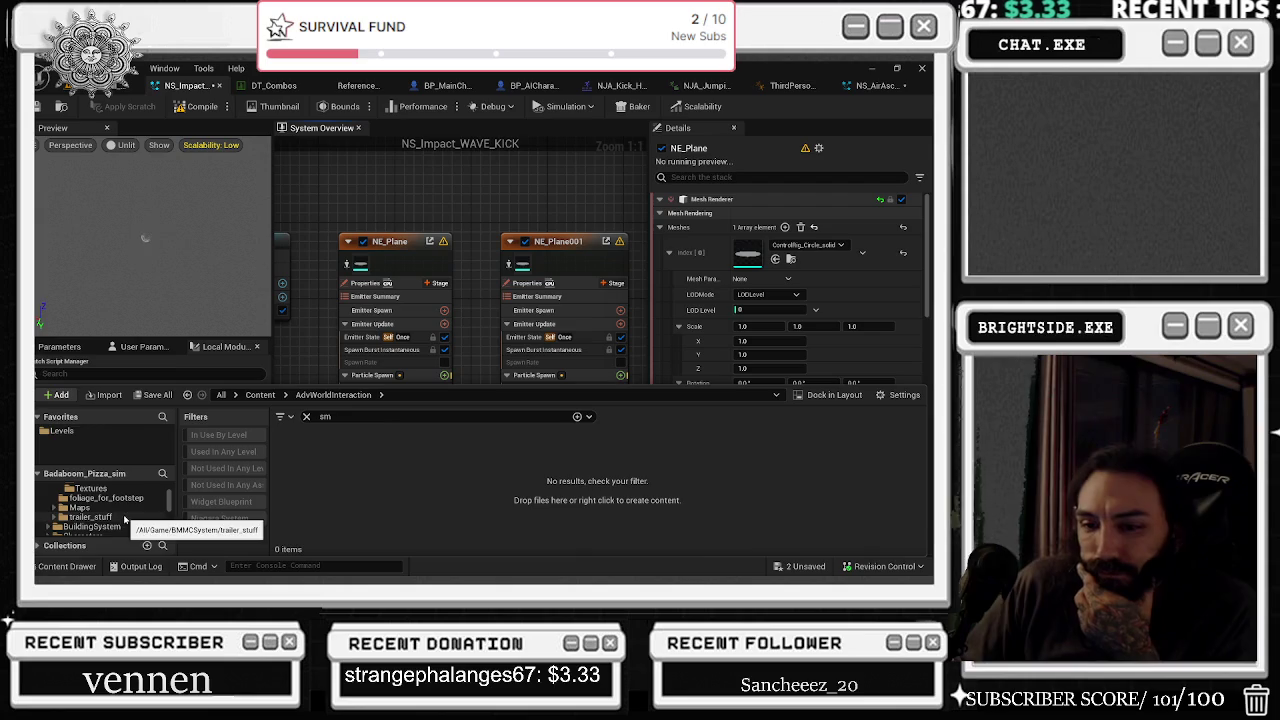
pyautogui.click(458, 168)
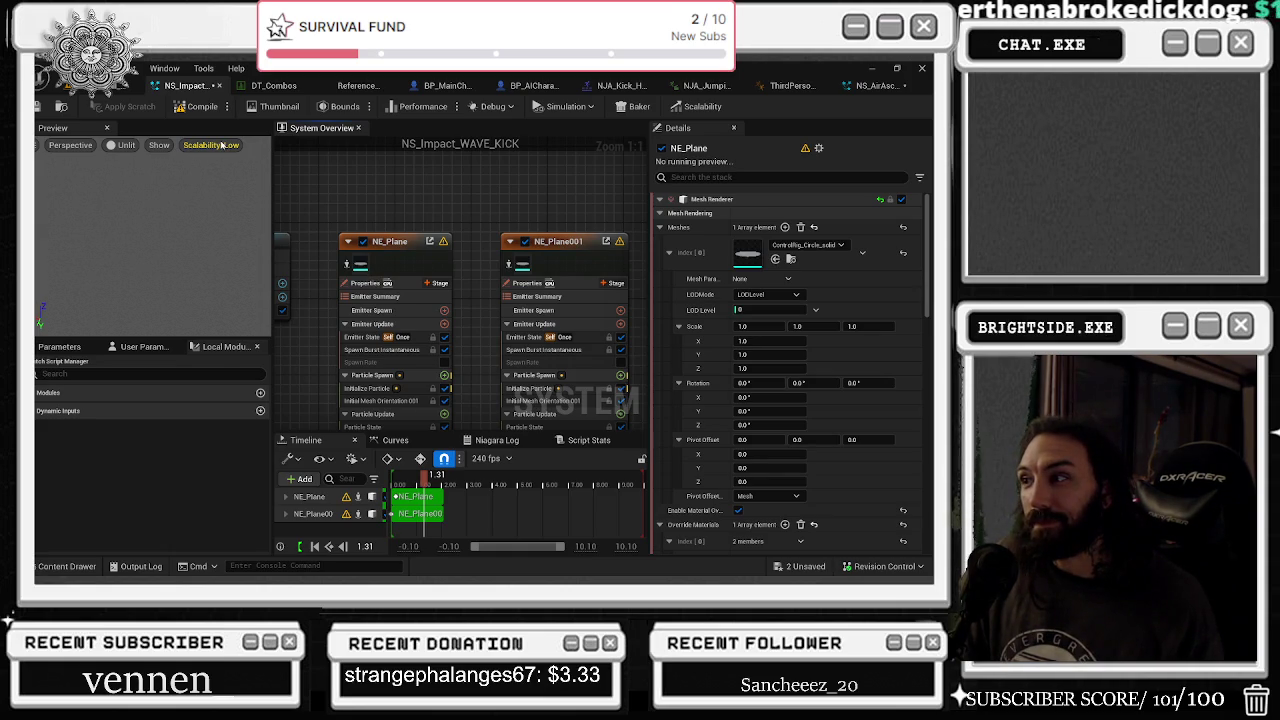
# - Redo the Change Gradient Stop Color edits several times, then show NE_Plane's SM_Plane mesh renderer
pyautogui.click(537, 301)
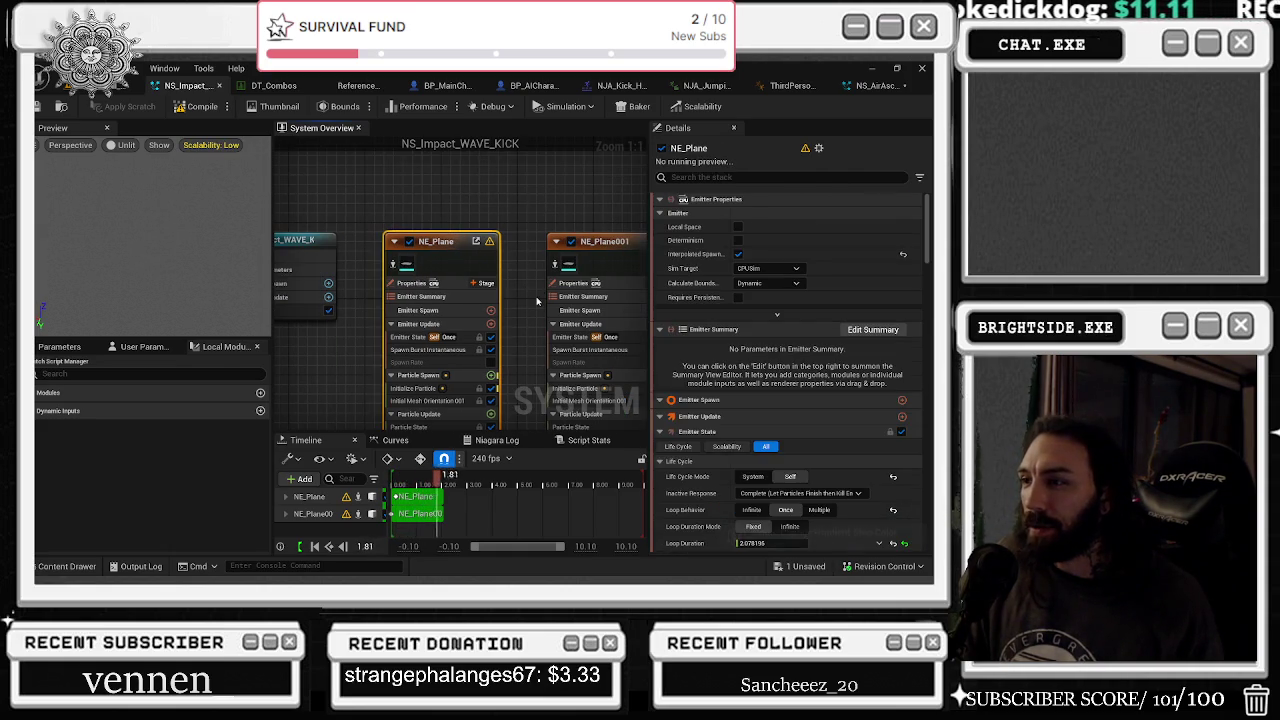
pyautogui.click(108, 68)
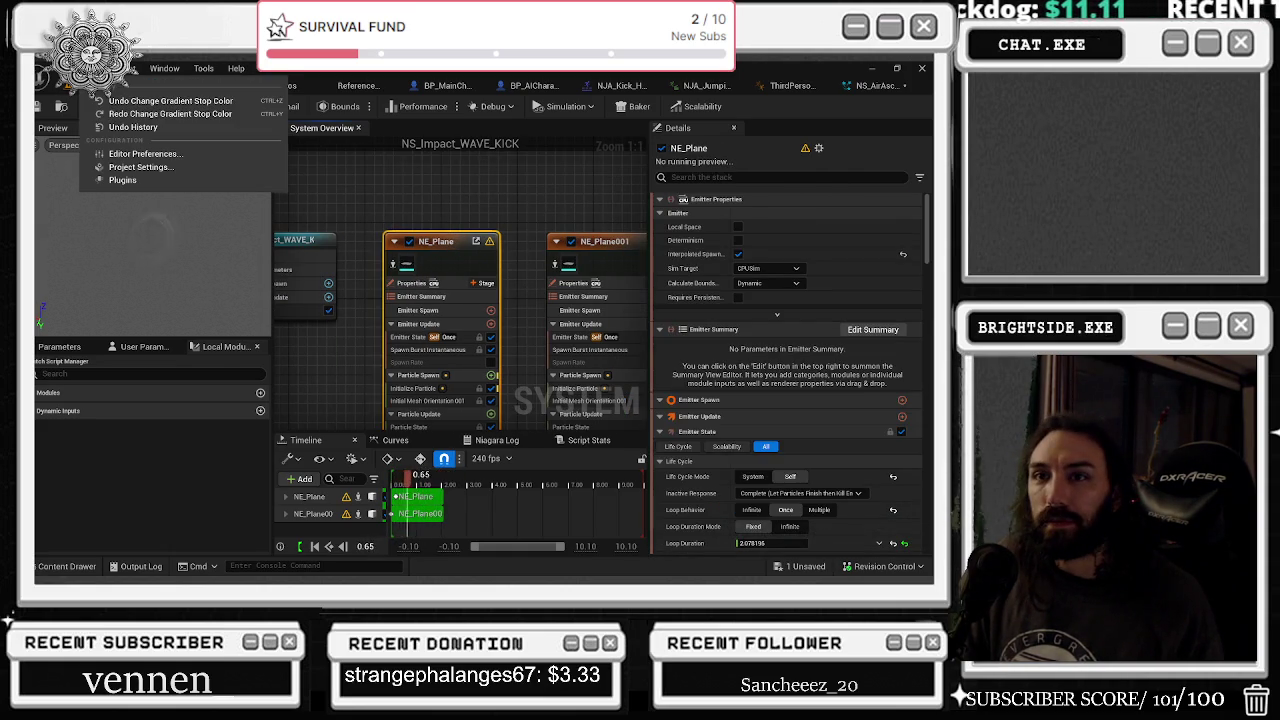
pyautogui.click(99, 116)
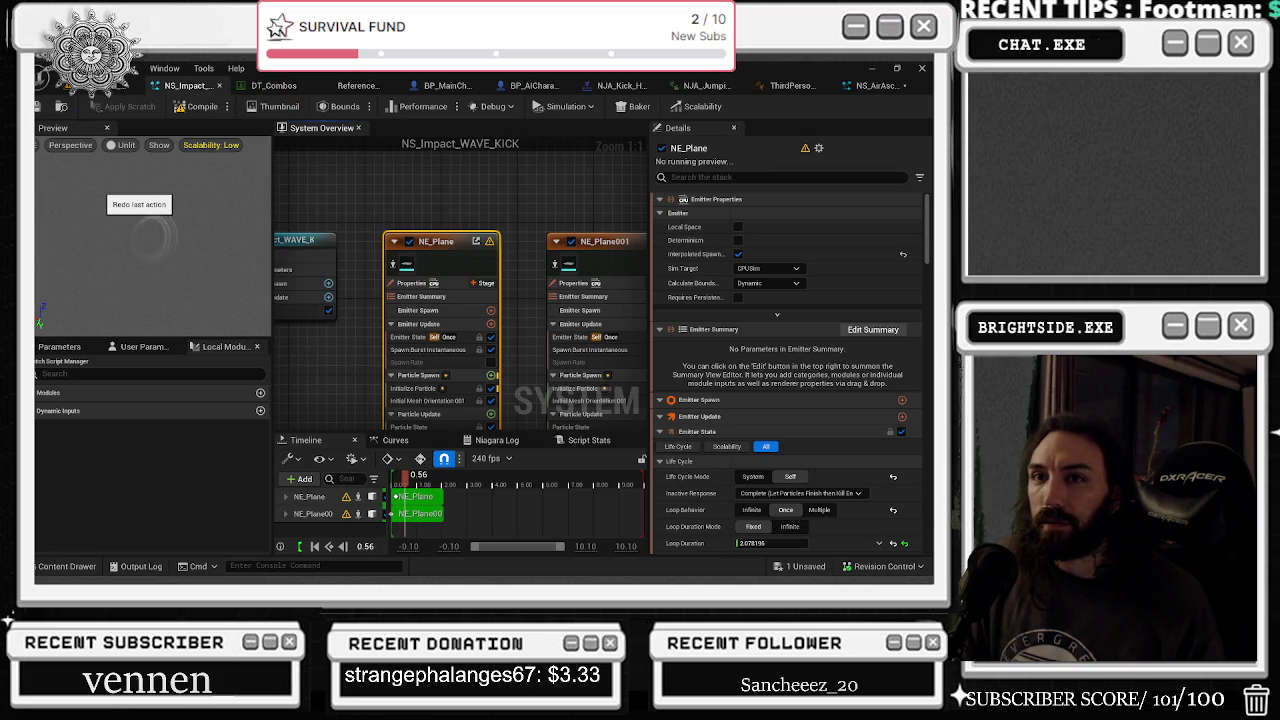
pyautogui.click(110, 68)
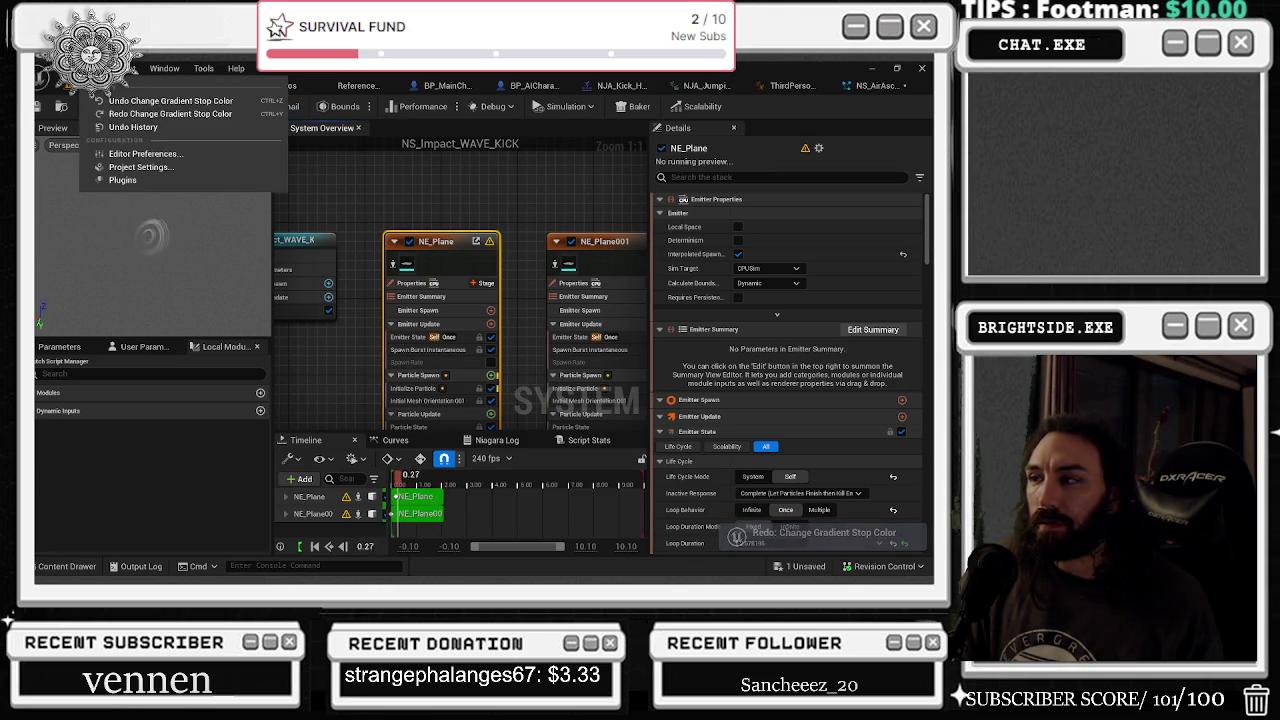
pyautogui.click(99, 114)
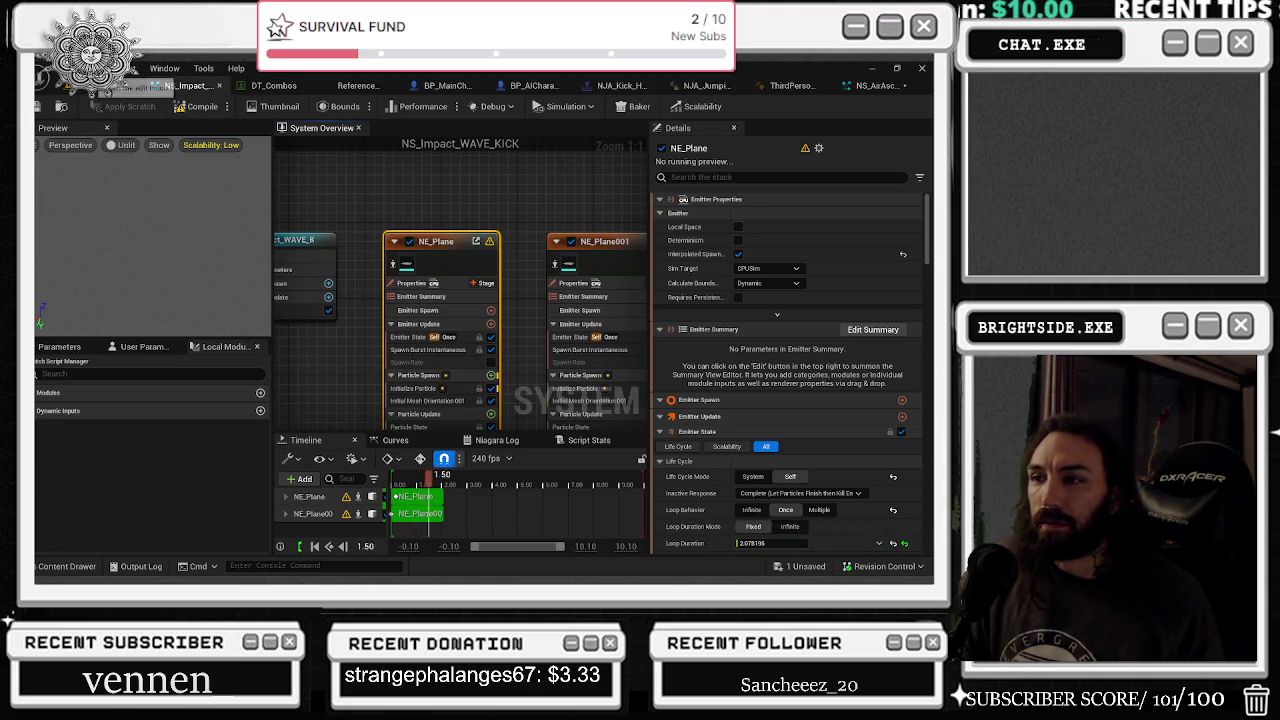
pyautogui.click(110, 68)
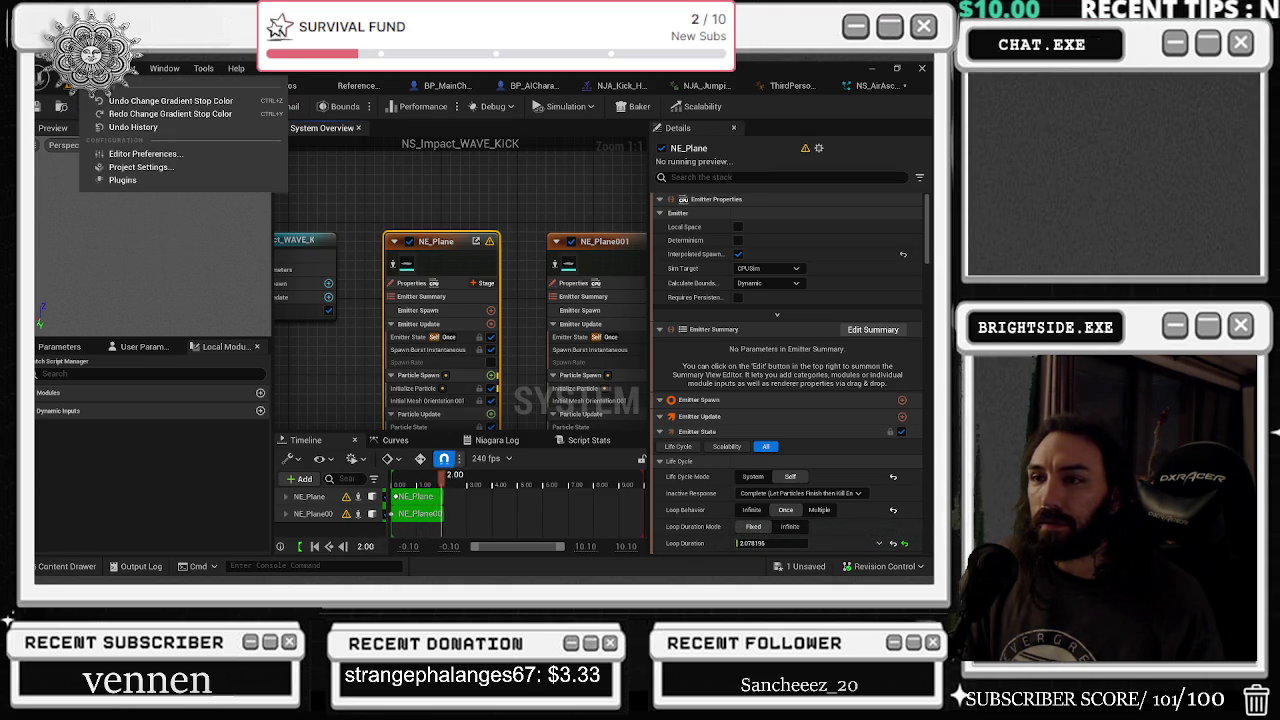
pyautogui.click(85, 118)
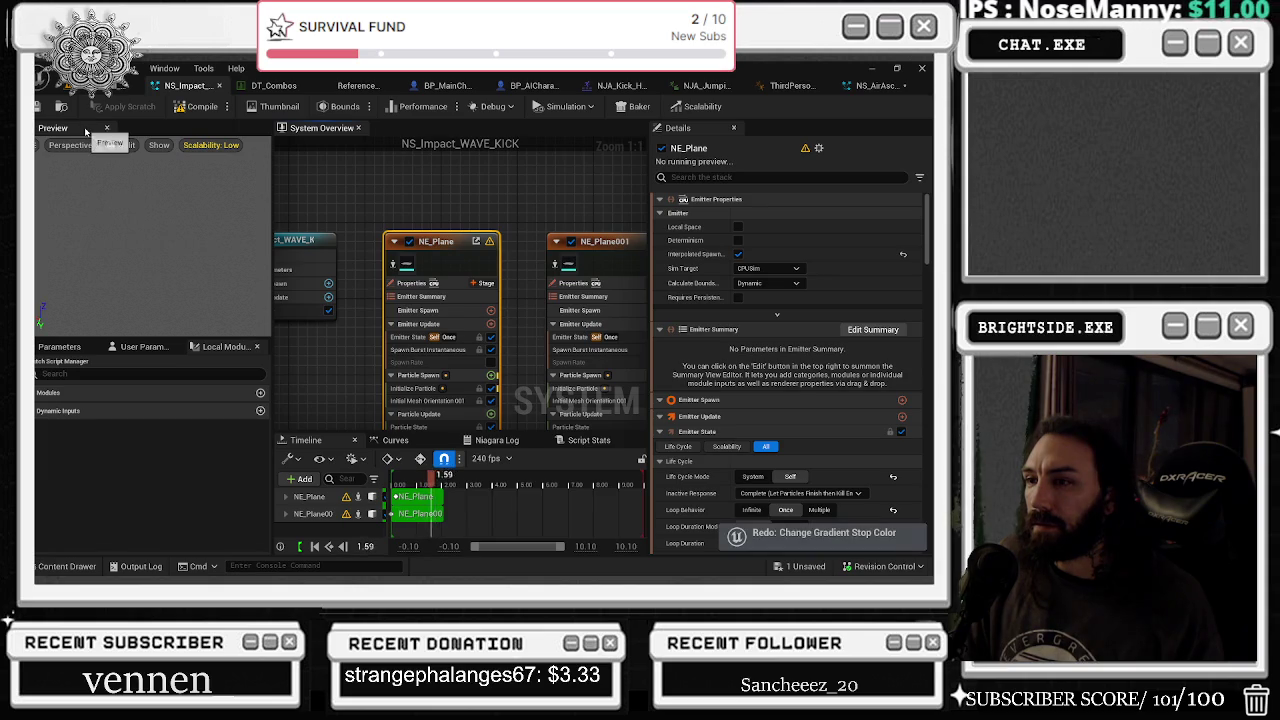
pyautogui.click(110, 68)
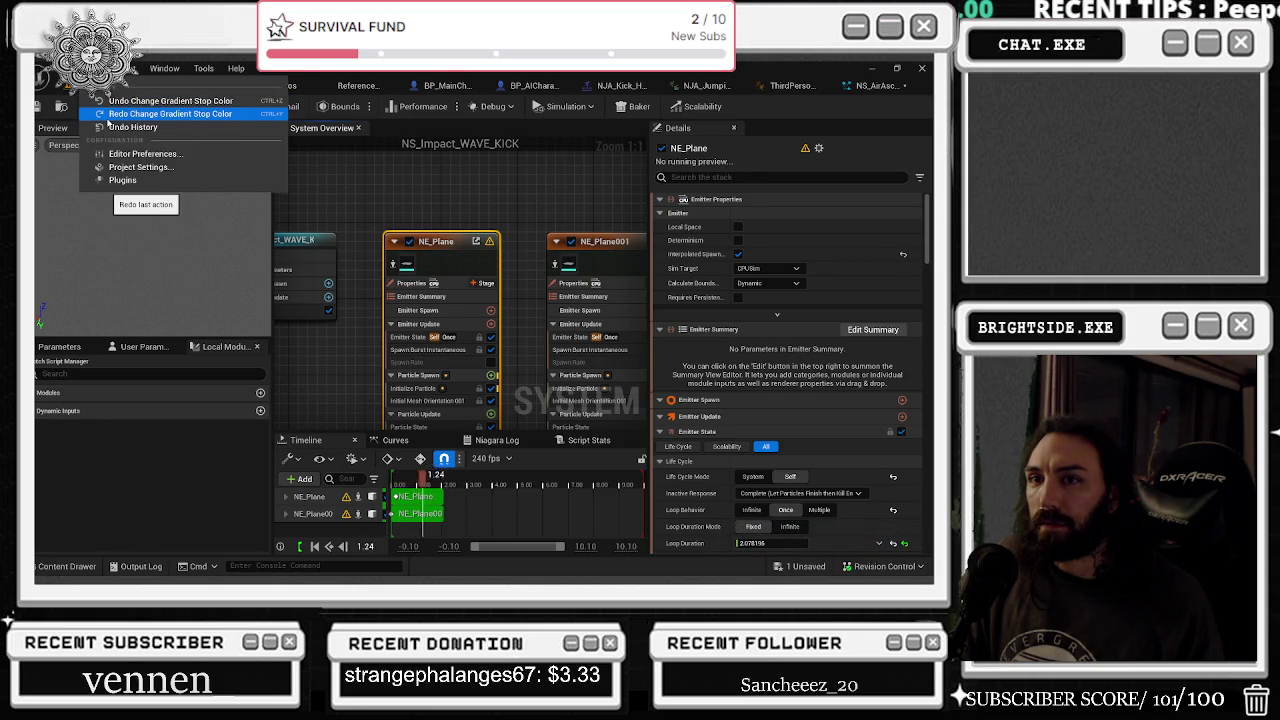
pyautogui.click(107, 118)
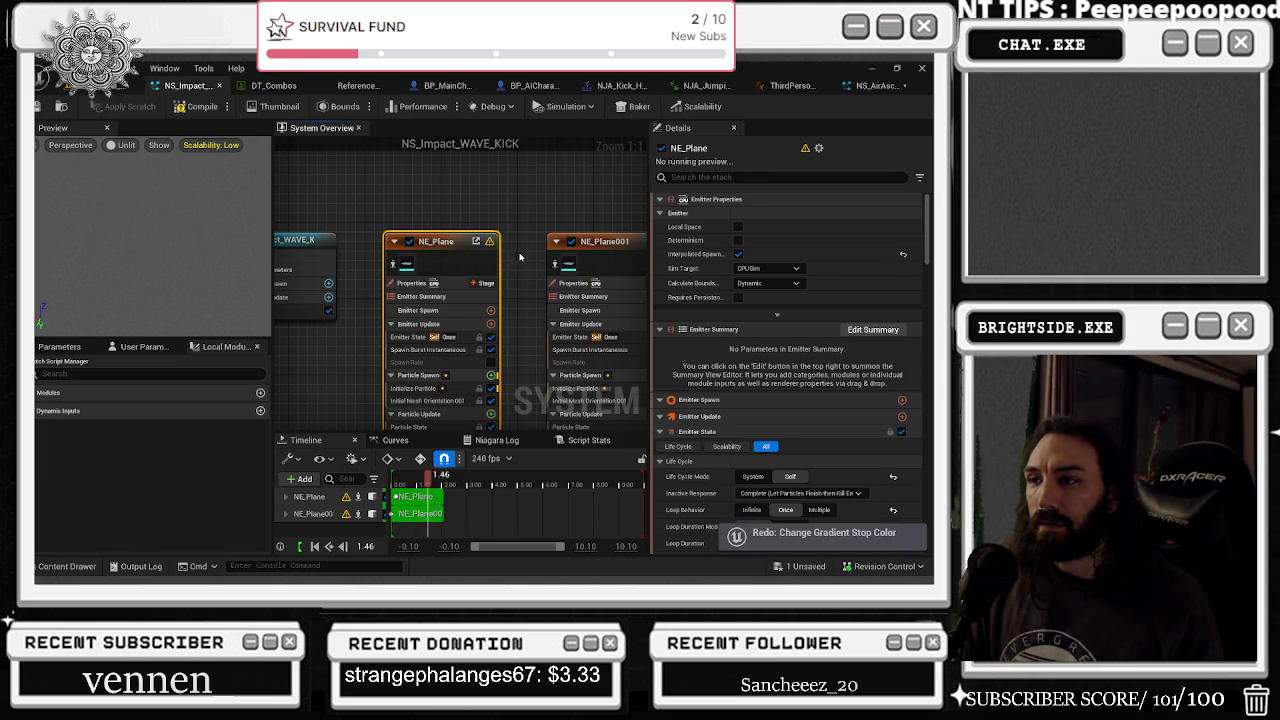
pyautogui.click(110, 68)
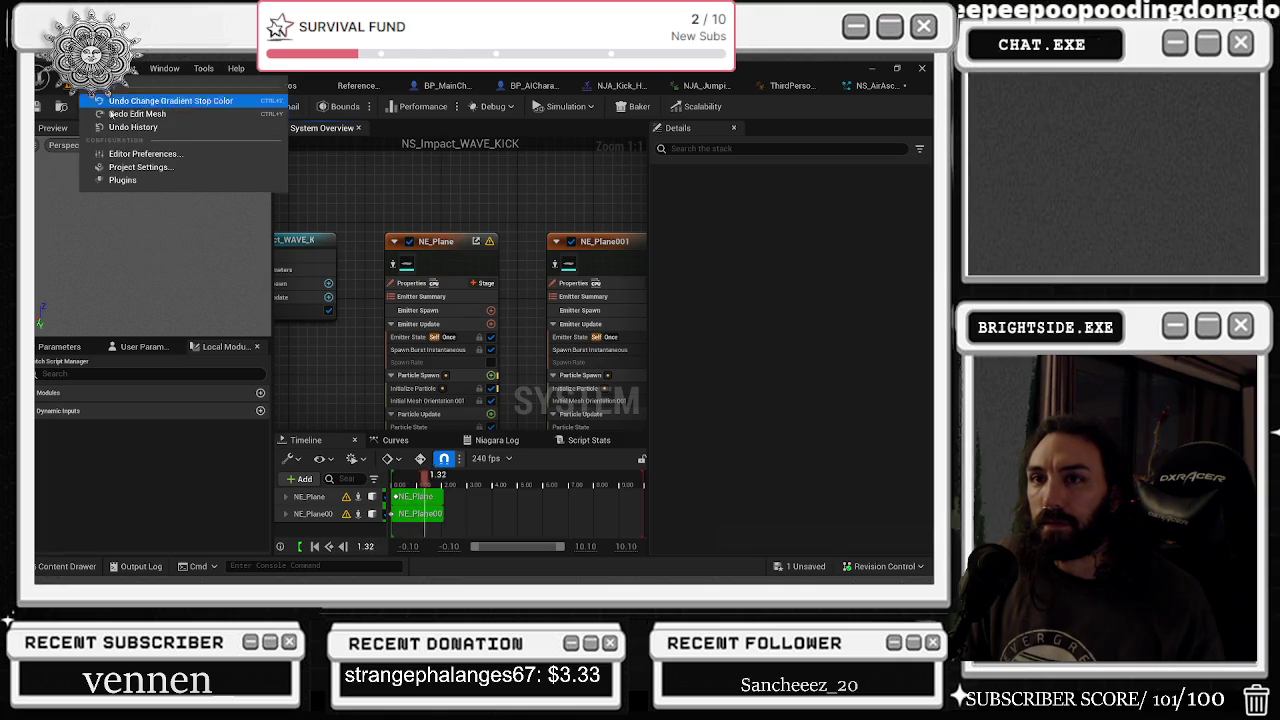
pyautogui.click(118, 127)
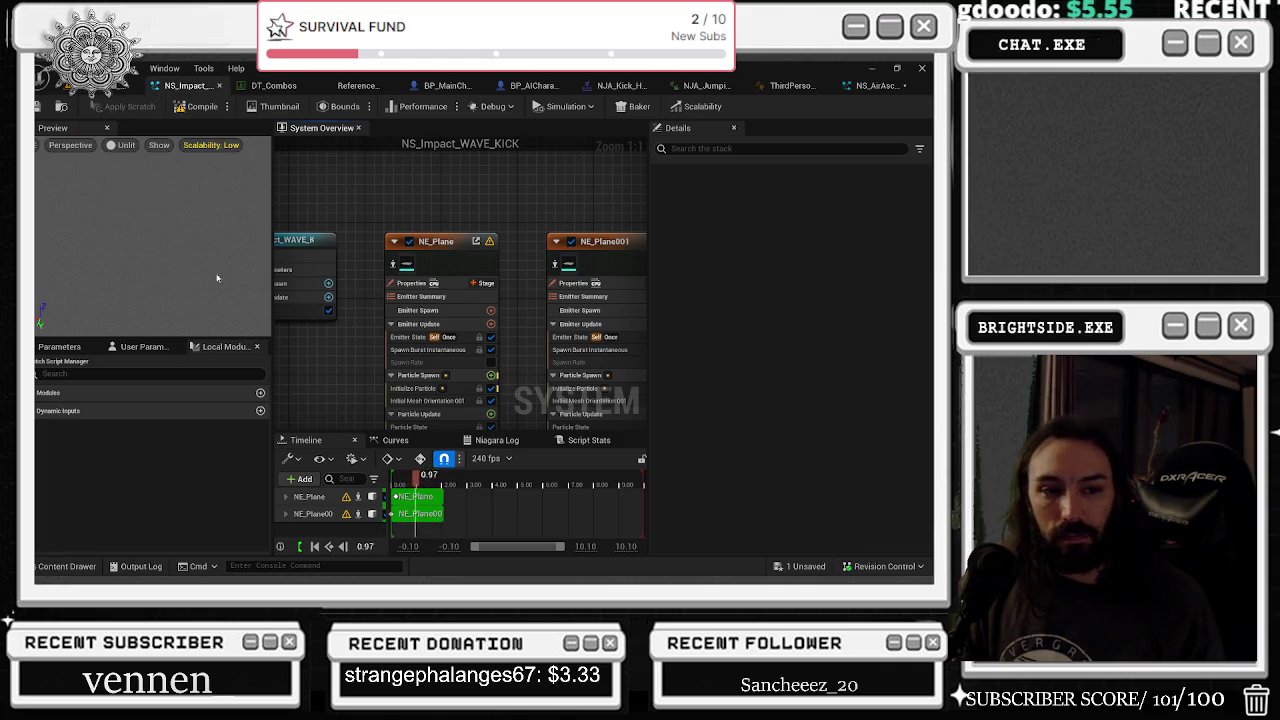
pyautogui.click(431, 266)
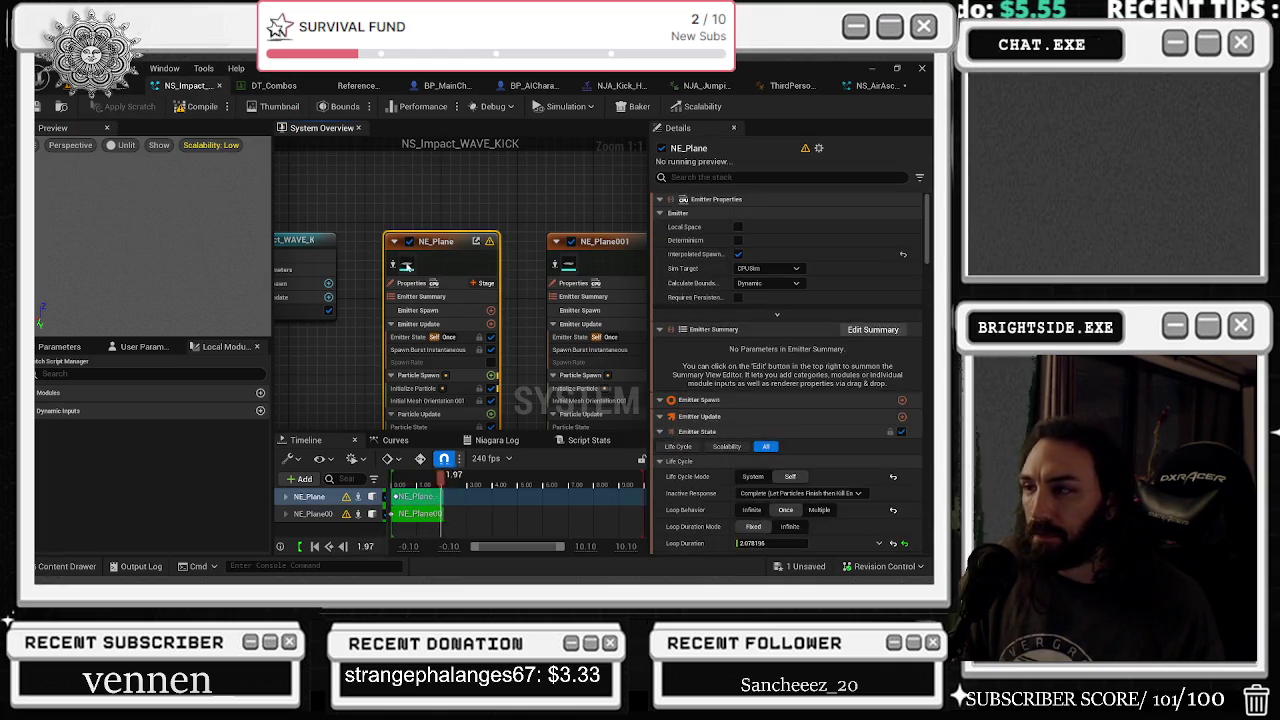
# - Check NE_Plane001's mesh renderer, then show NE_Plane's properties: looping Once, 2.078195 duration
pyautogui.click(567, 266)
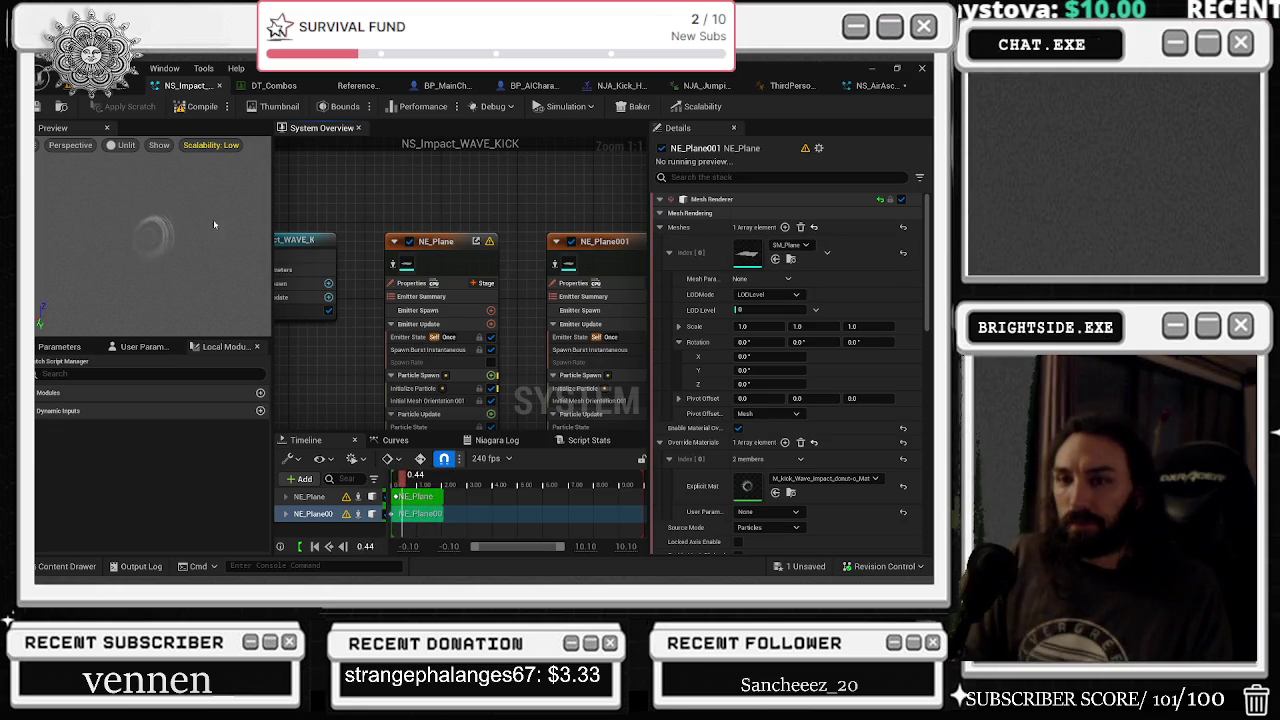
pyautogui.click(99, 220)
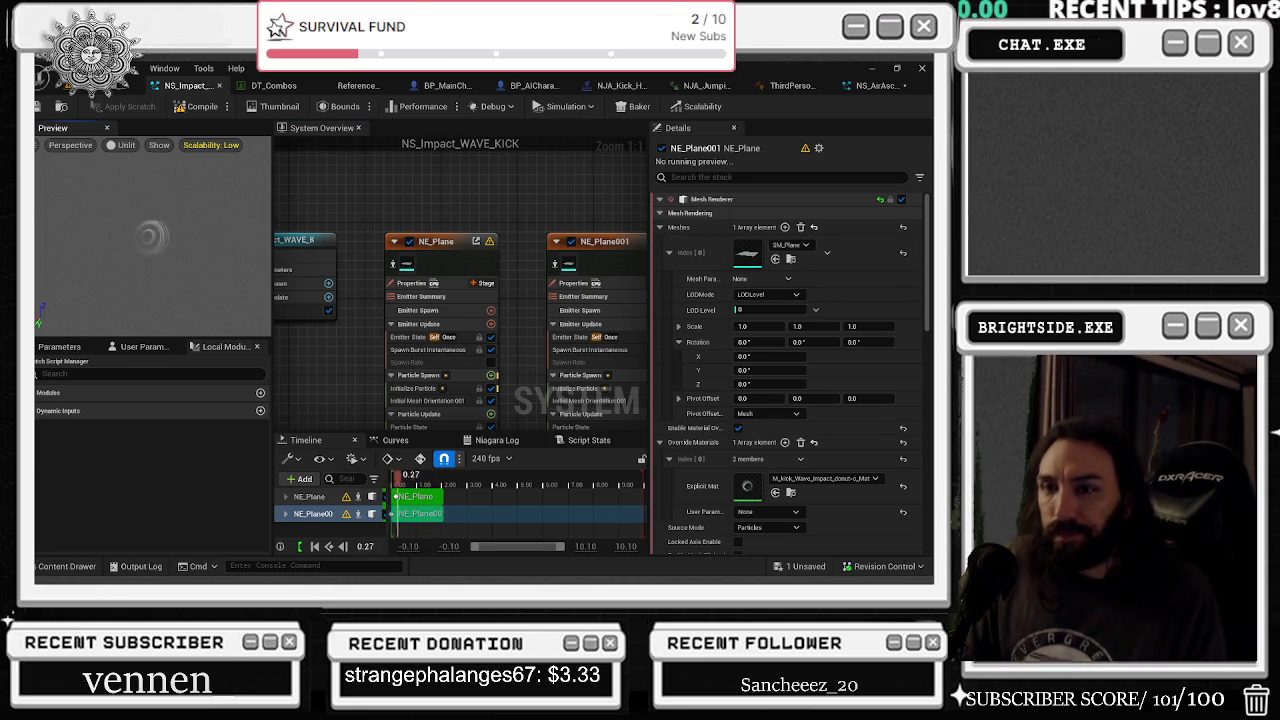
pyautogui.click(445, 250)
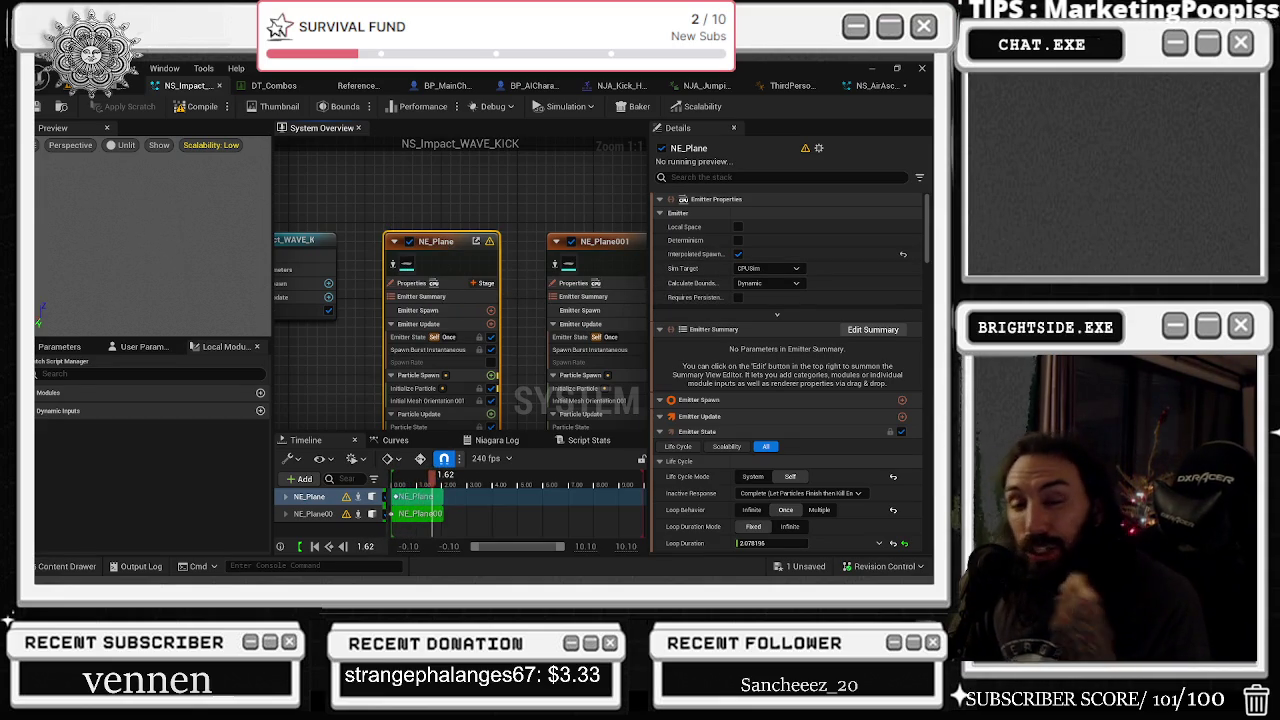
pyautogui.click(118, 145)
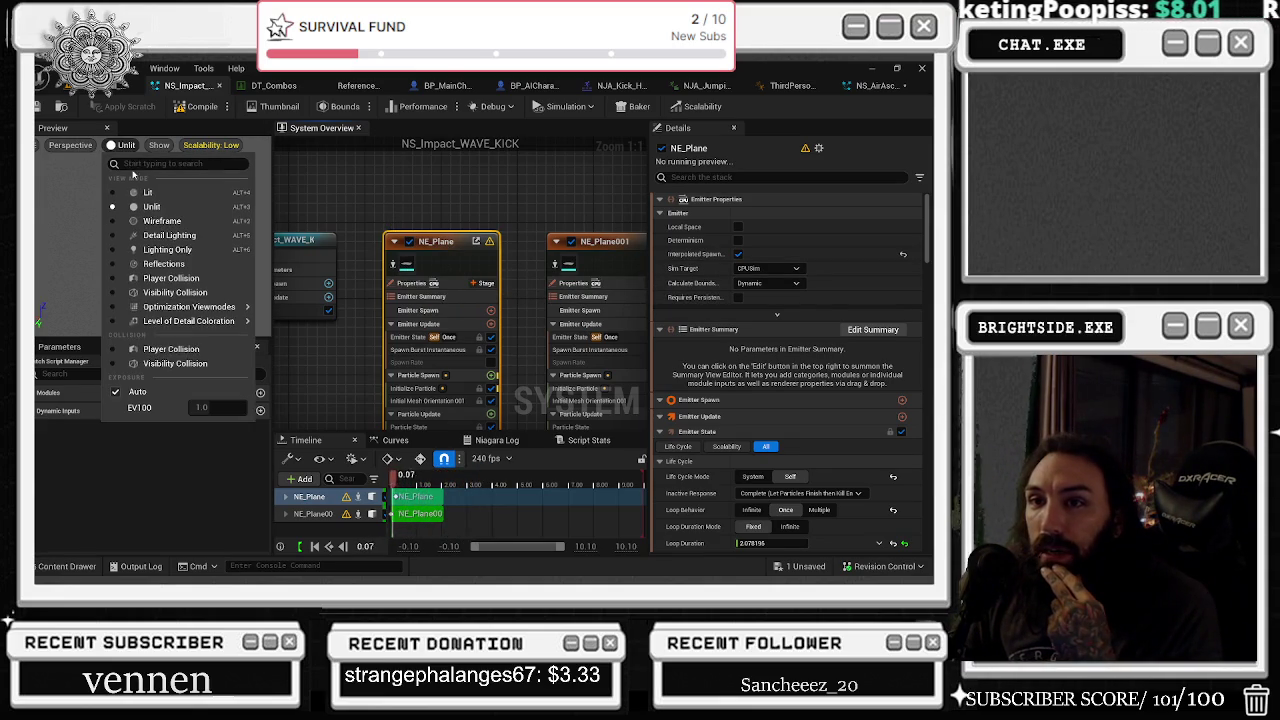
# - Switch the preview to lit shading and raise scalability from Low to Medium, then High
pyautogui.click(160, 191)
pyautogui.click(168, 216)
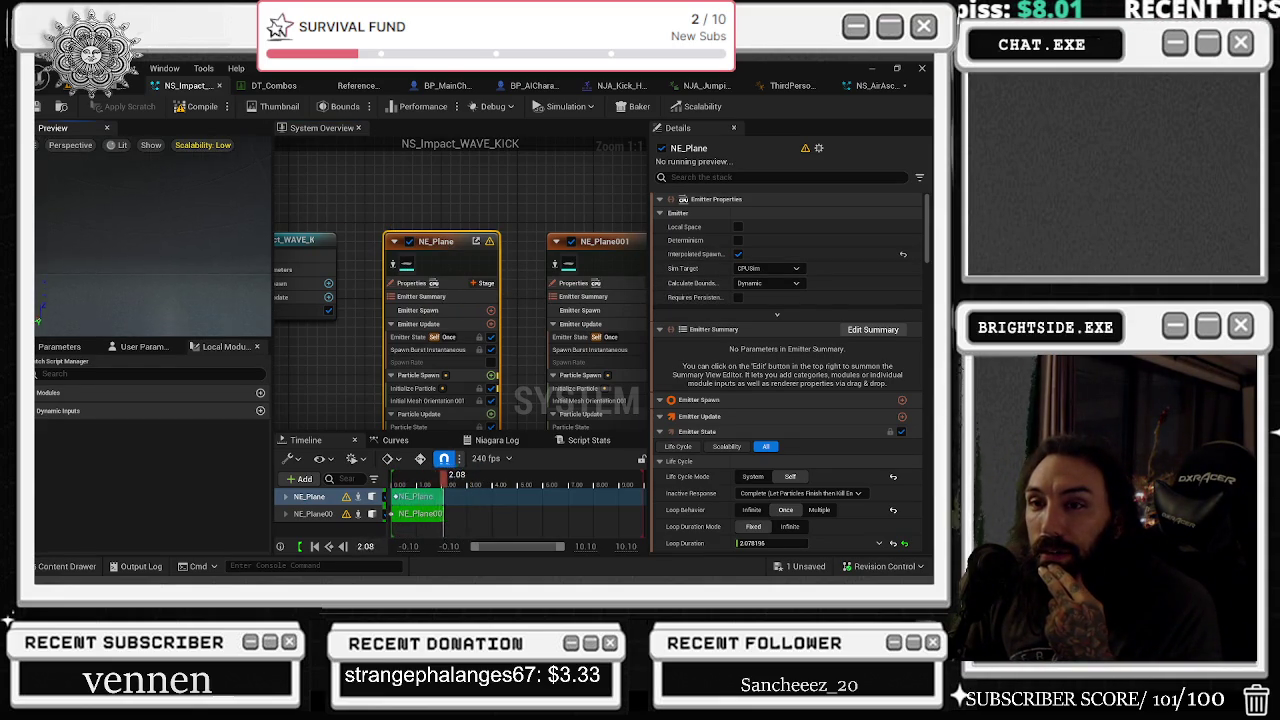
pyautogui.click(196, 145)
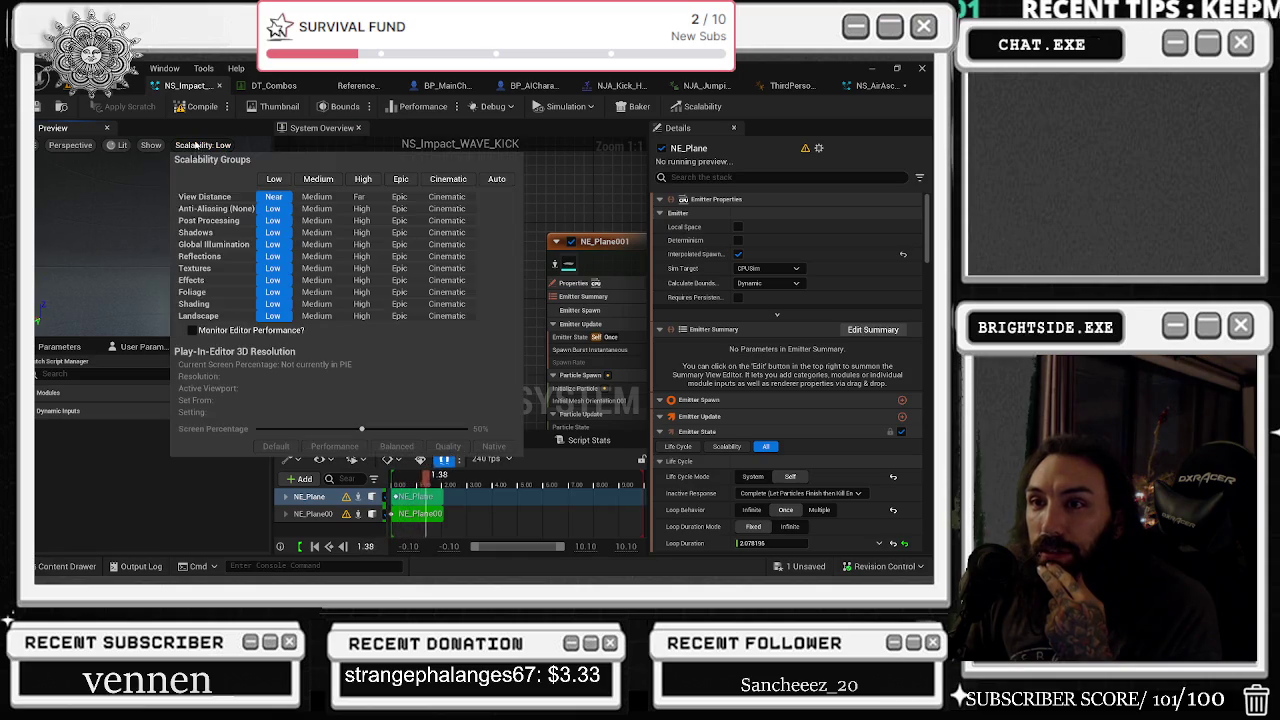
pyautogui.click(318, 179)
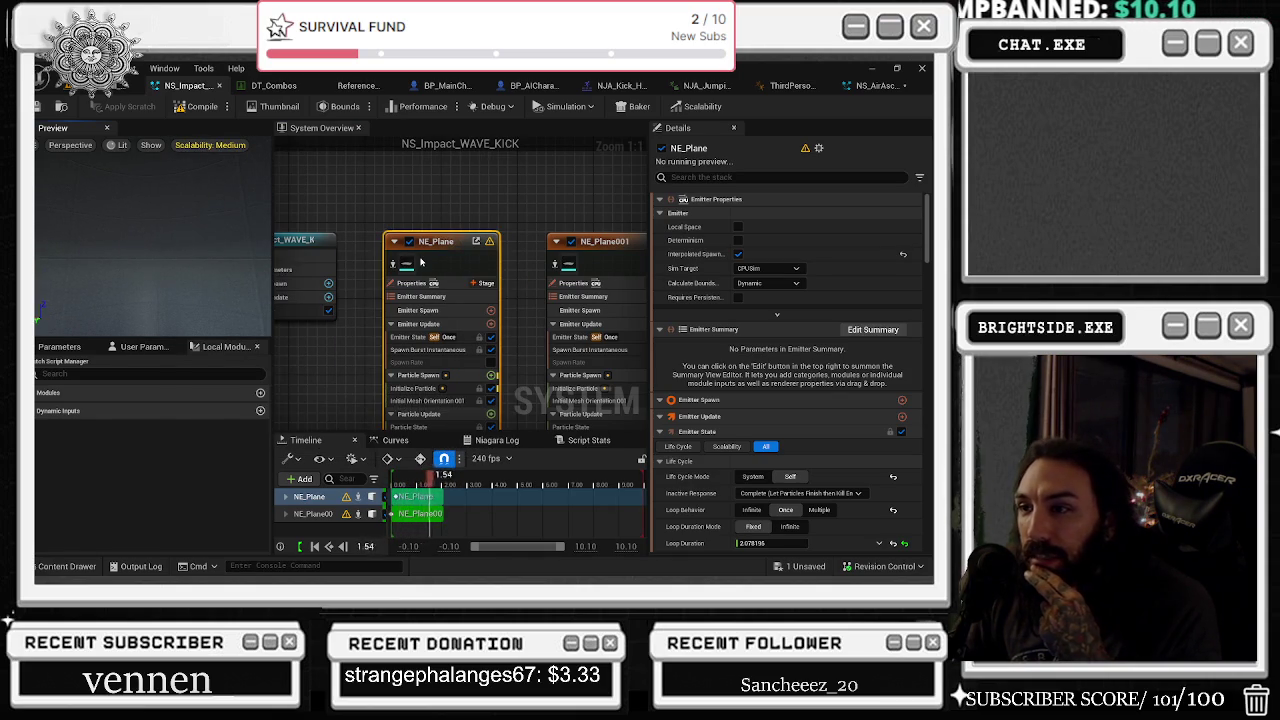
pyautogui.click(208, 145)
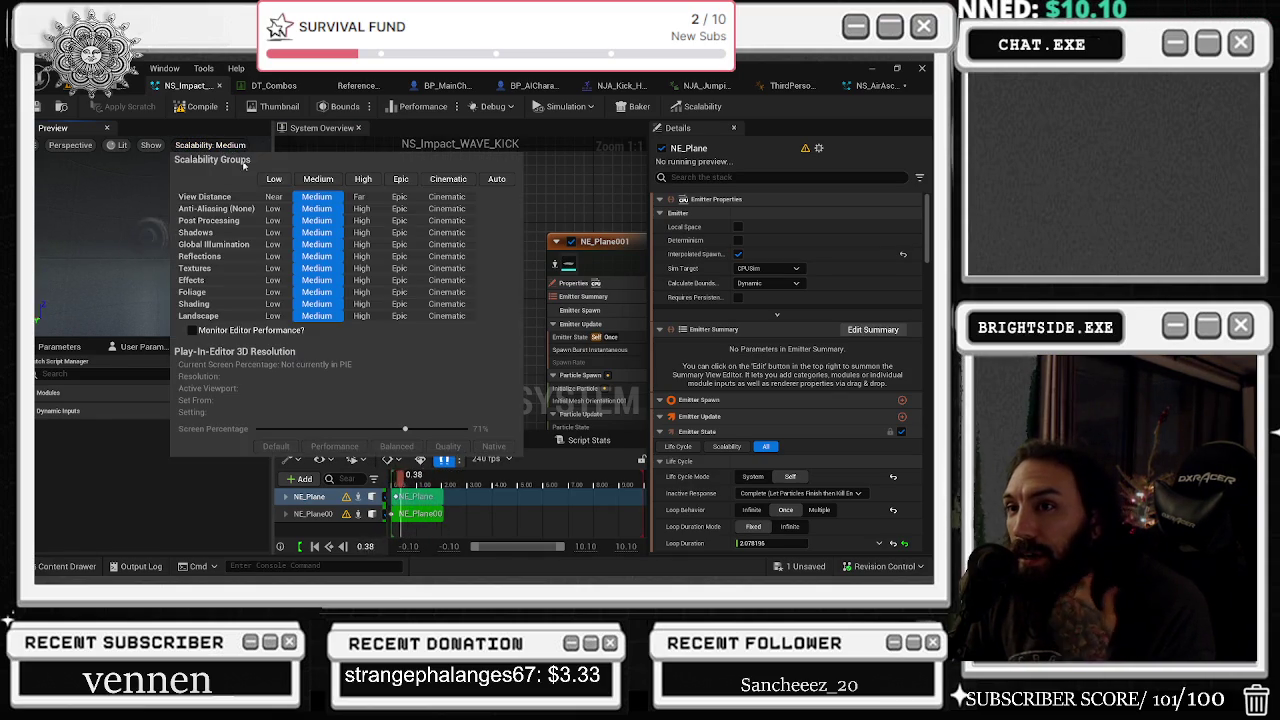
pyautogui.click(362, 179)
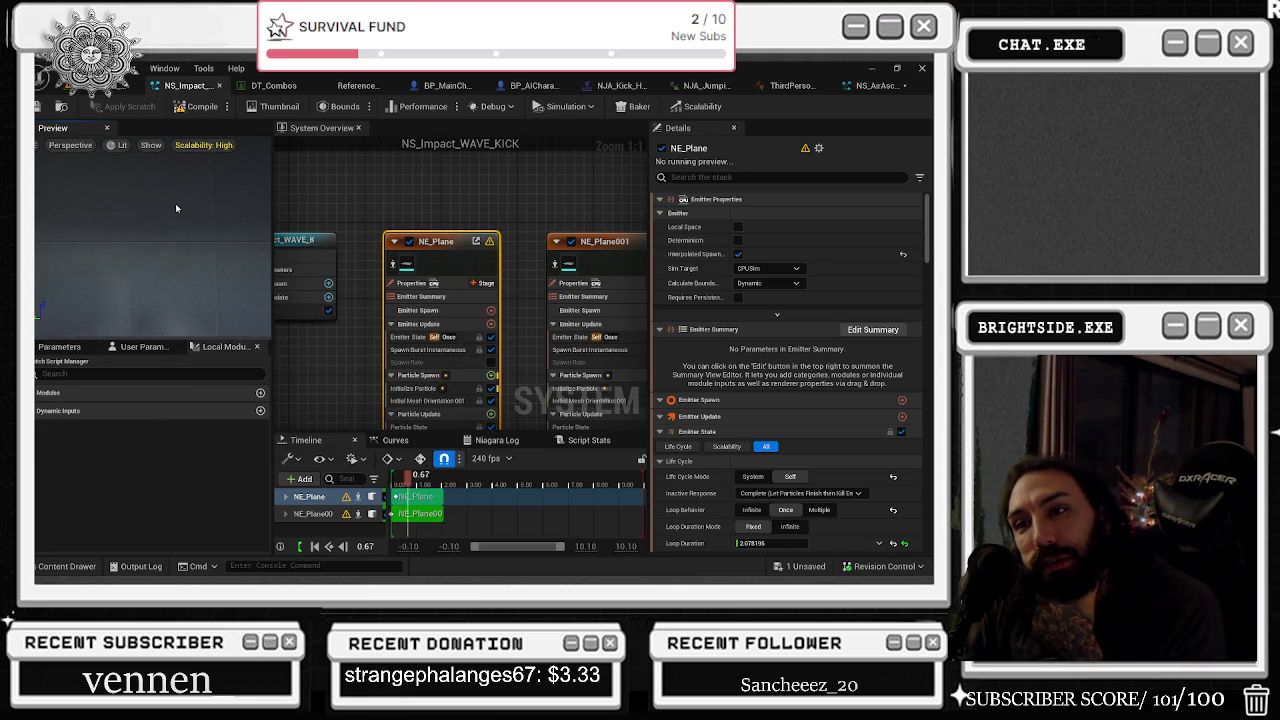
pyautogui.click(416, 229)
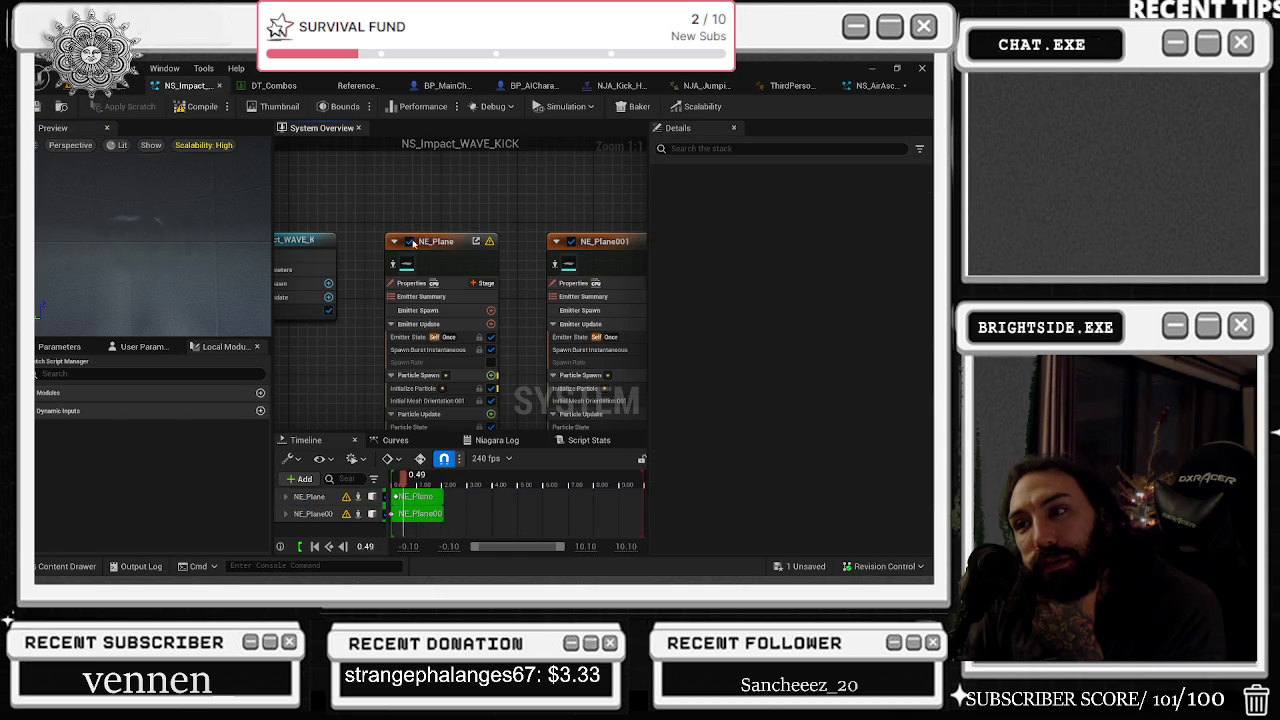
# - View NE_Plane001 alone in Unlit preview mode, then re-enable NE_Plane
pyautogui.click(410, 241)
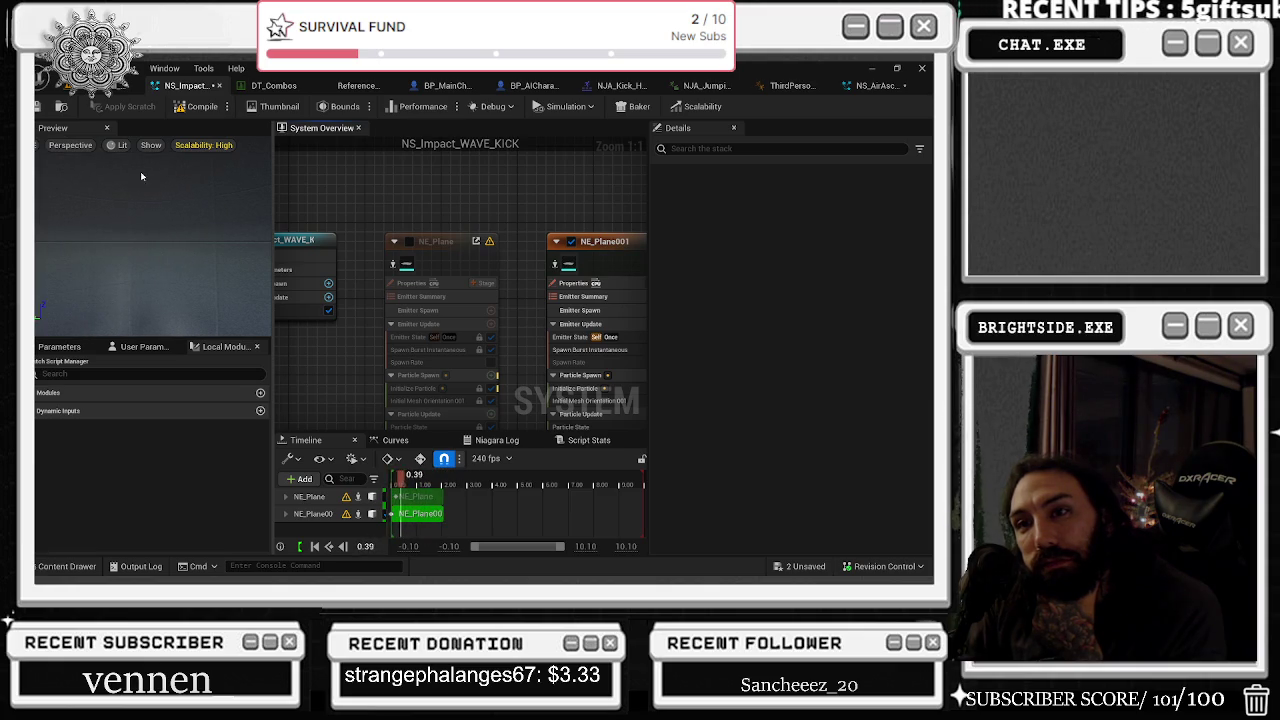
pyautogui.click(117, 145)
pyautogui.click(145, 207)
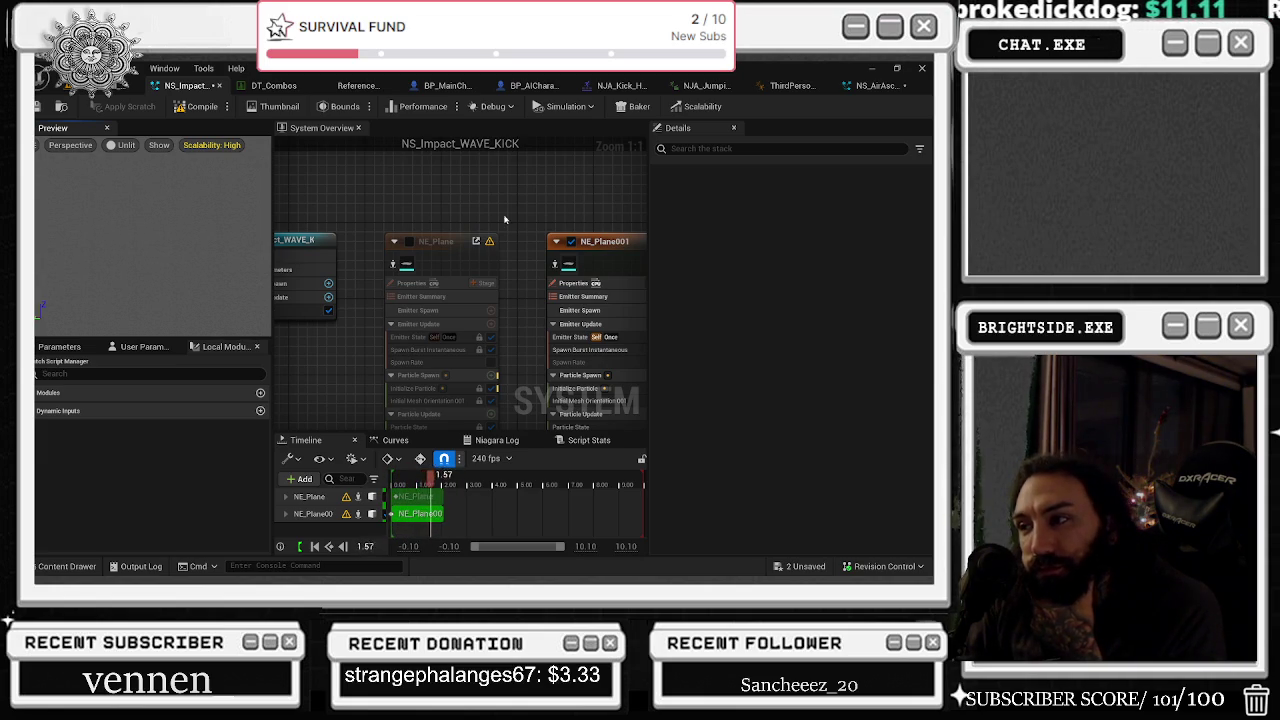
pyautogui.click(352, 205)
pyautogui.press('Home')
pyautogui.click(343, 215)
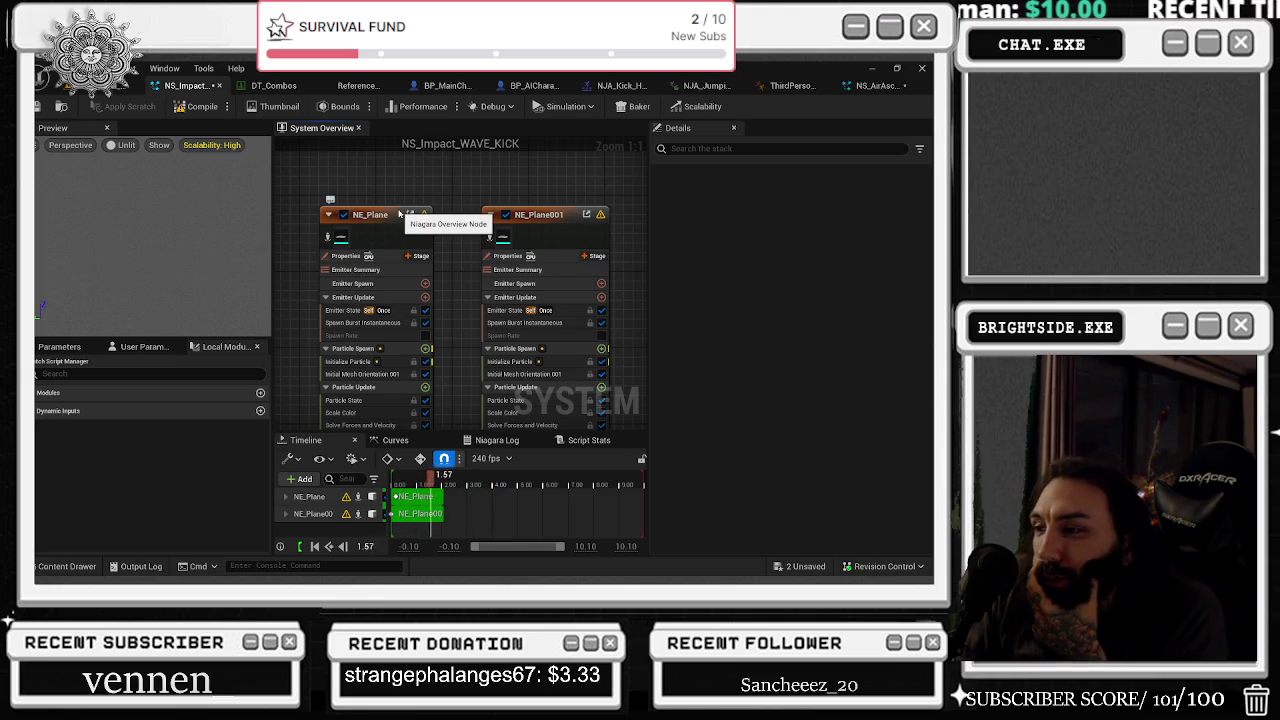
# - Toggle NE_Plane001 off and back on, then open NE_Plane's mesh renderer settings
pyautogui.click(506, 214)
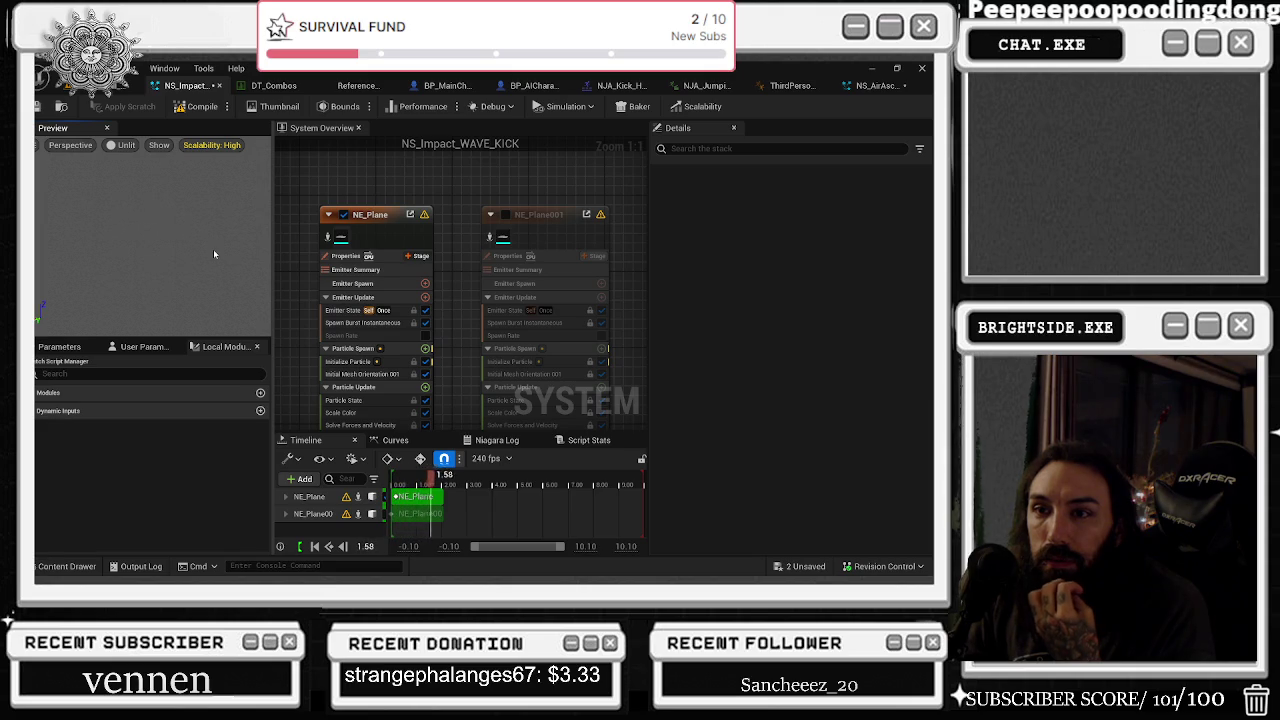
pyautogui.click(505, 215)
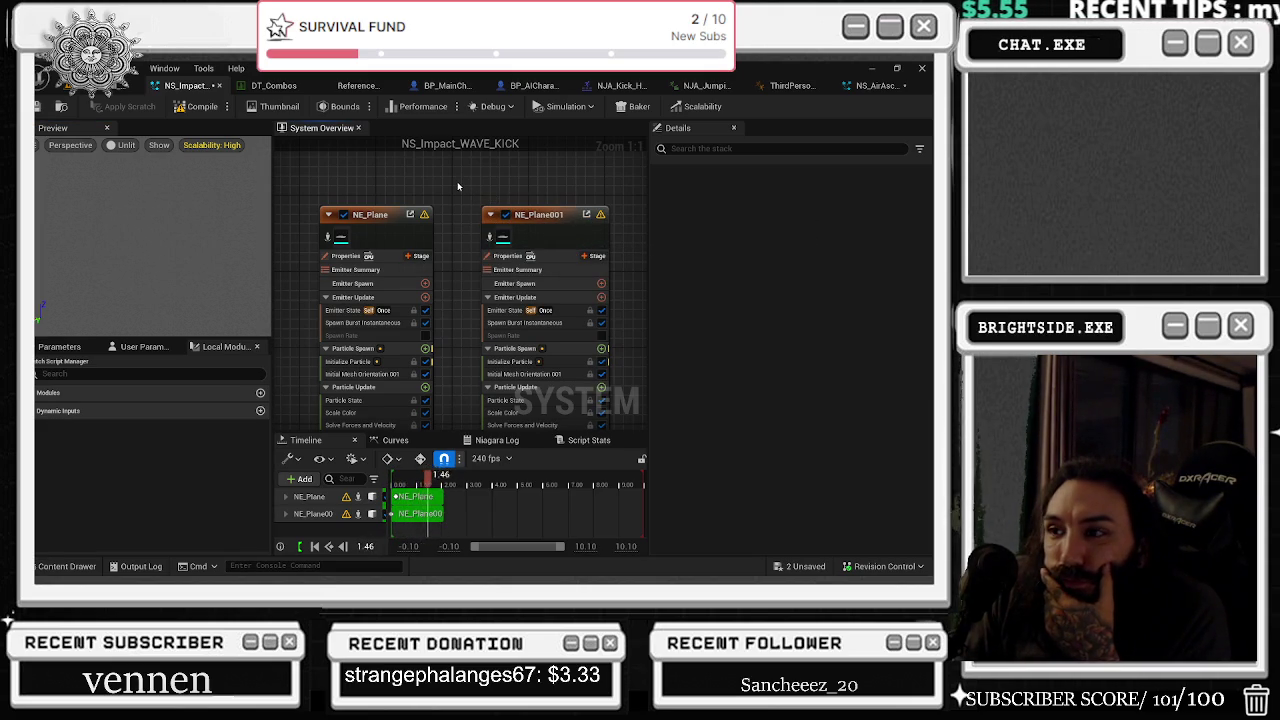
pyautogui.click(150, 230)
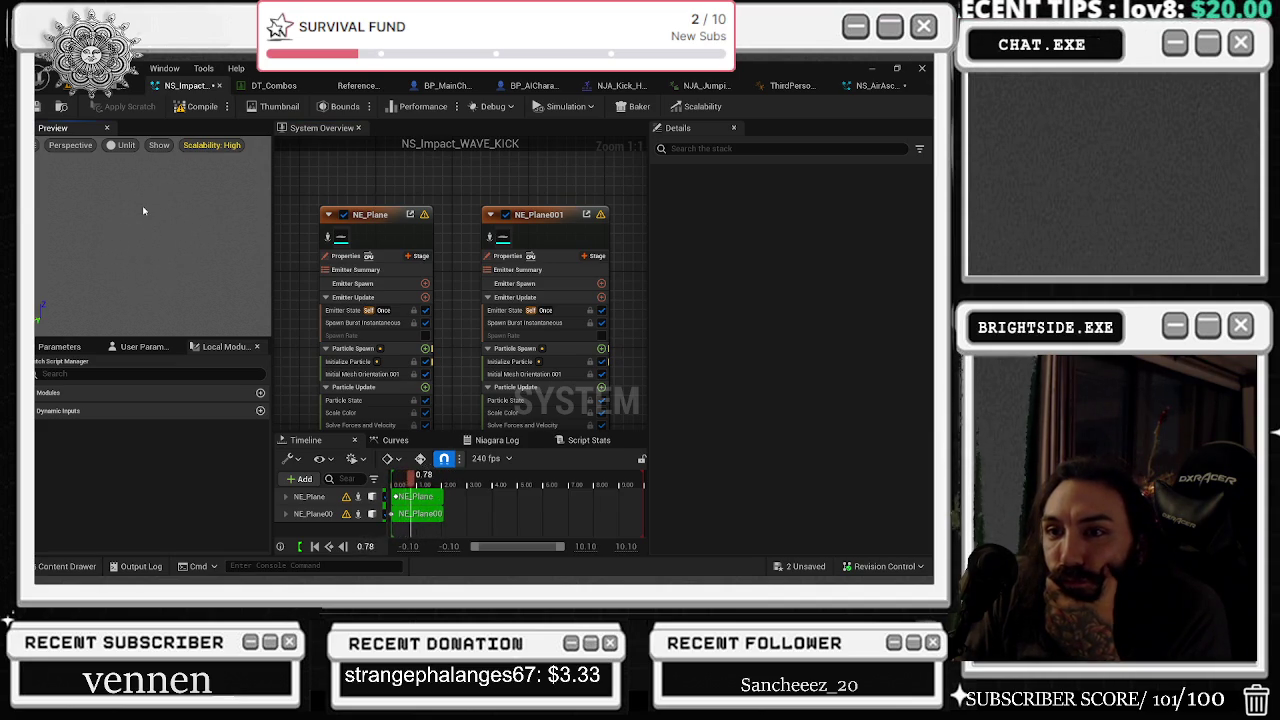
pyautogui.moveTo(466, 280); pyautogui.dragTo(457, 220)
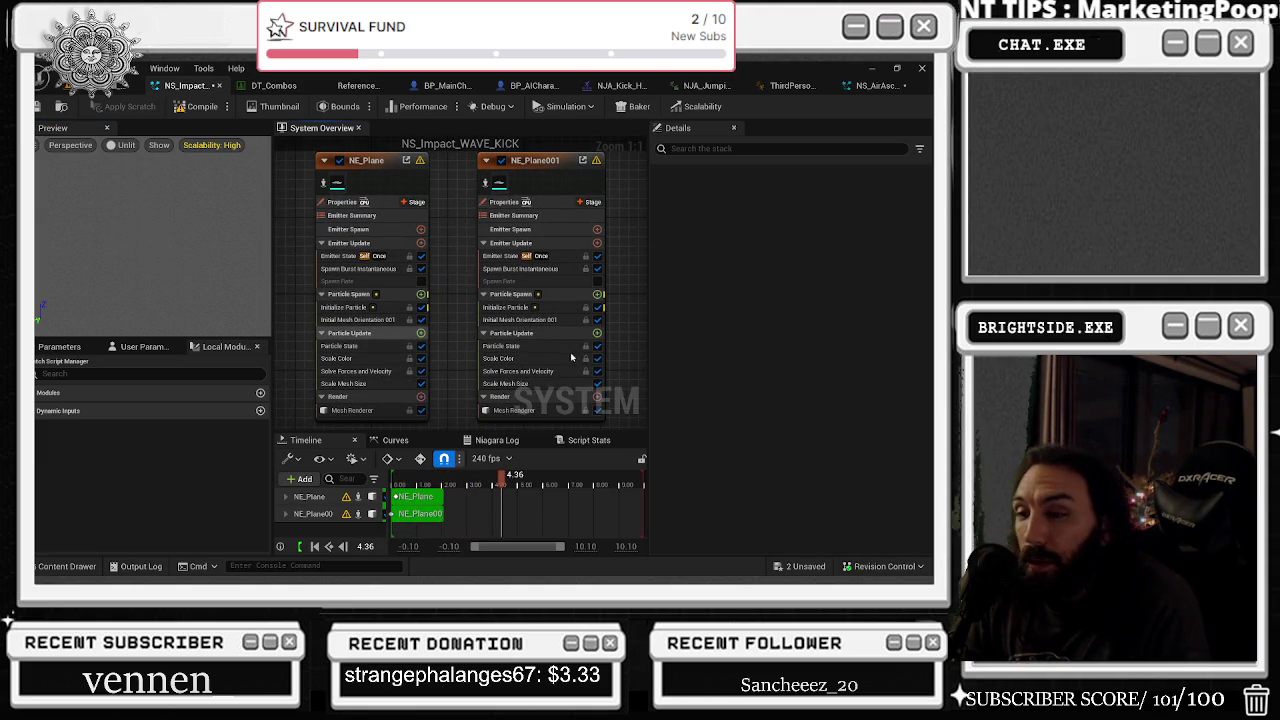
pyautogui.click(352, 410)
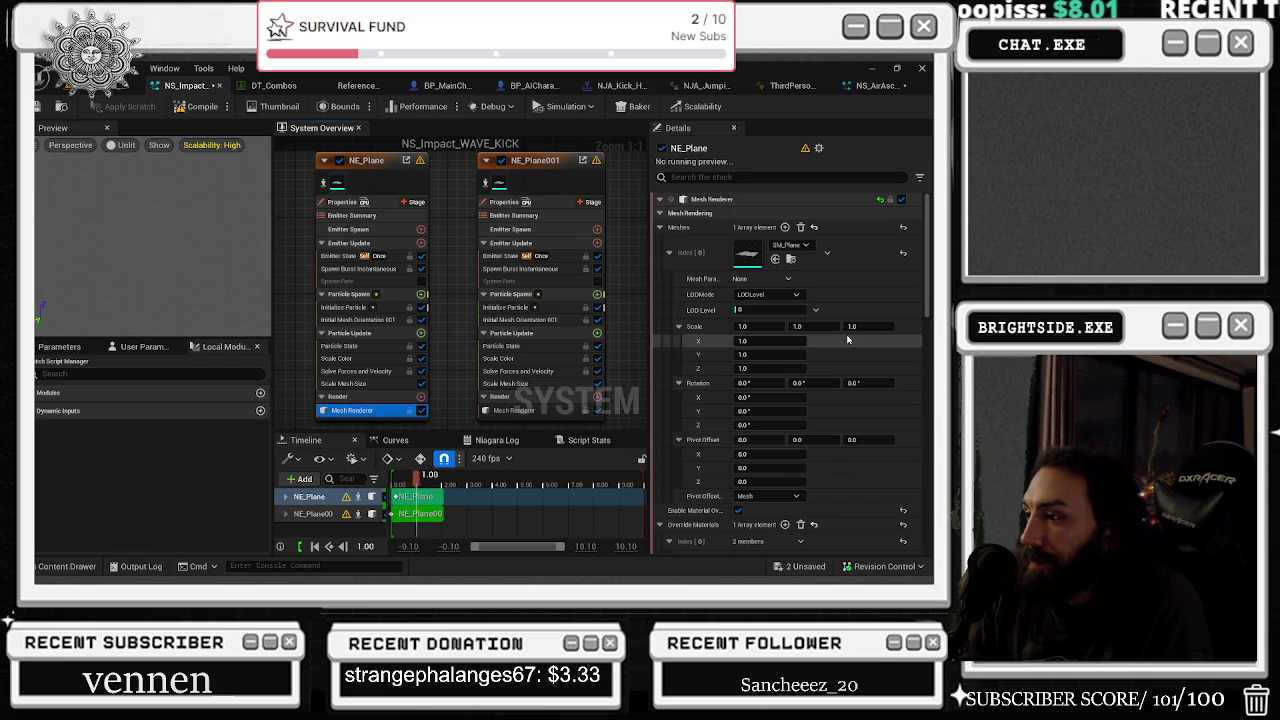
# - Keep NE_Plane's mesh renderer facing mode at Default and pivot offset space at Mesh
pyautogui.scroll(-5, 805, 350)
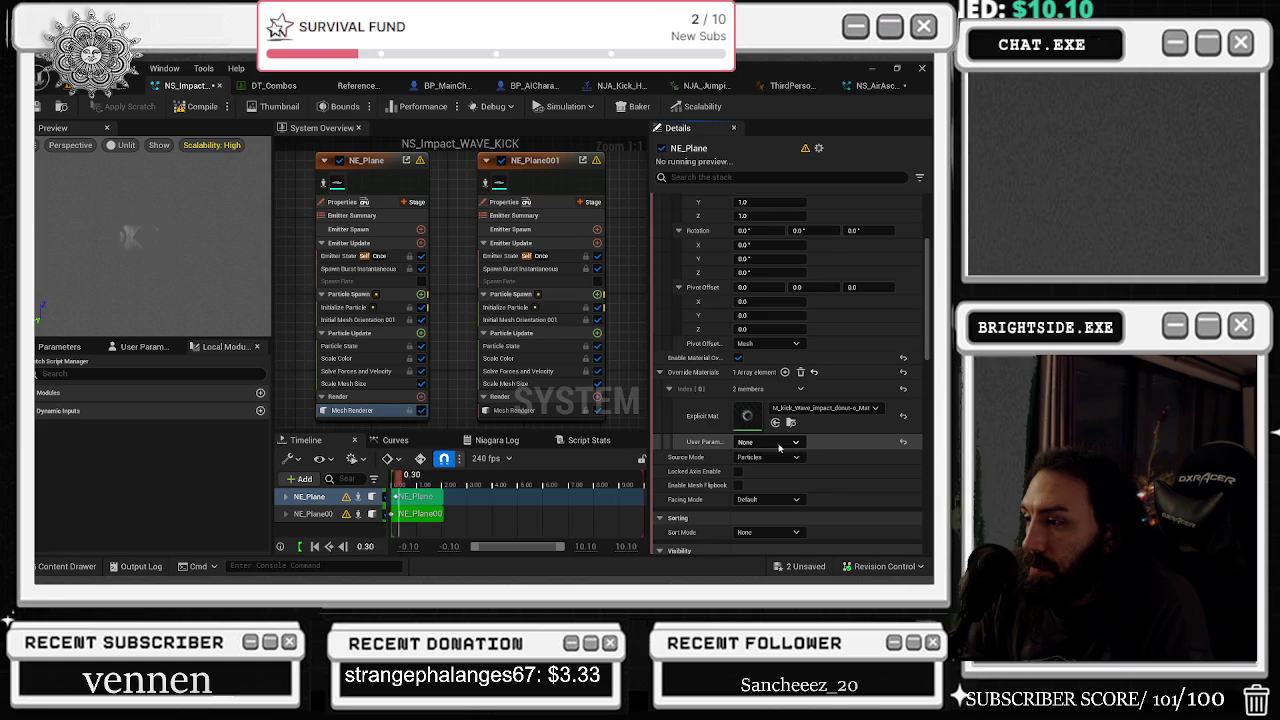
pyautogui.click(784, 499)
pyautogui.click(784, 510)
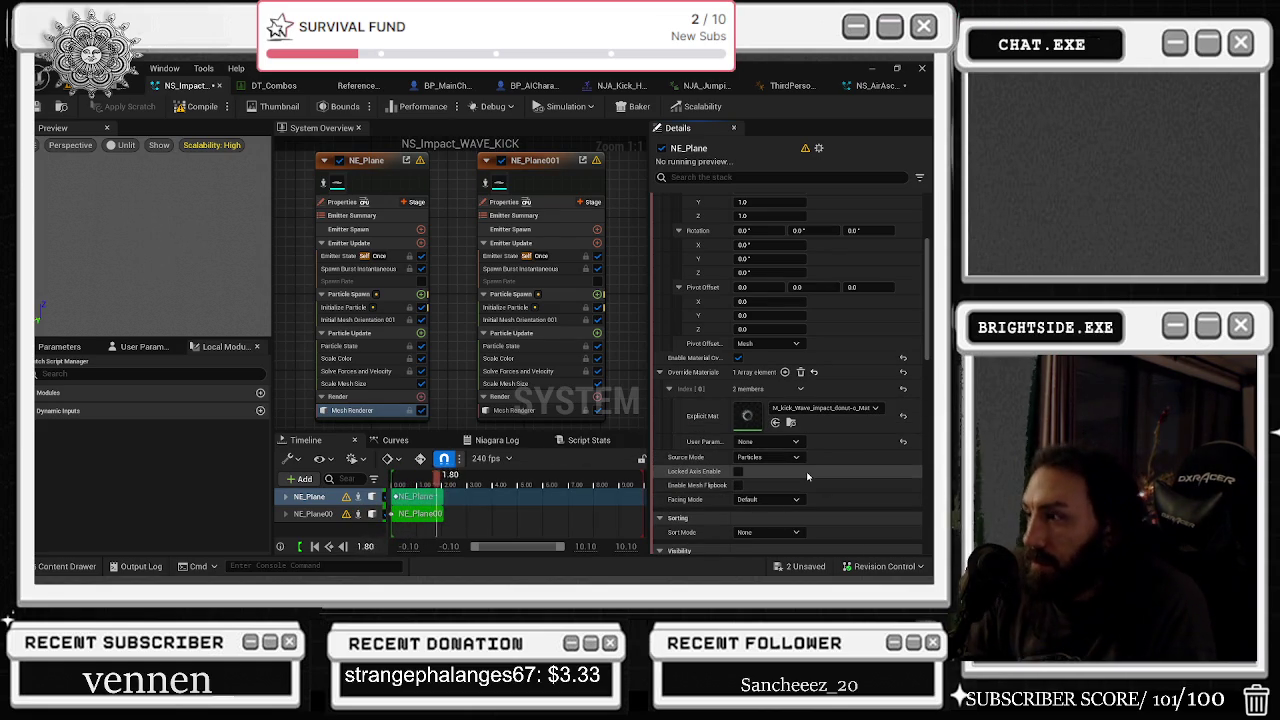
pyautogui.click(780, 343)
pyautogui.click(805, 355)
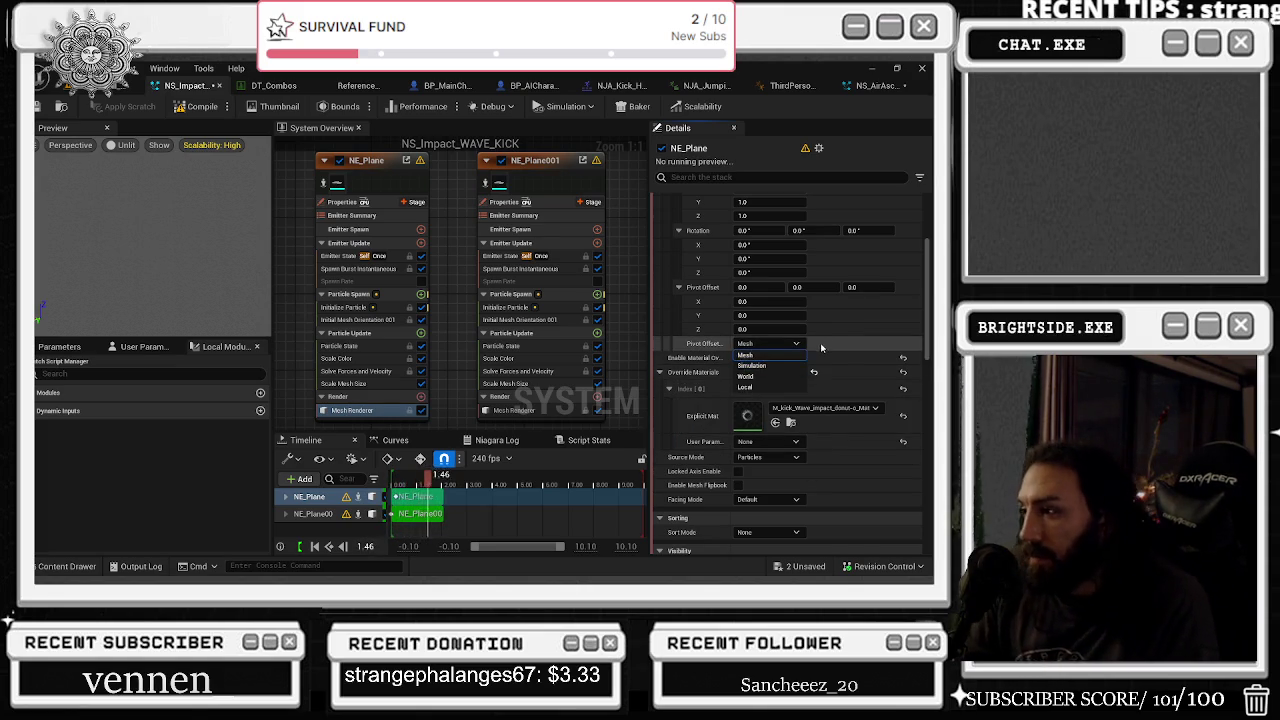
# - Scroll through the remaining renderer settings, then select the NE_Plane001 emitter
pyautogui.scroll(-1, 852, 400)
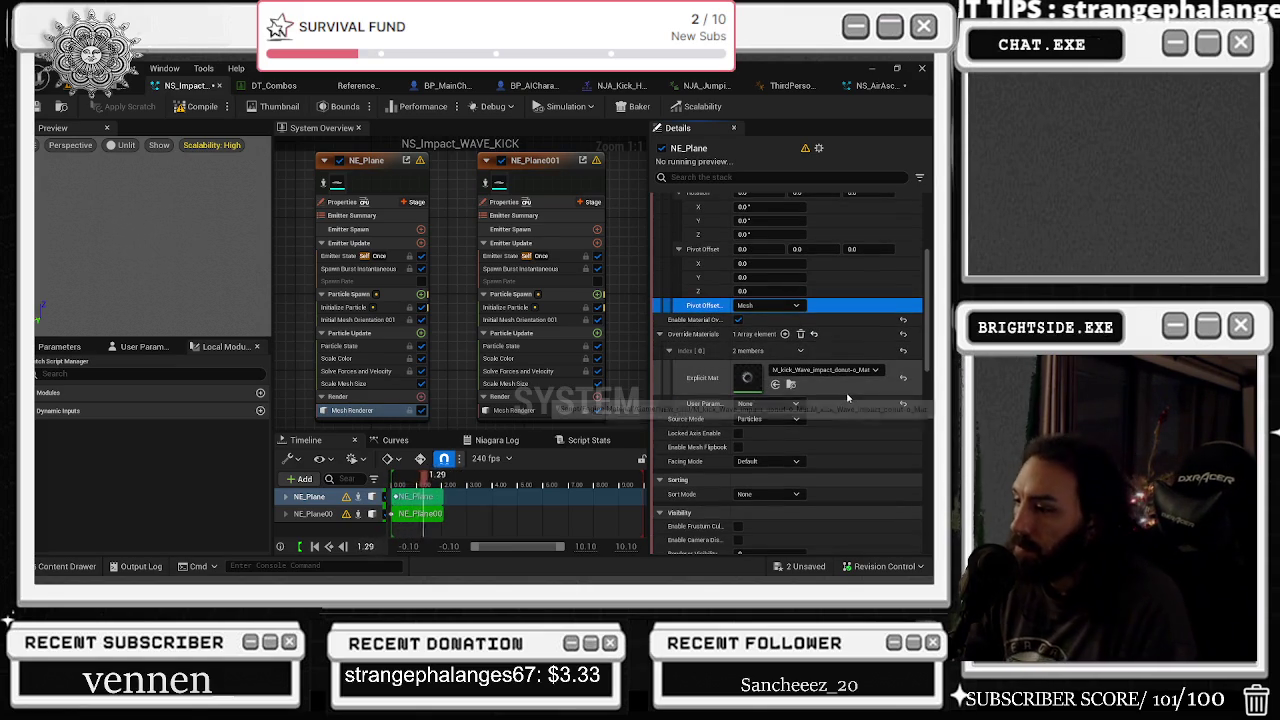
pyautogui.scroll(-3, 840, 396)
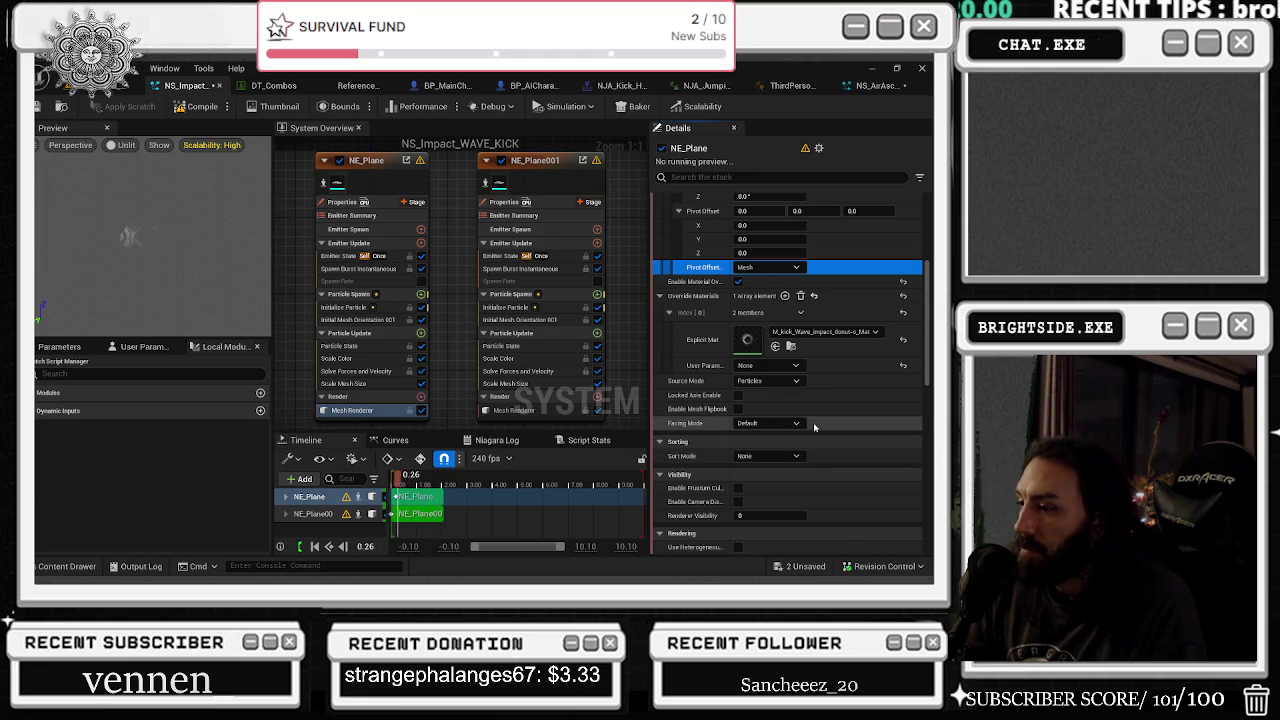
pyautogui.scroll(-1, 814, 427)
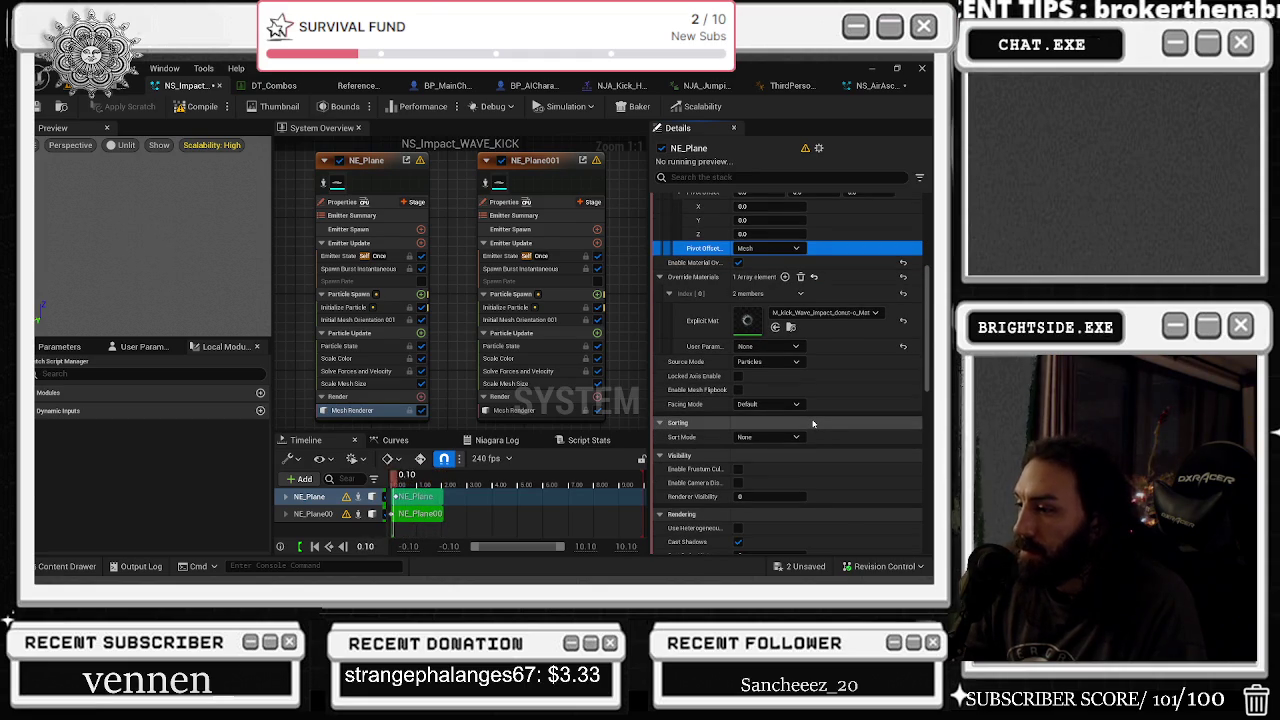
pyautogui.scroll(-2, 814, 424)
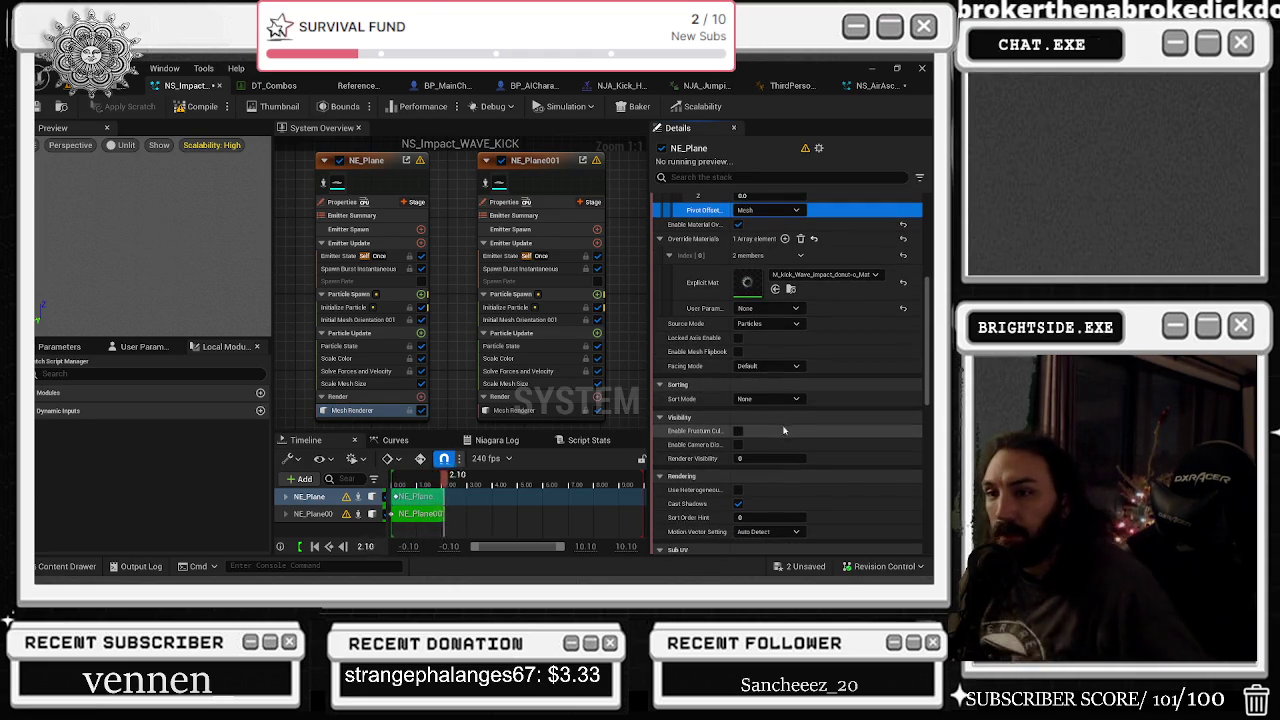
pyautogui.click(540, 160)
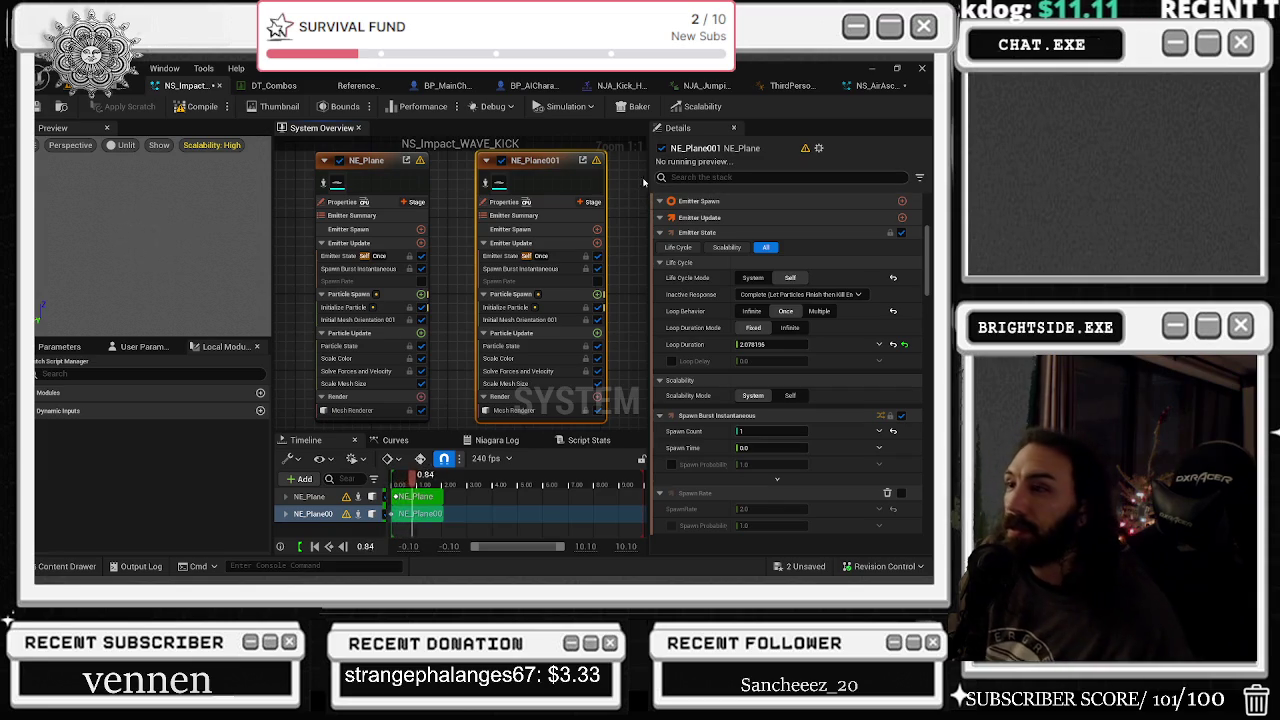
# - Filter NE_Plane001's stack with 'shad' to find the Cast Shadows setting
pyautogui.click(720, 177)
pyautogui.write('s')
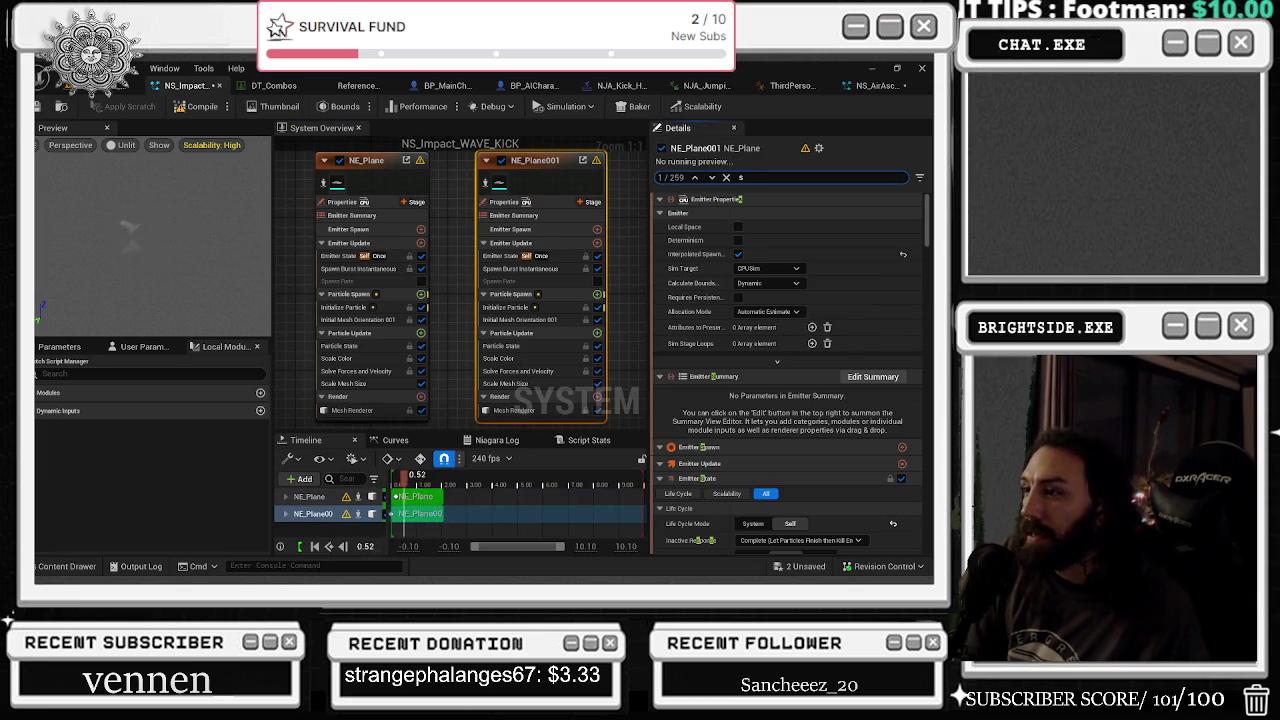
pyautogui.write('had')
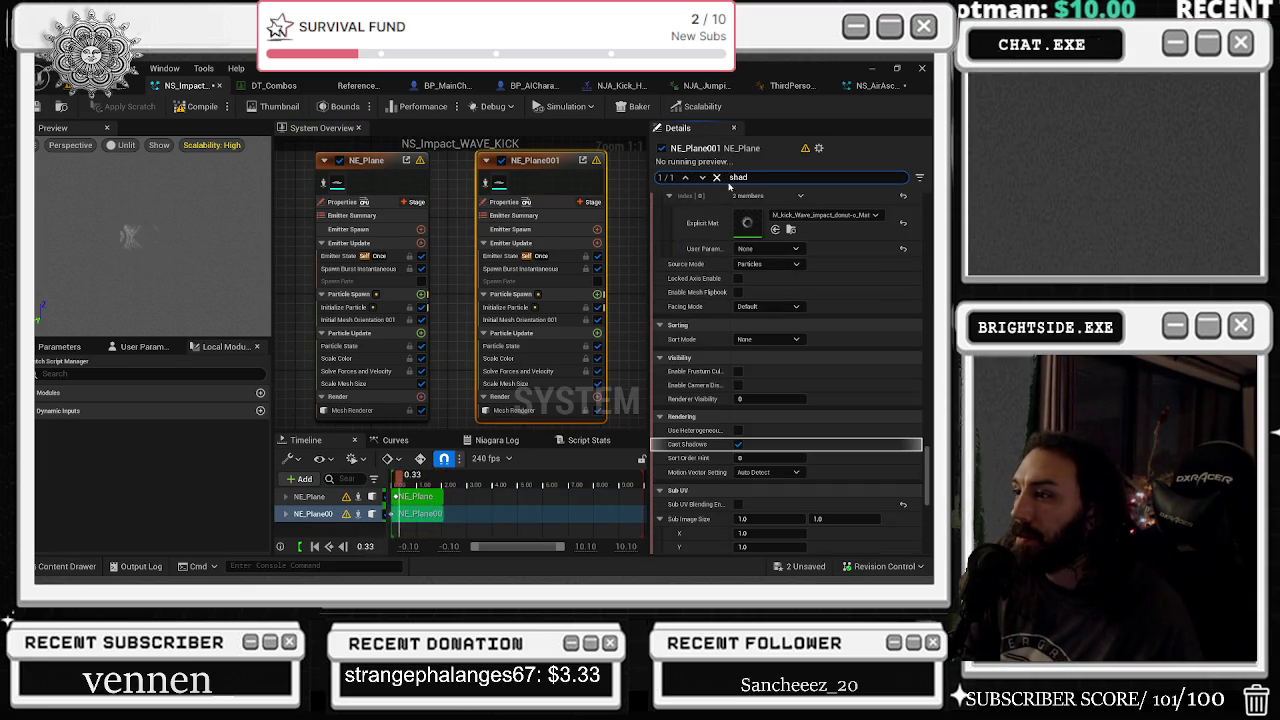
pyautogui.hotkey('alt', 'Tab')
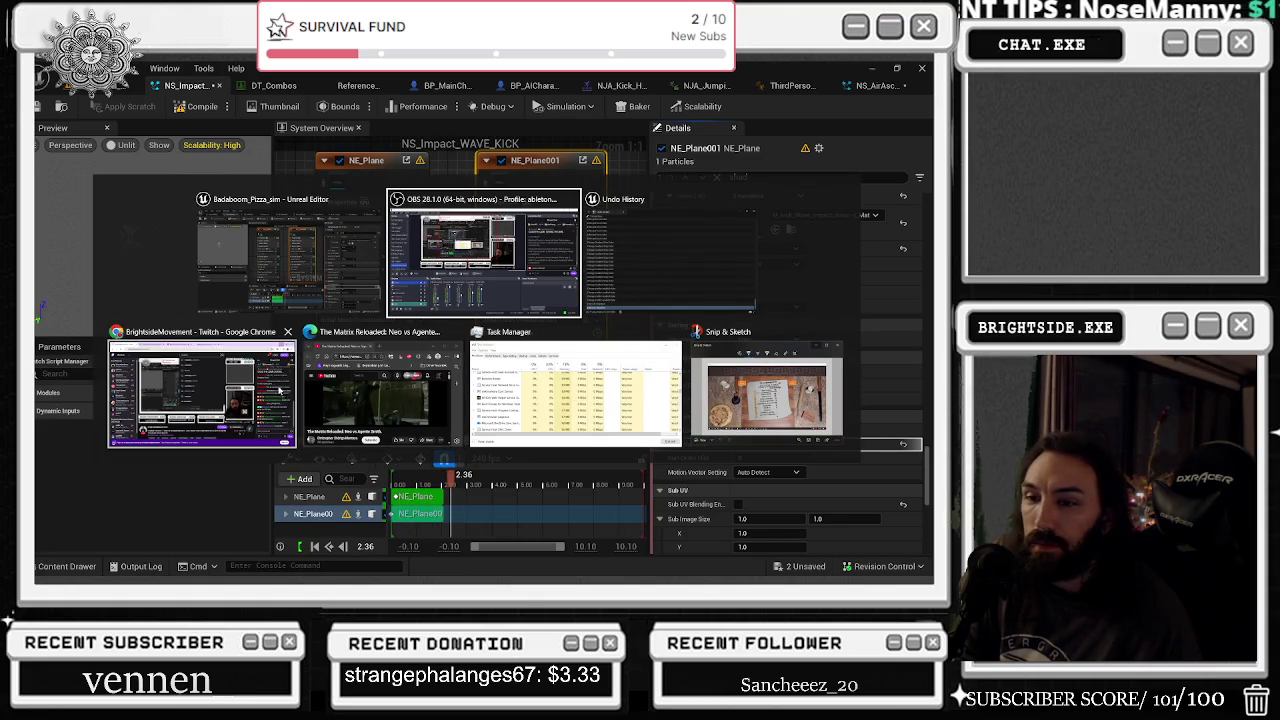
pyautogui.press('Escape')
pyautogui.hotkey('alt', 'Tab')
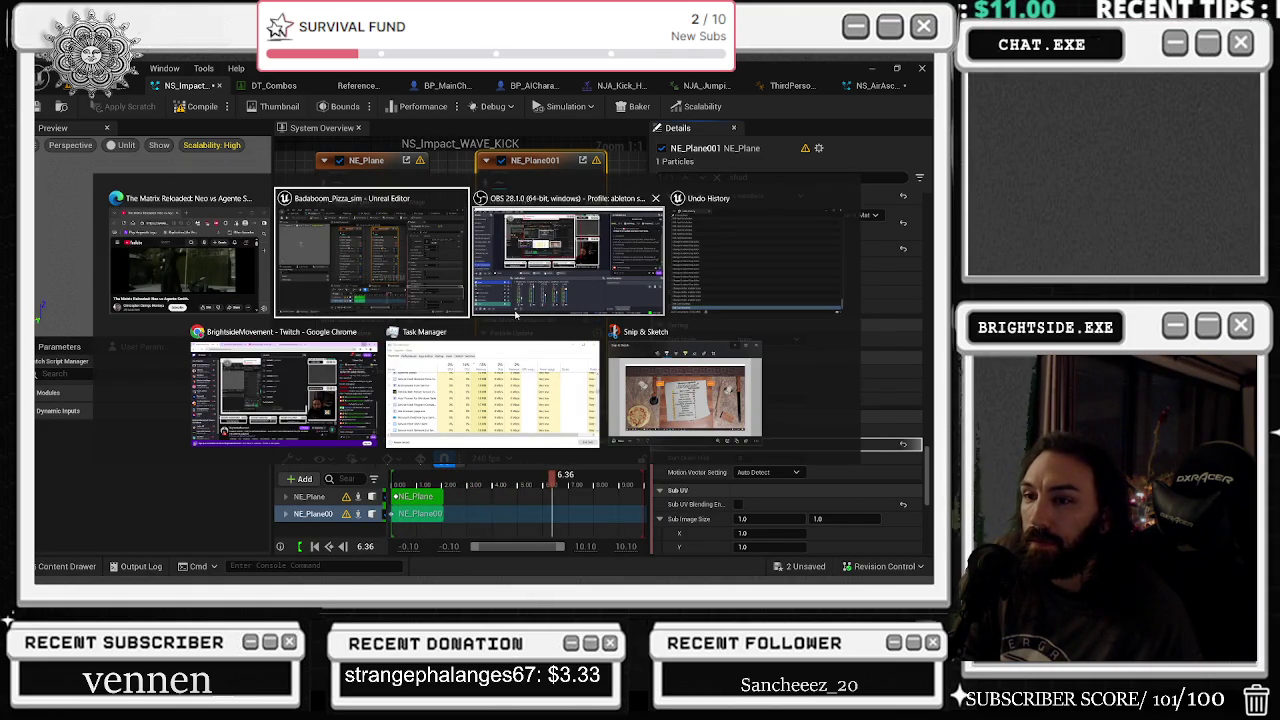
pyautogui.press('Escape')
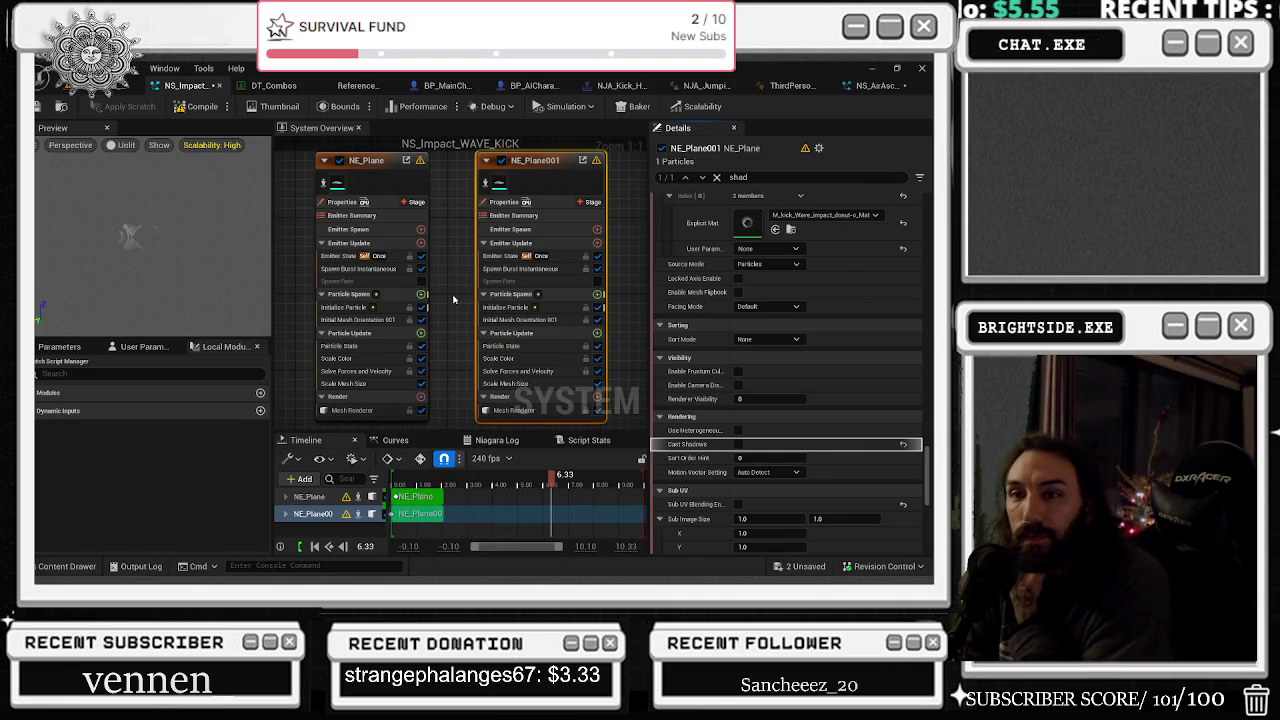
# - Check NE_Plane, then reselect NE_Plane001 to confirm Cast Shadows is off
pyautogui.click(453, 299)
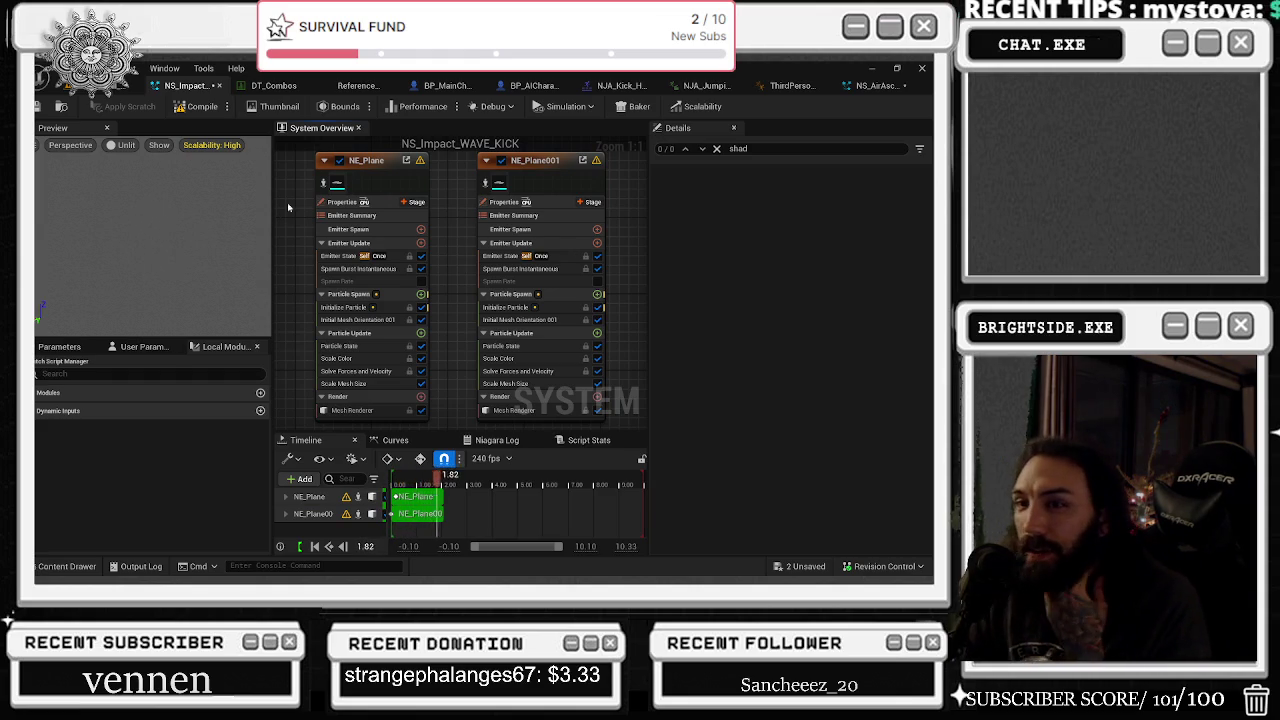
pyautogui.click(407, 186)
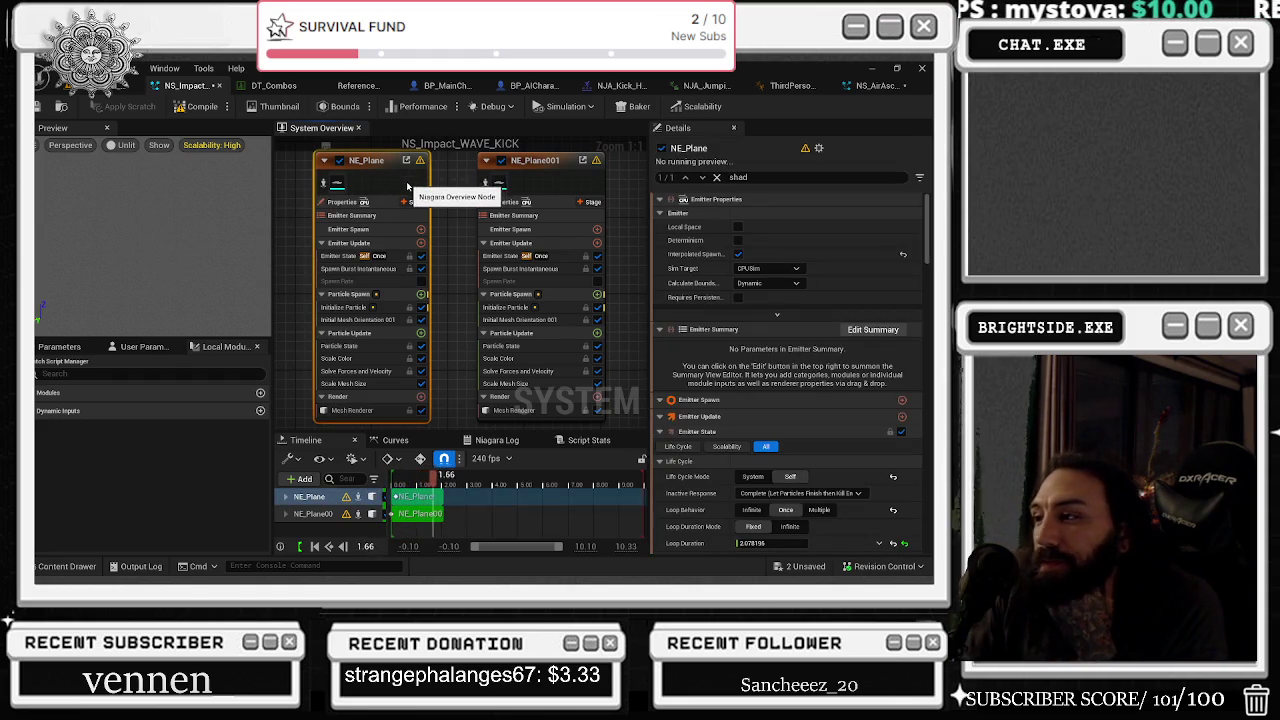
pyautogui.click(540, 243)
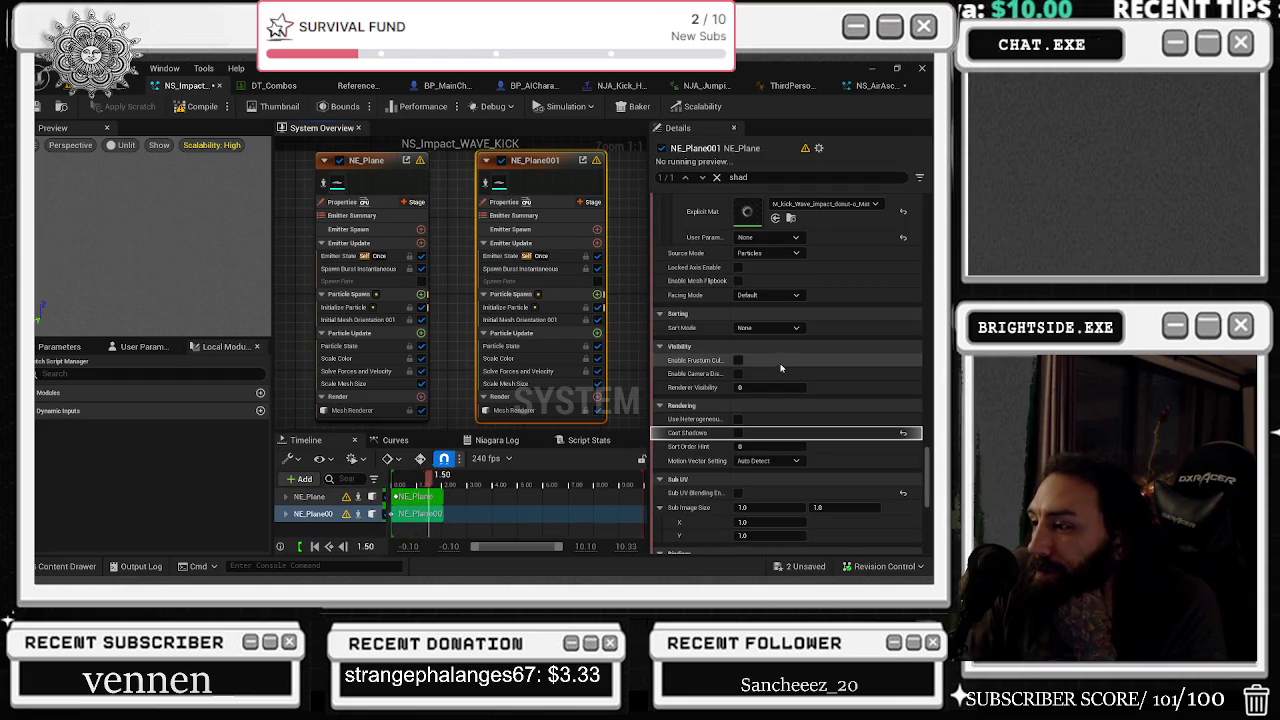
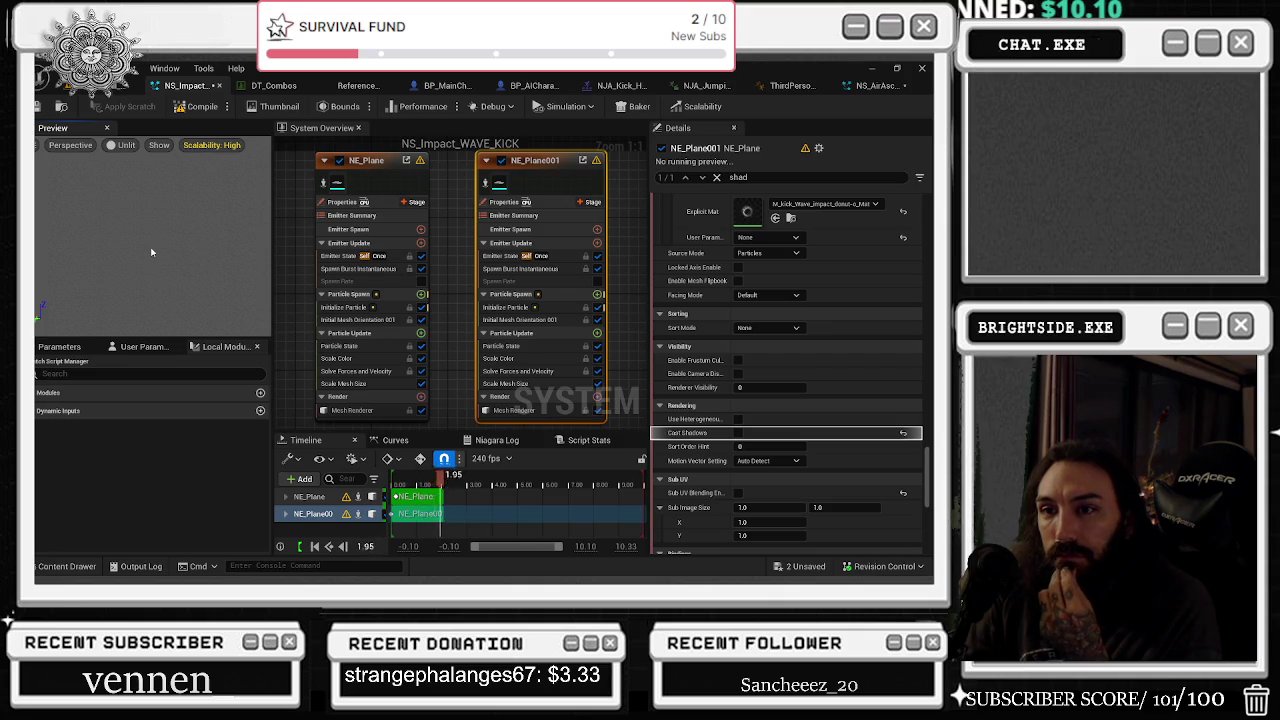
# - Select the NE_Plane emitter and switch the preview view mode from Unlit to Lit
pyautogui.click(368, 182)
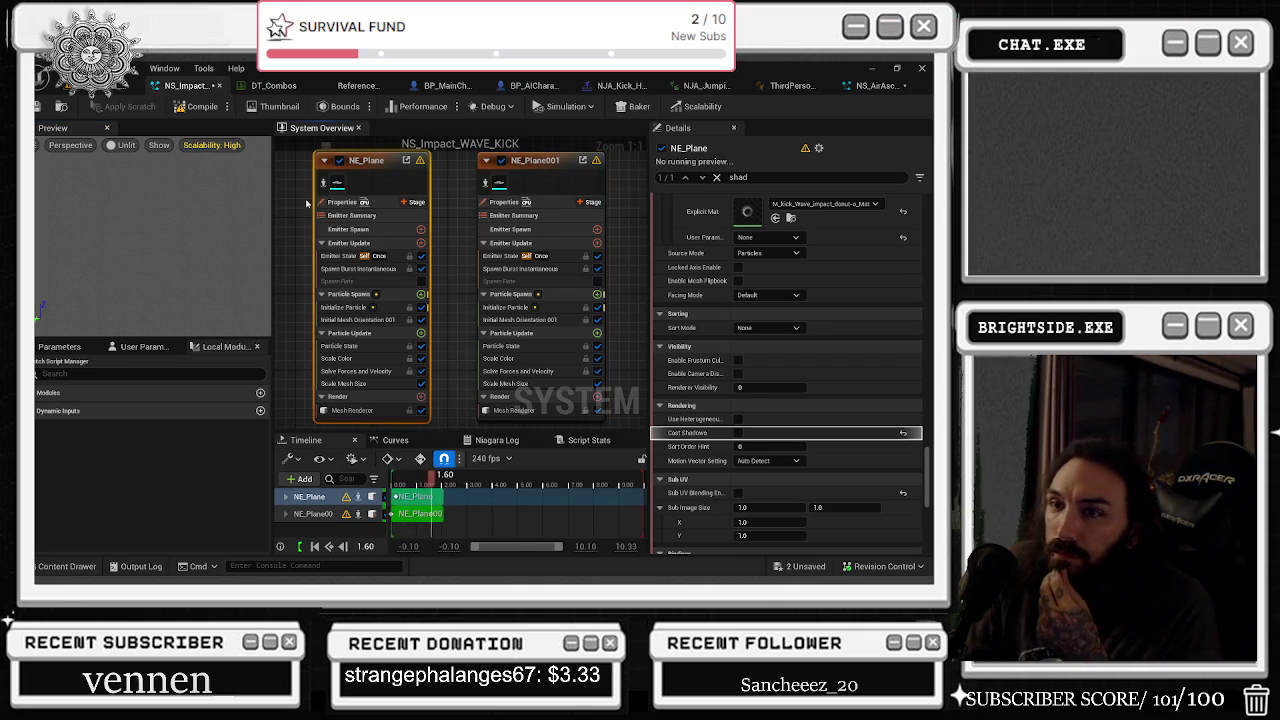
pyautogui.click(126, 146)
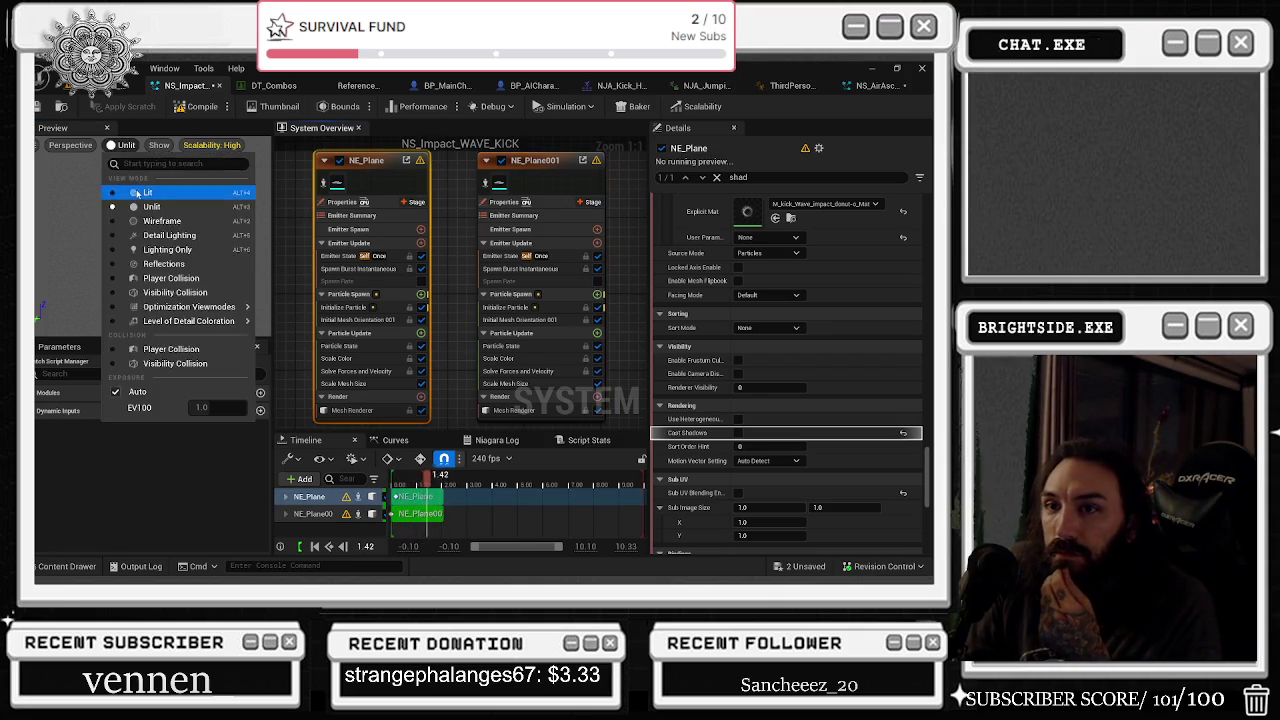
pyautogui.click(137, 192)
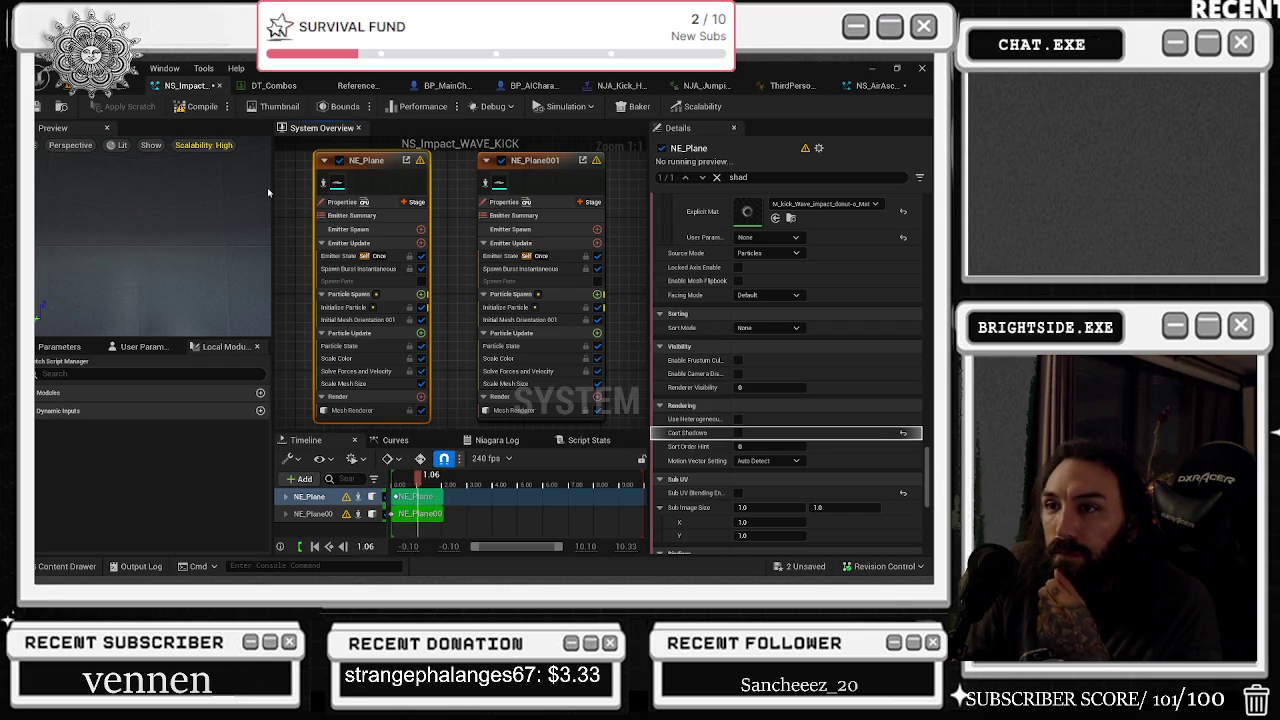
# - Start renaming the NE_Plane emitter title and bring up the timeline display-rate list
pyautogui.doubleClick(378, 161)
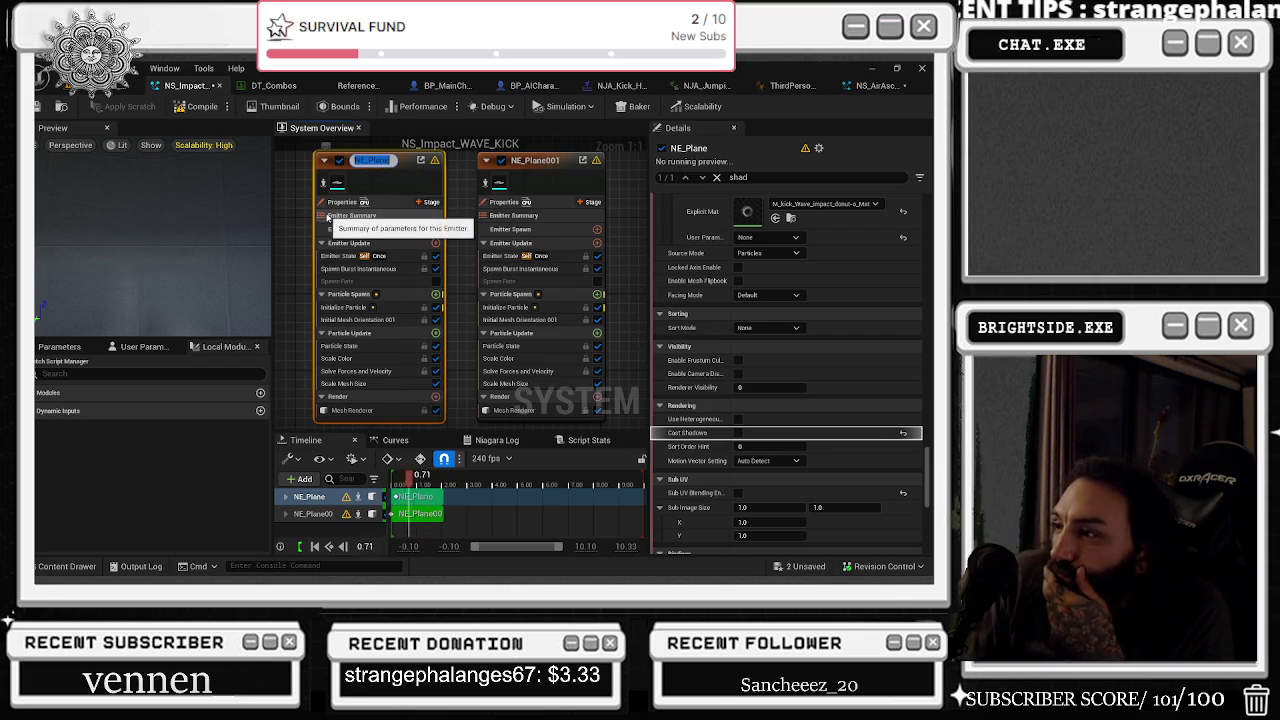
pyautogui.scroll(2, 865, 368)
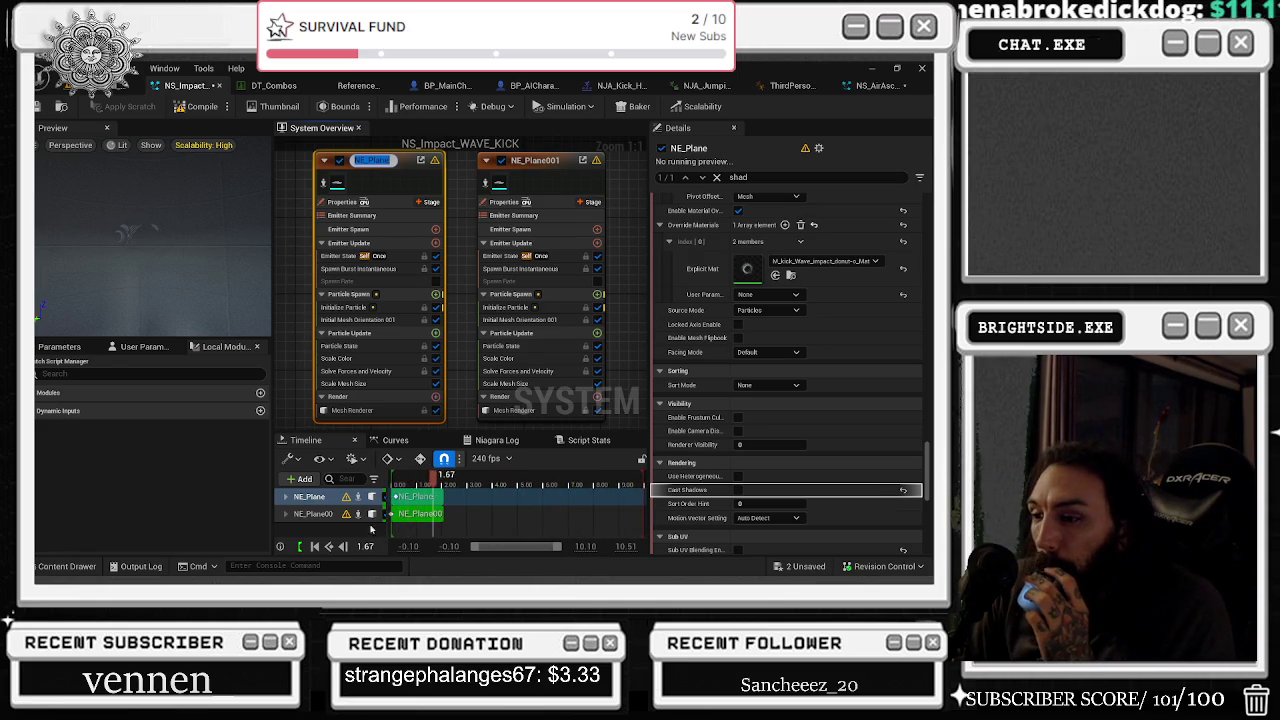
pyautogui.click(487, 458)
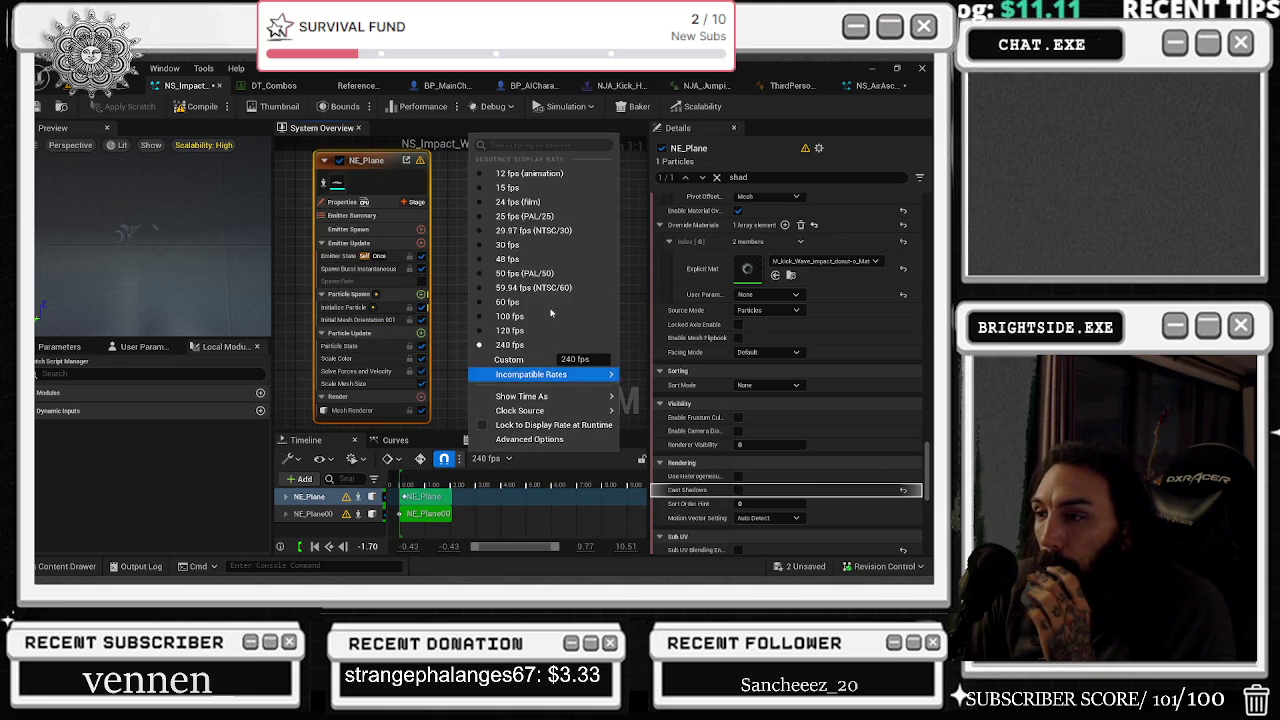
# - Set the timeline display rate to 50 fps and rewind the preview to the start
pyautogui.click(525, 273)
pyautogui.click(384, 486)
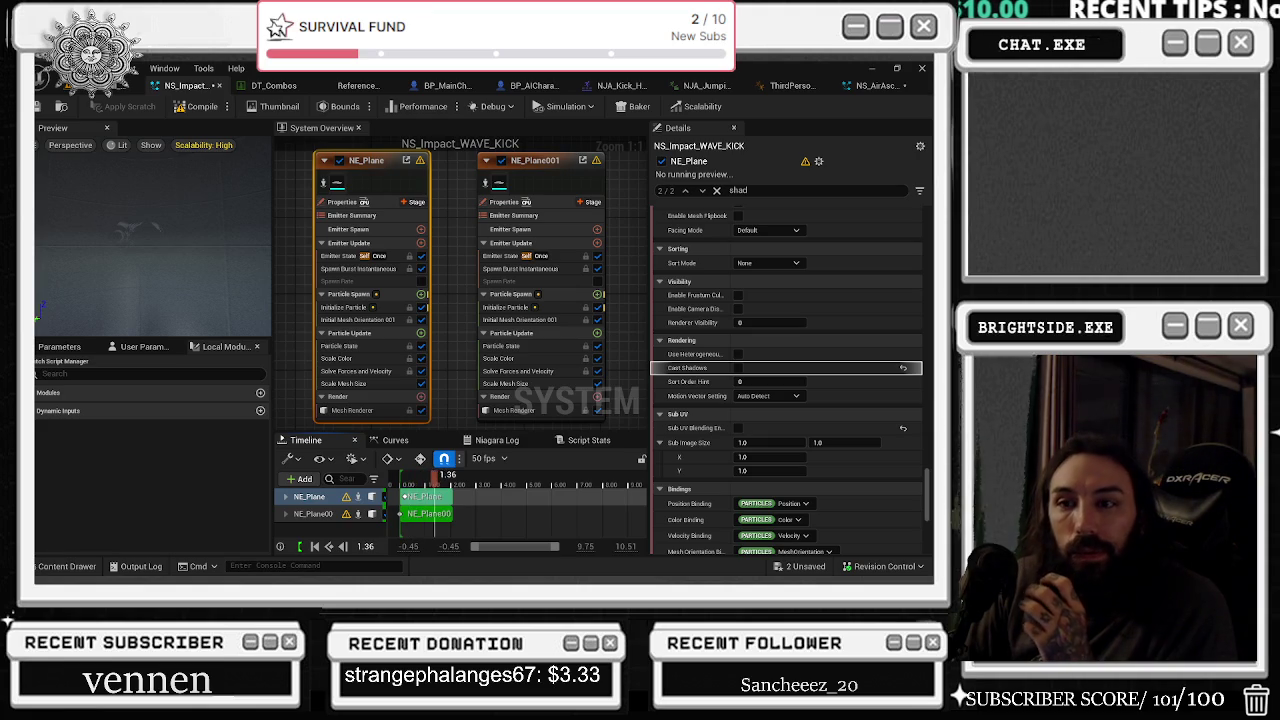
pyautogui.moveTo(486, 490); pyautogui.dragTo(405, 484)
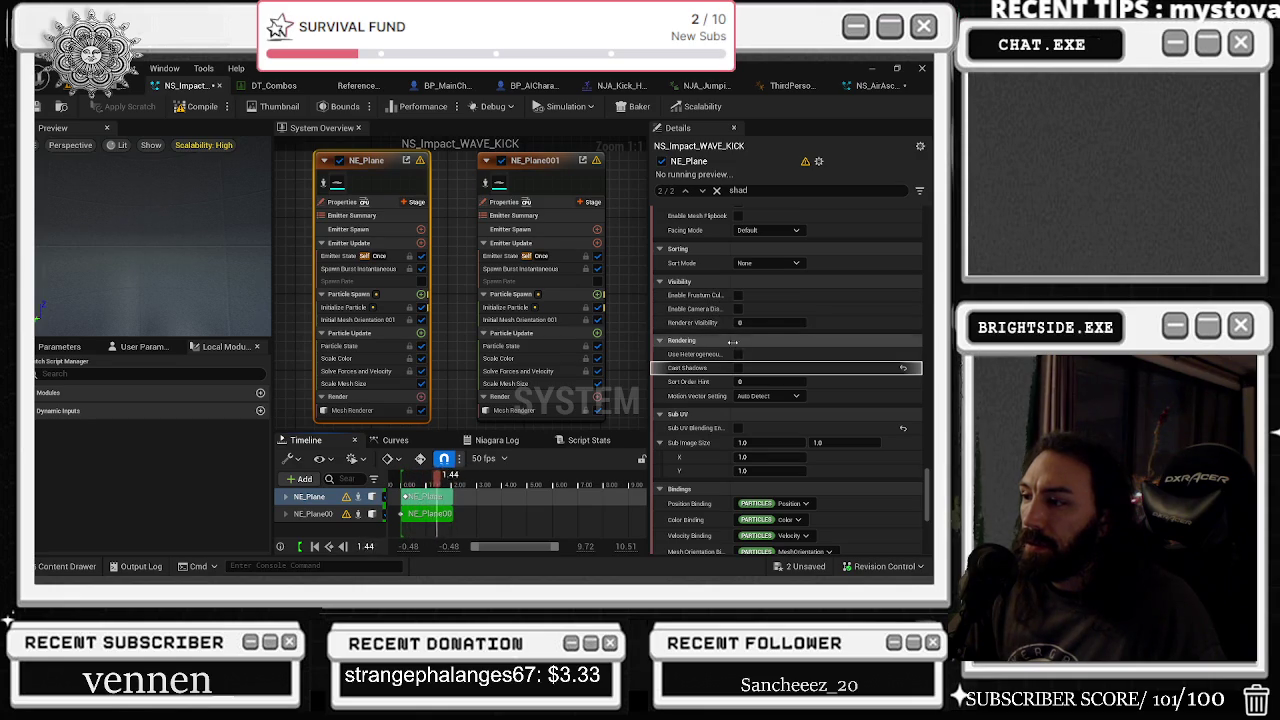
# - Toggle the emitter's Low scalability level and show NE_Plane's Mesh Renderer settings
pyautogui.scroll(-10, 719, 399)
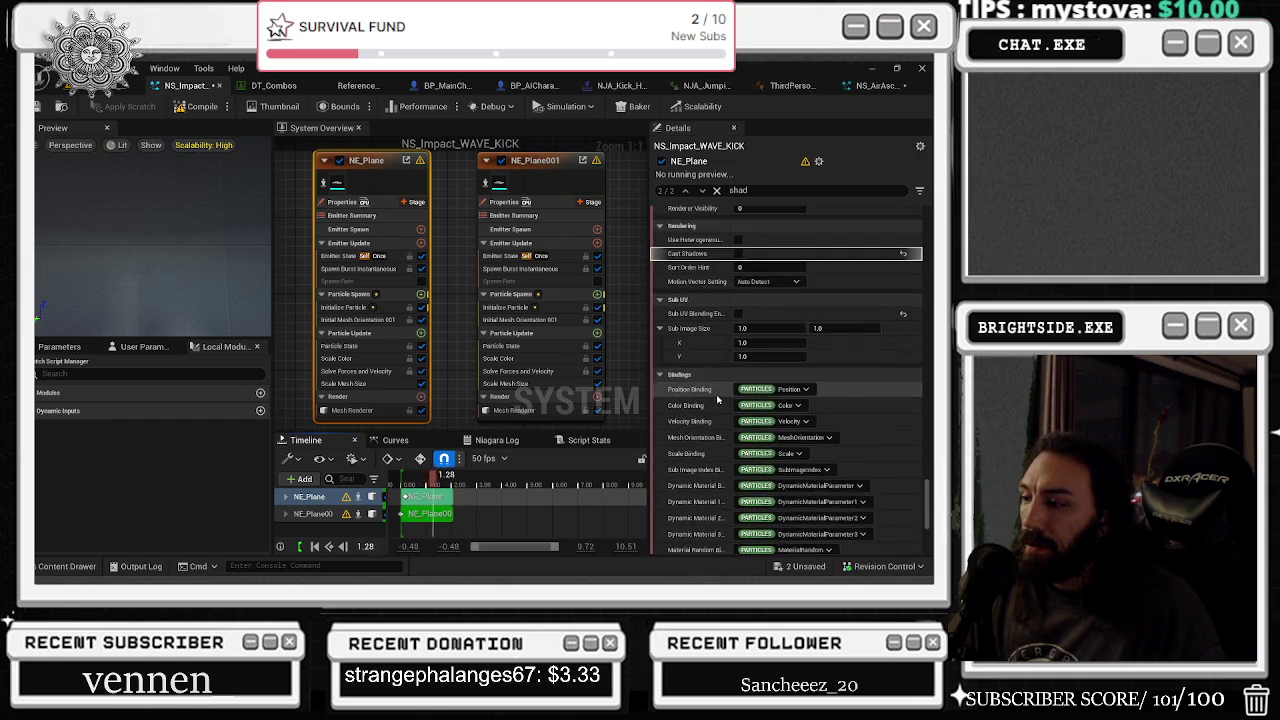
pyautogui.scroll(-3, 719, 399)
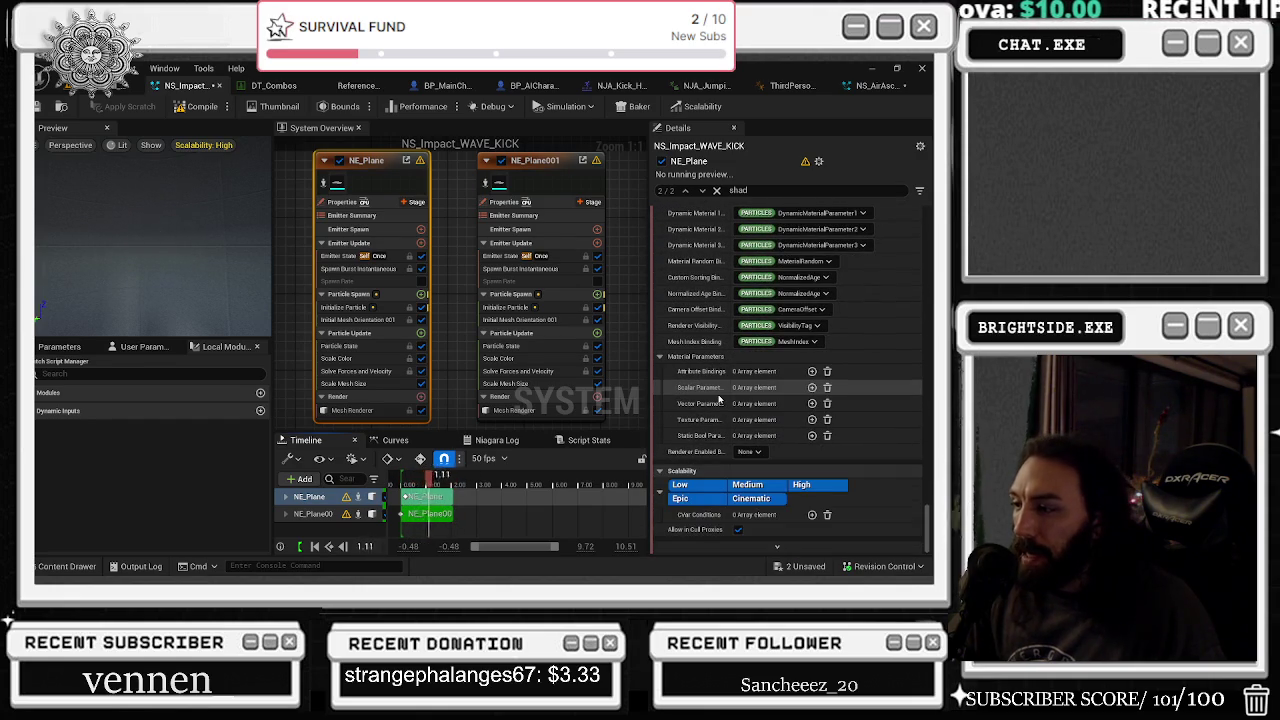
pyautogui.click(688, 488)
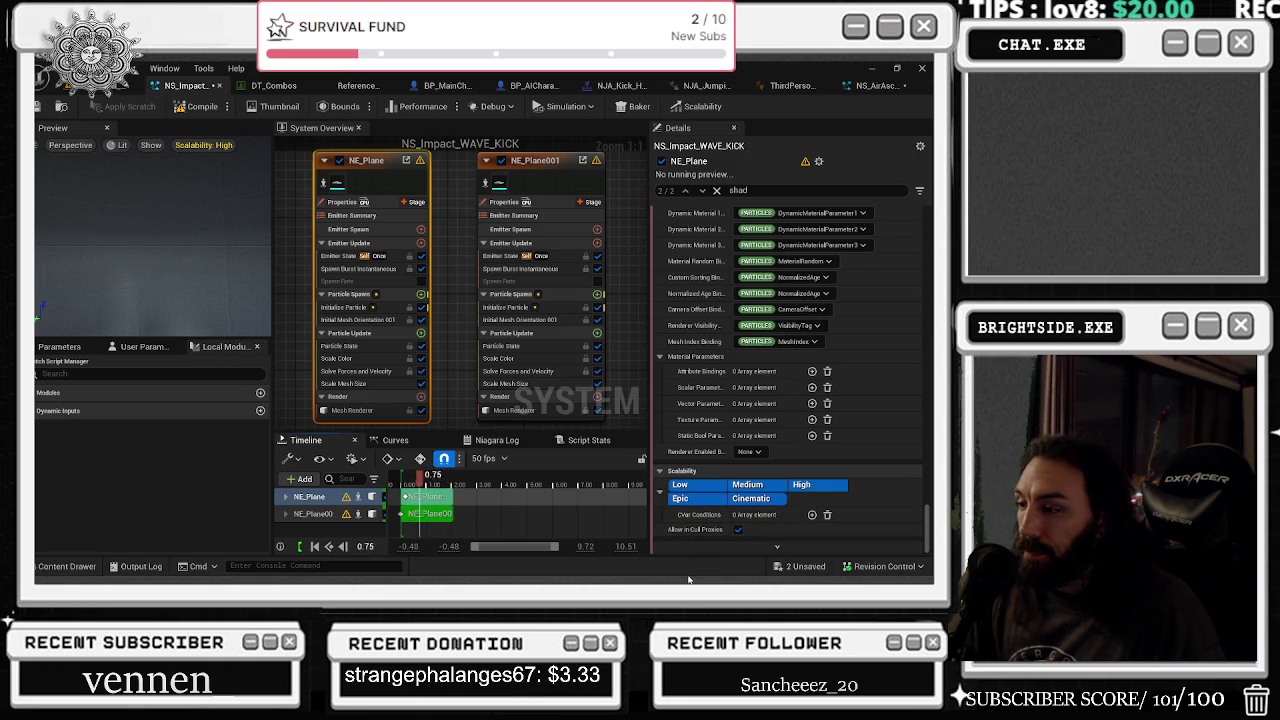
pyautogui.click(66, 564)
pyautogui.click(306, 416)
pyautogui.click(360, 200)
pyautogui.click(352, 410)
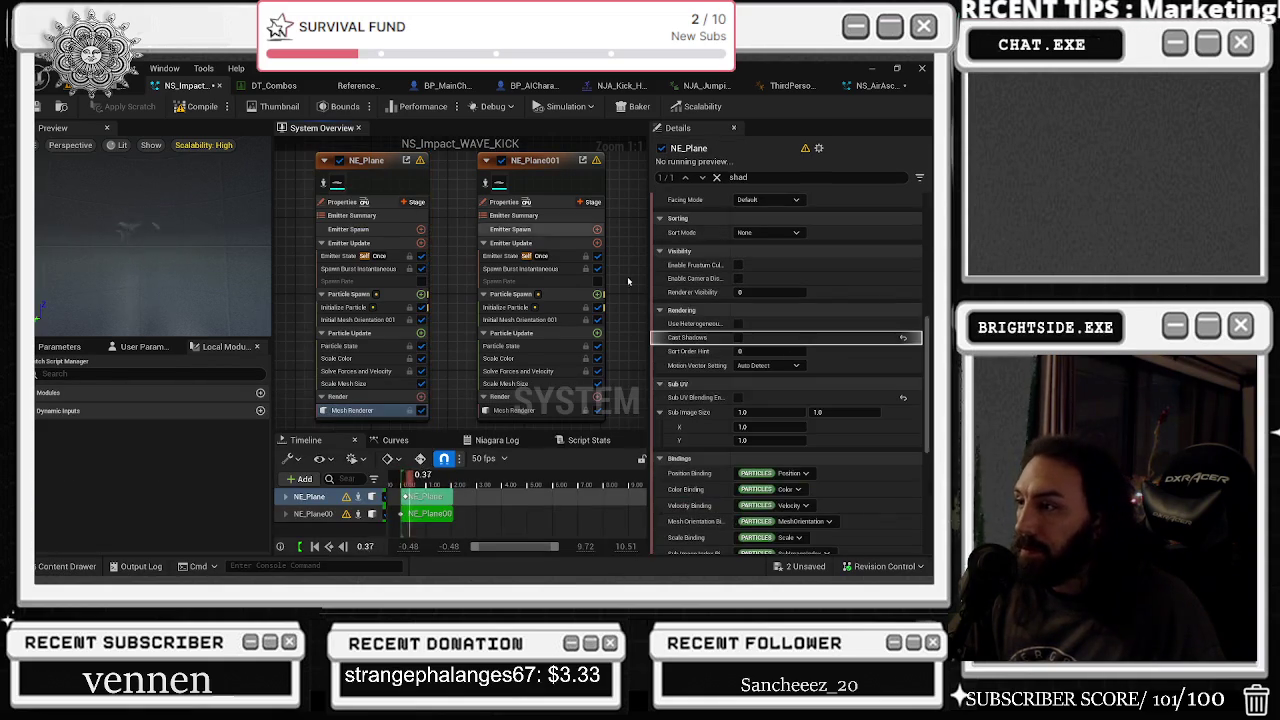
# - Look for the plane mesh asset in the Content Drawer with all content folders shown
pyautogui.scroll(10, 900, 330)
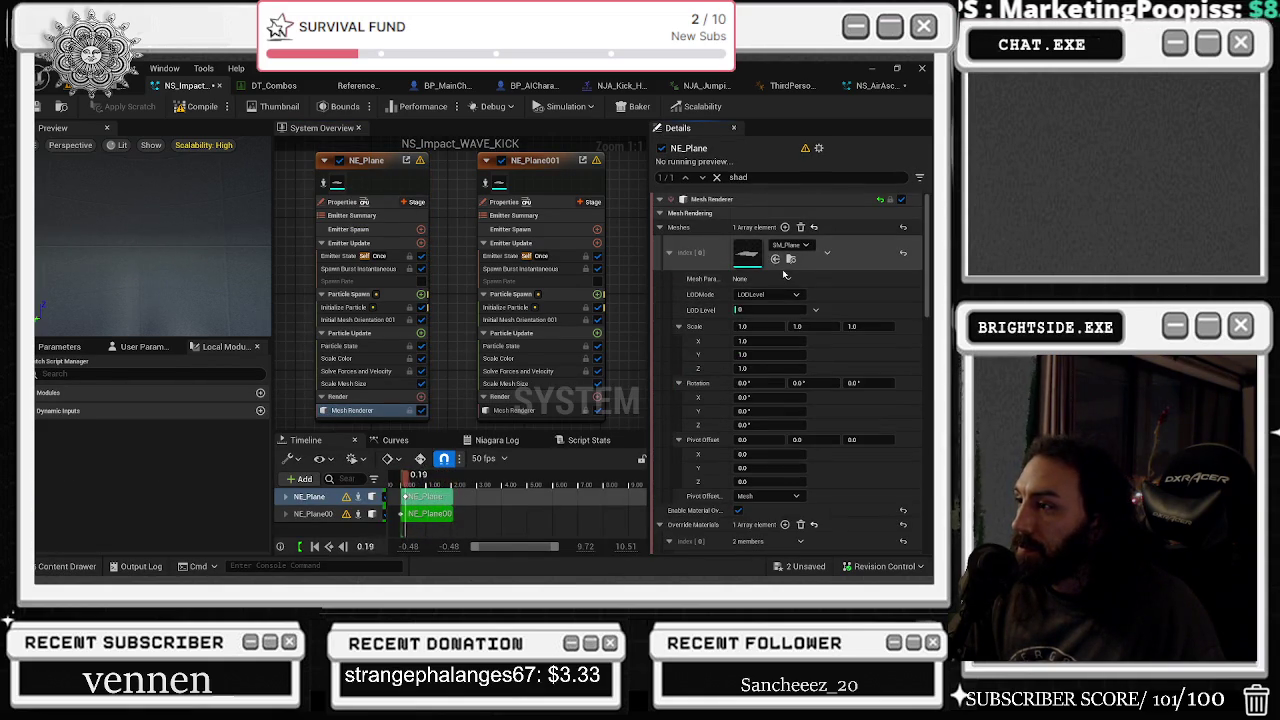
pyautogui.click(792, 260)
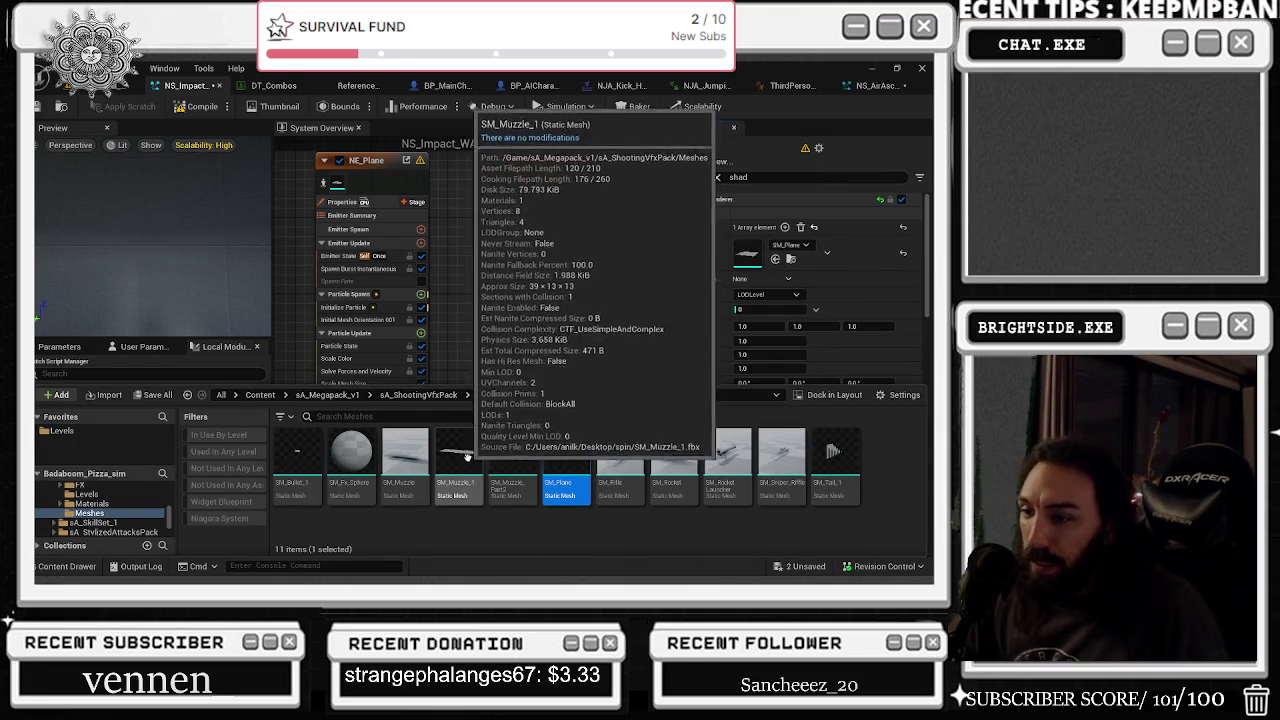
pyautogui.moveTo(577, 476)
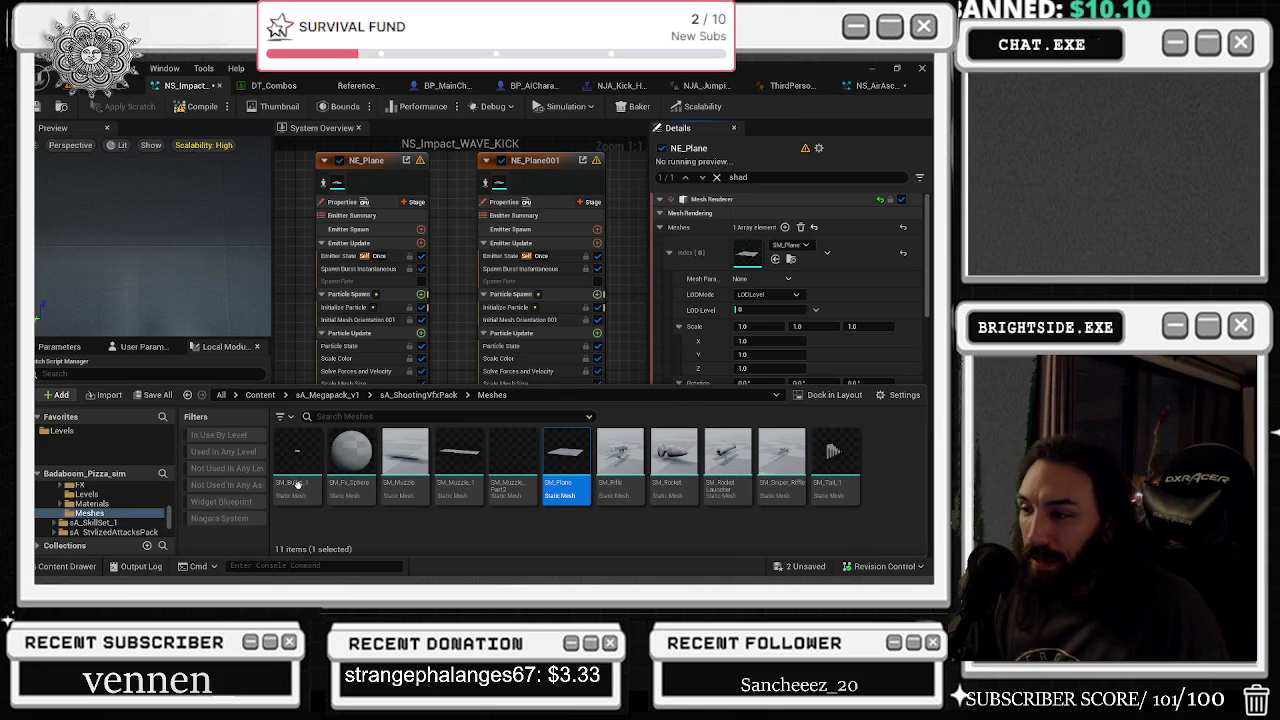
pyautogui.moveTo(562, 450)
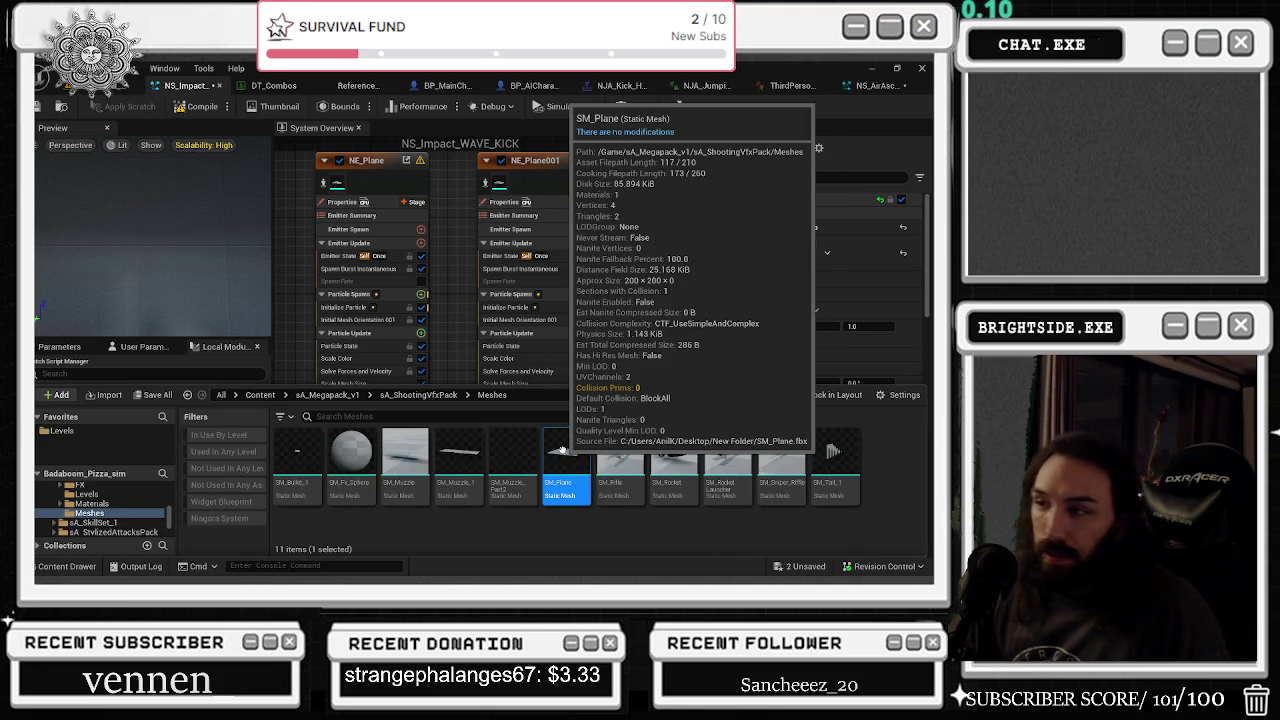
pyautogui.scroll(5, 148, 517)
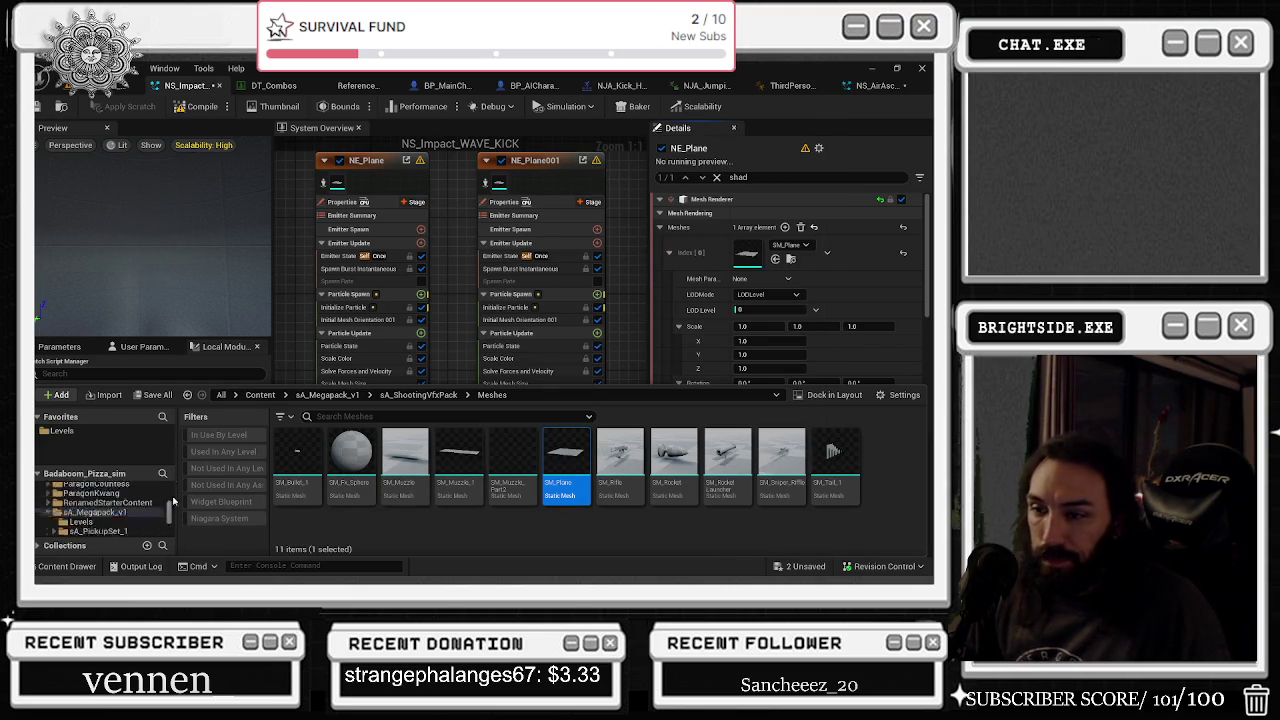
pyautogui.click(86, 489)
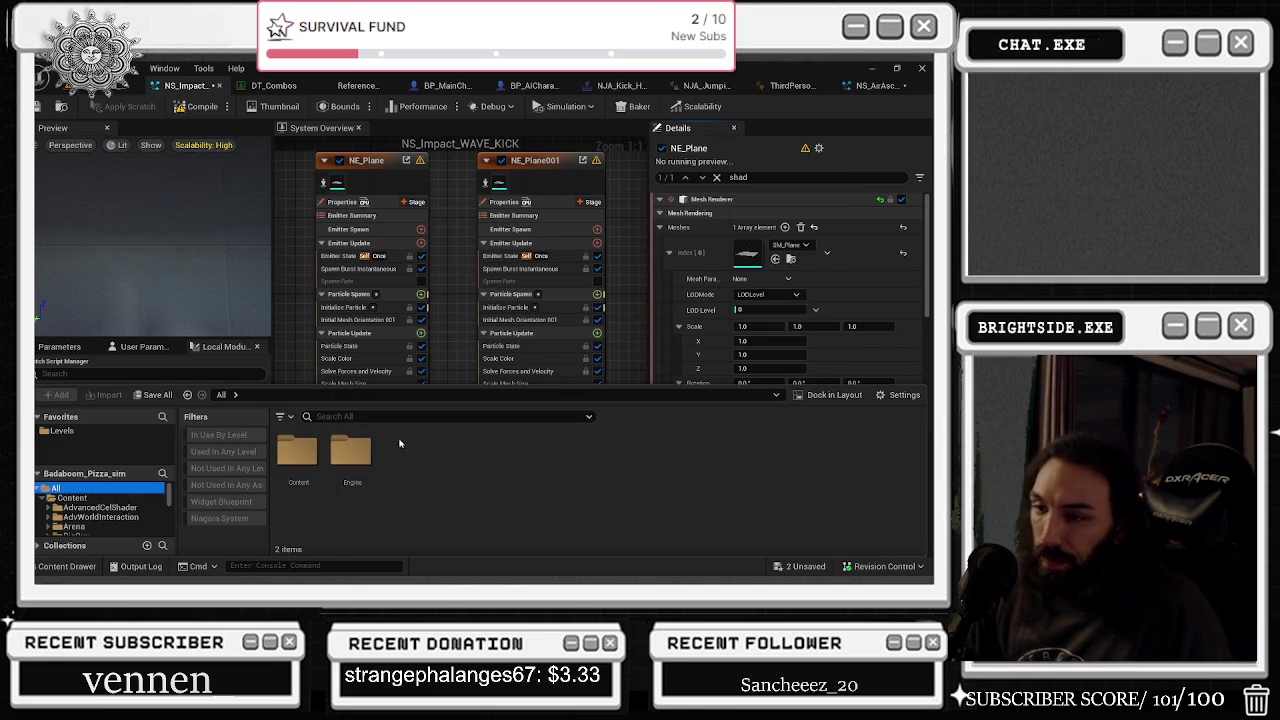
# - Search the content for 'circle', pick a result, and close the drawer to reveal the timeline
pyautogui.write('ci')
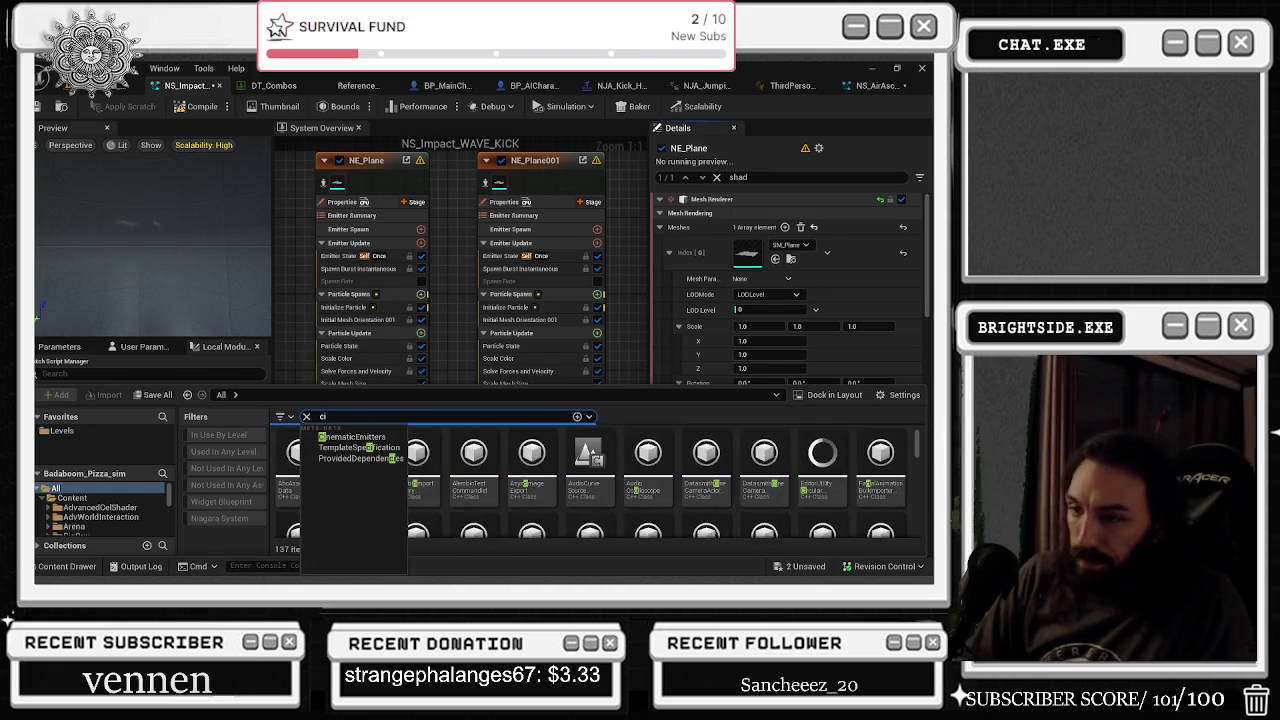
pyautogui.write('rcle')
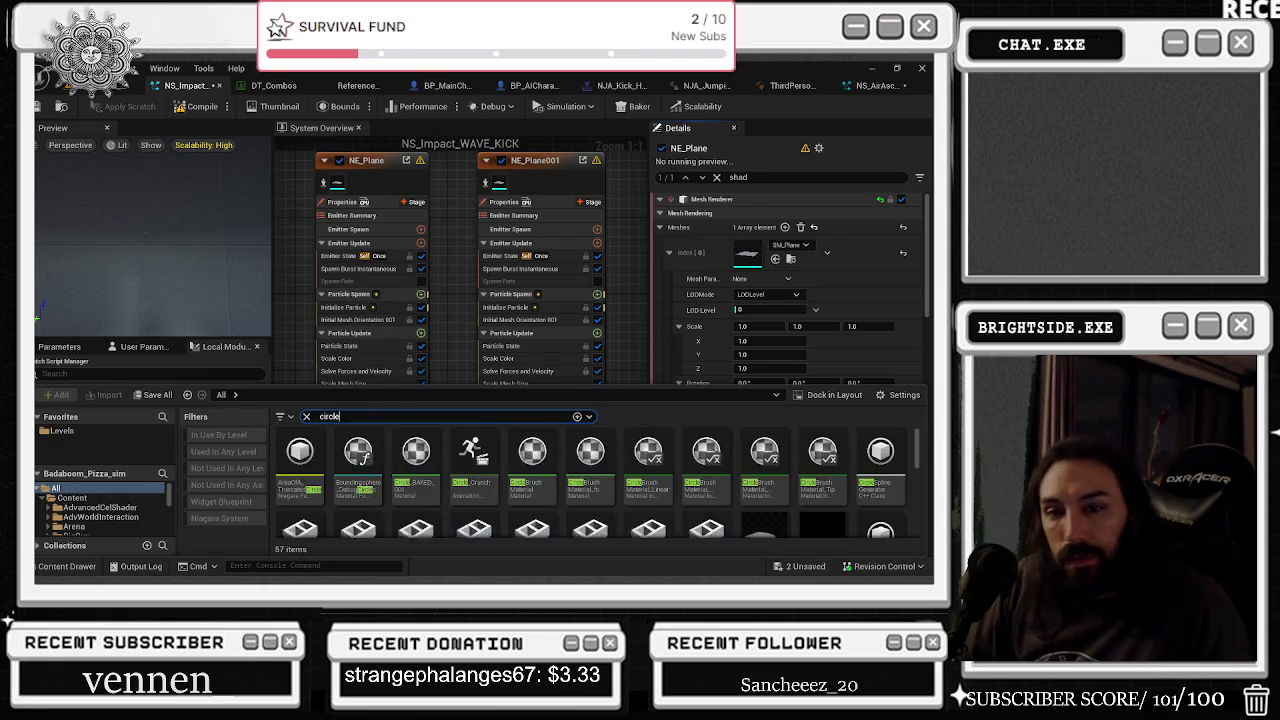
pyautogui.scroll(-2, 767, 479)
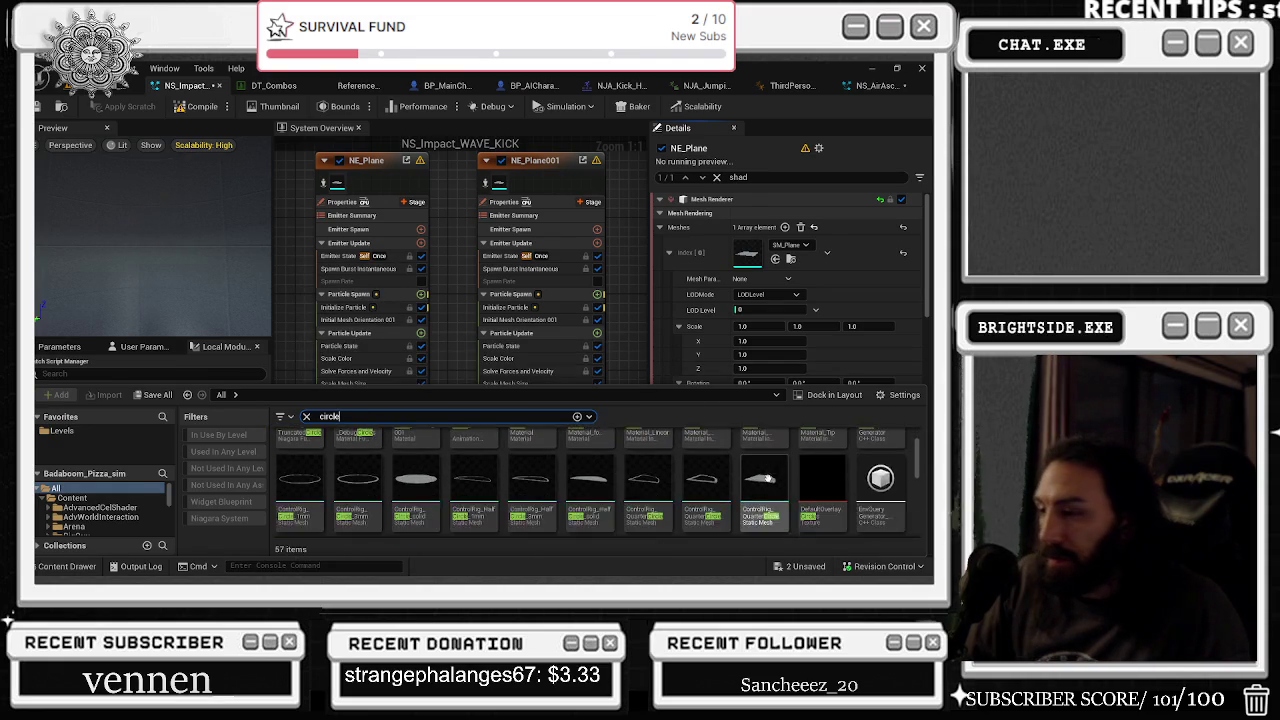
pyautogui.scroll(-2, 767, 479)
pyautogui.scroll(3, 708, 478)
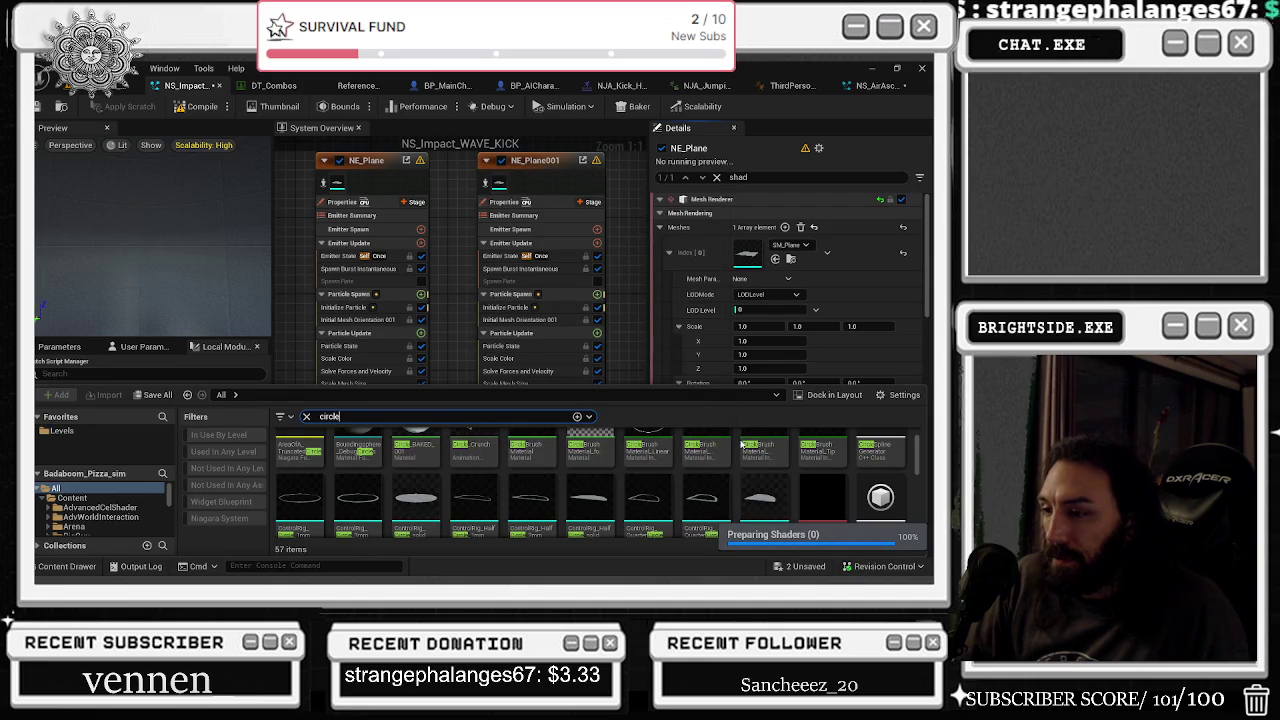
pyautogui.click(435, 500)
pyautogui.scroll(-3, 690, 470)
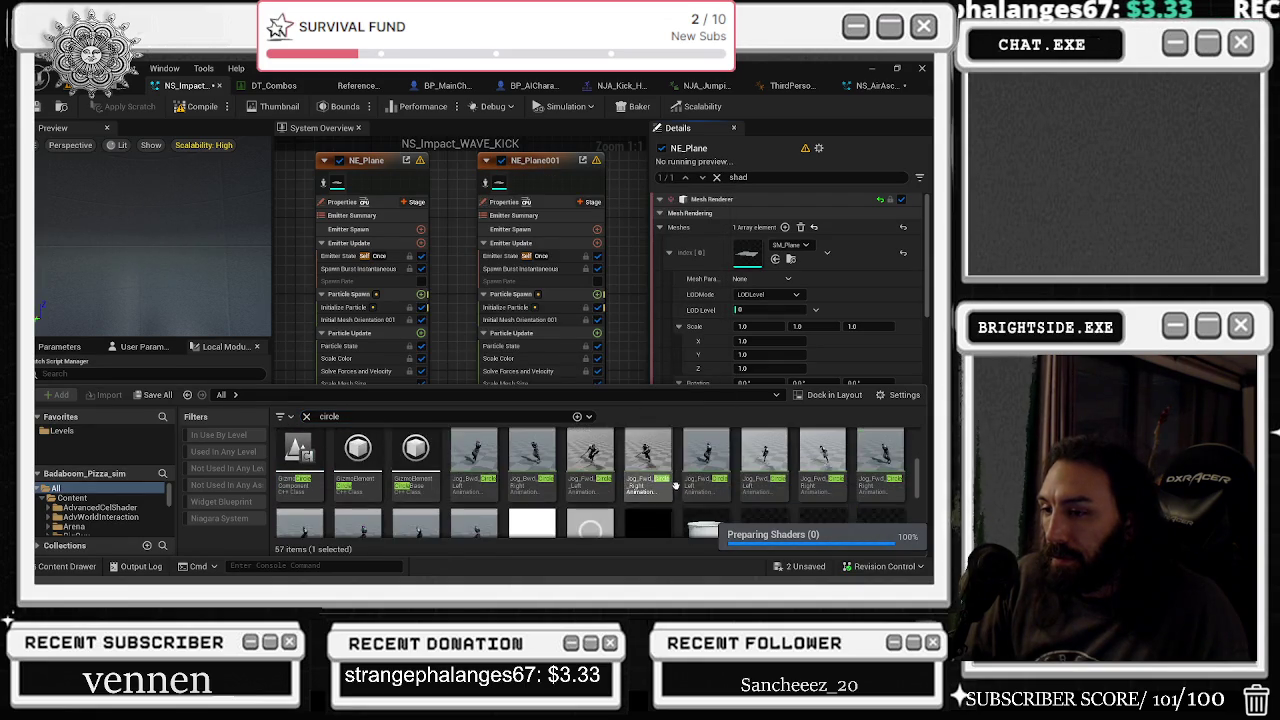
pyautogui.scroll(-2, 699, 445)
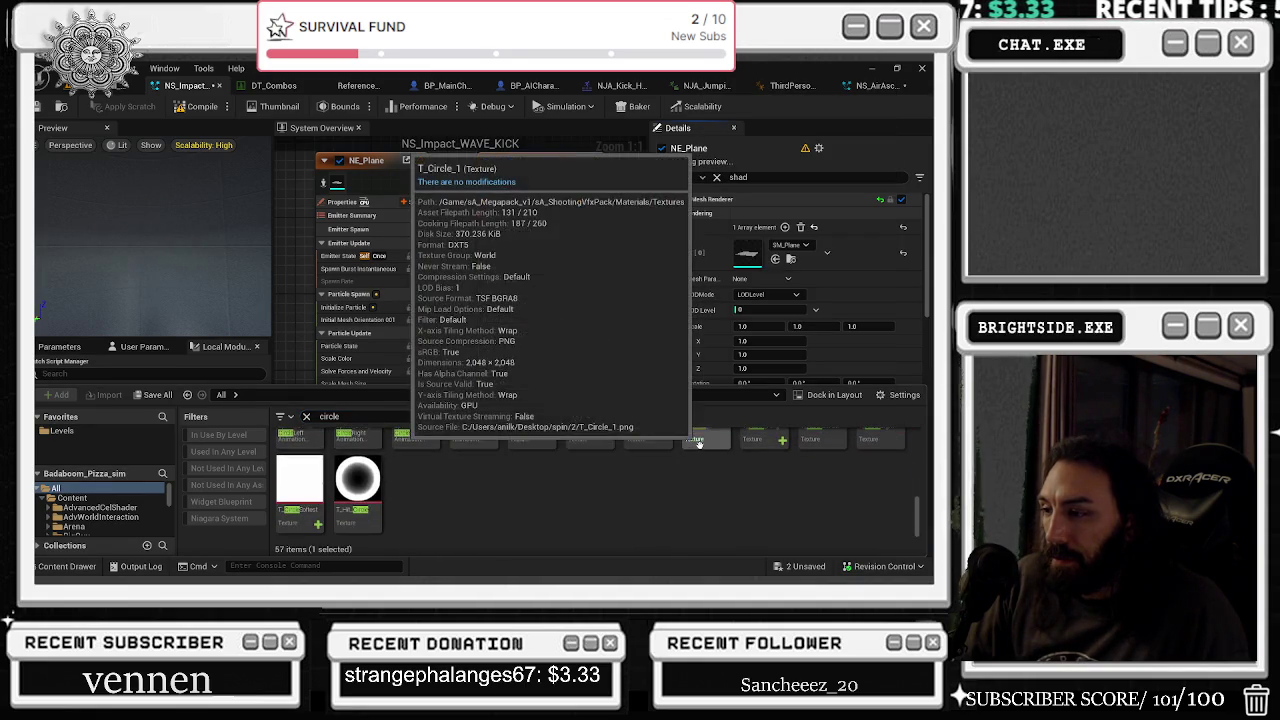
pyautogui.scroll(3, 699, 445)
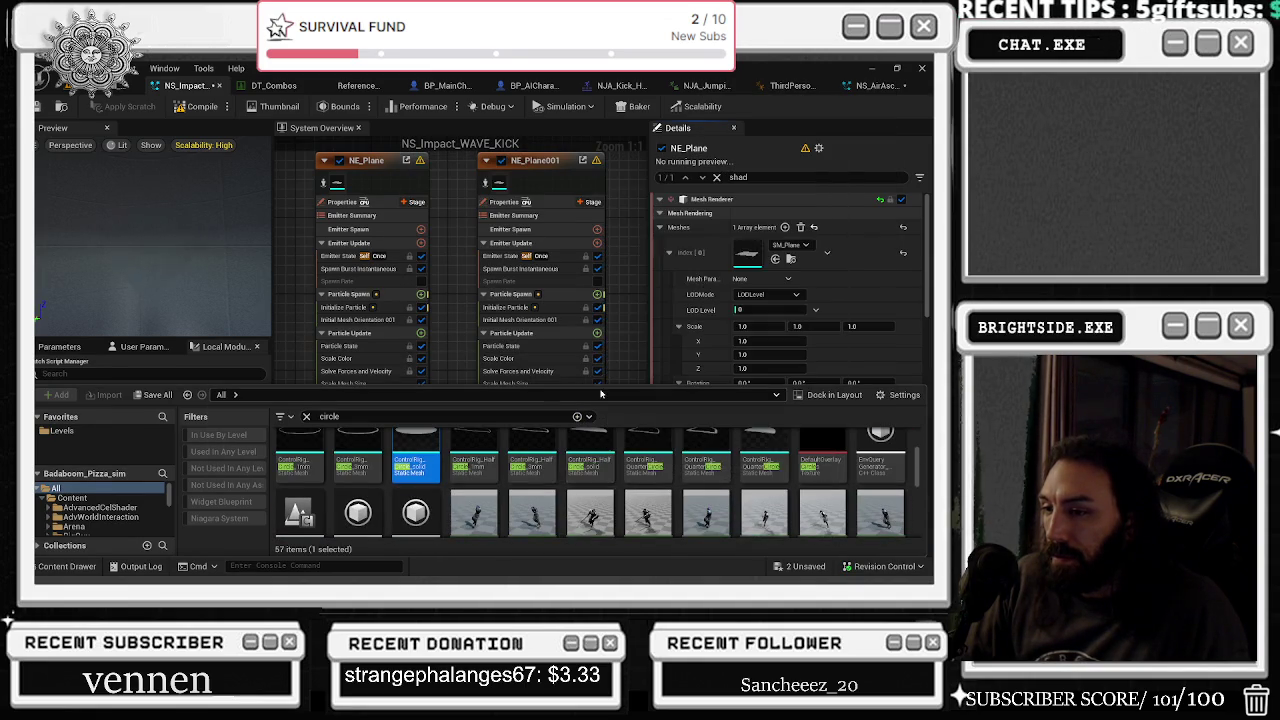
pyautogui.click(612, 352)
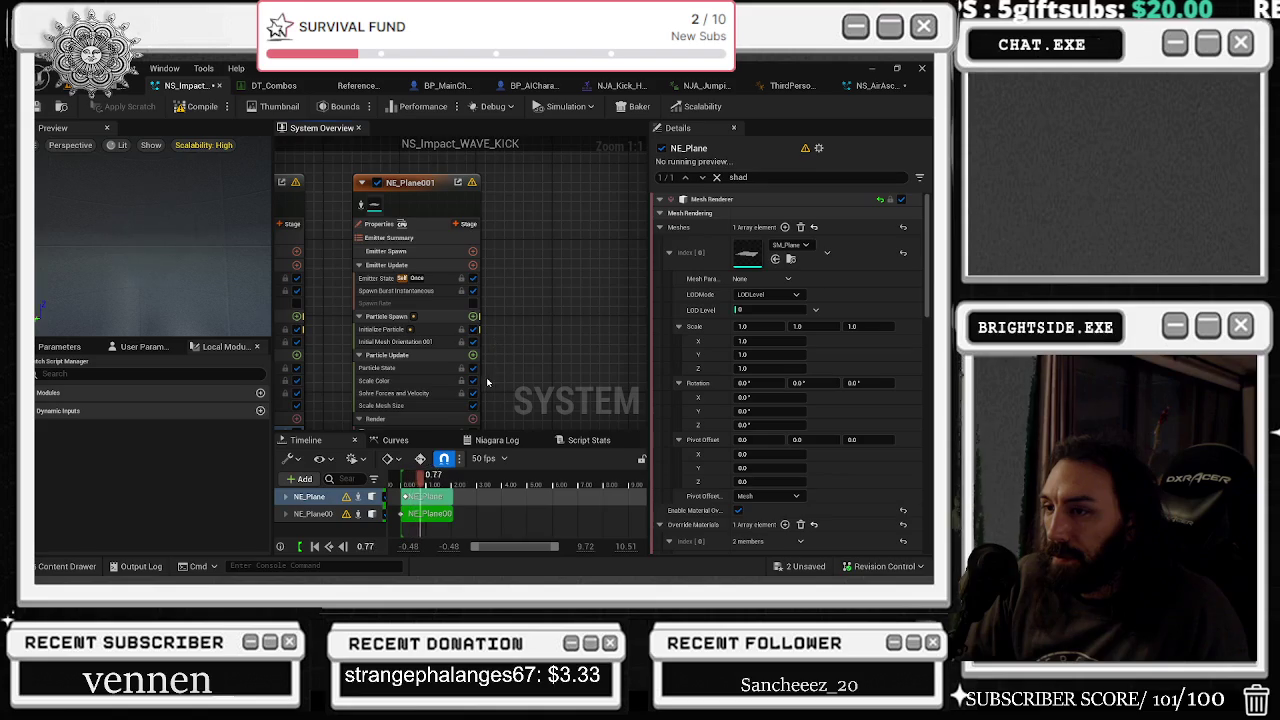
# - Select NE_Plane001 and choose the ControlRig_Circle_solid mesh in the Content Drawer
pyautogui.click(330, 513)
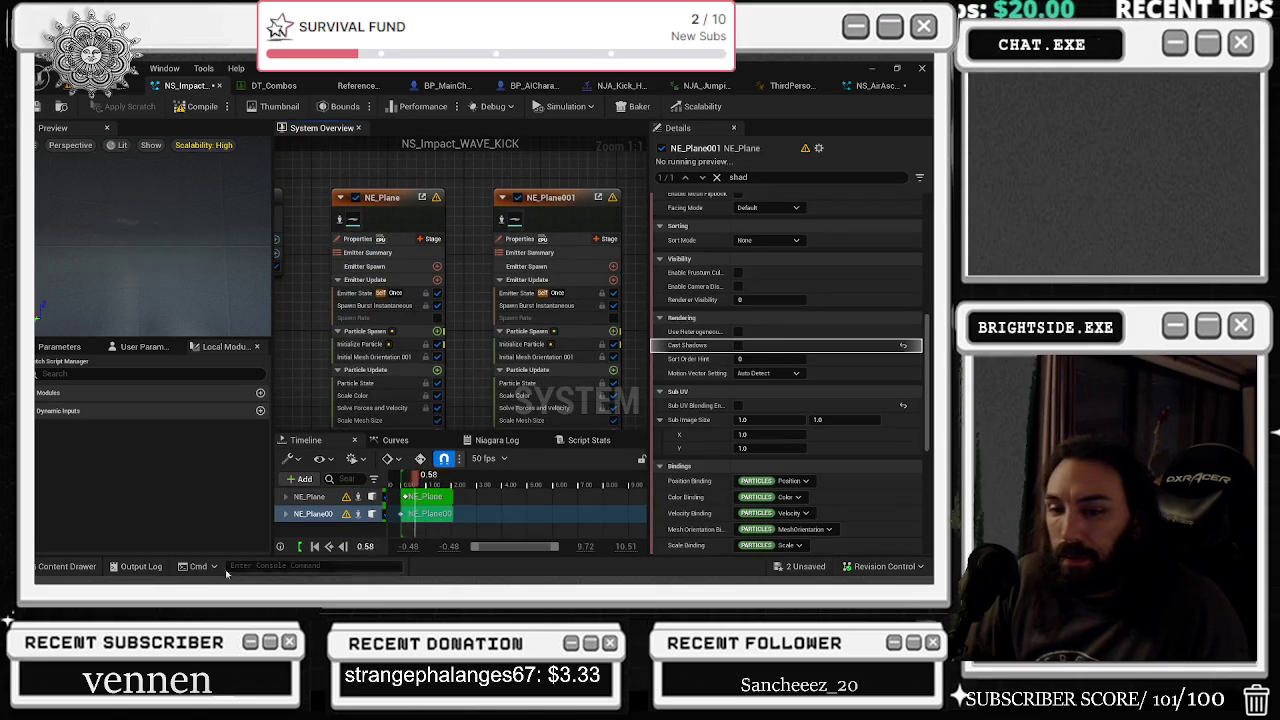
pyautogui.click(70, 566)
pyautogui.click(418, 460)
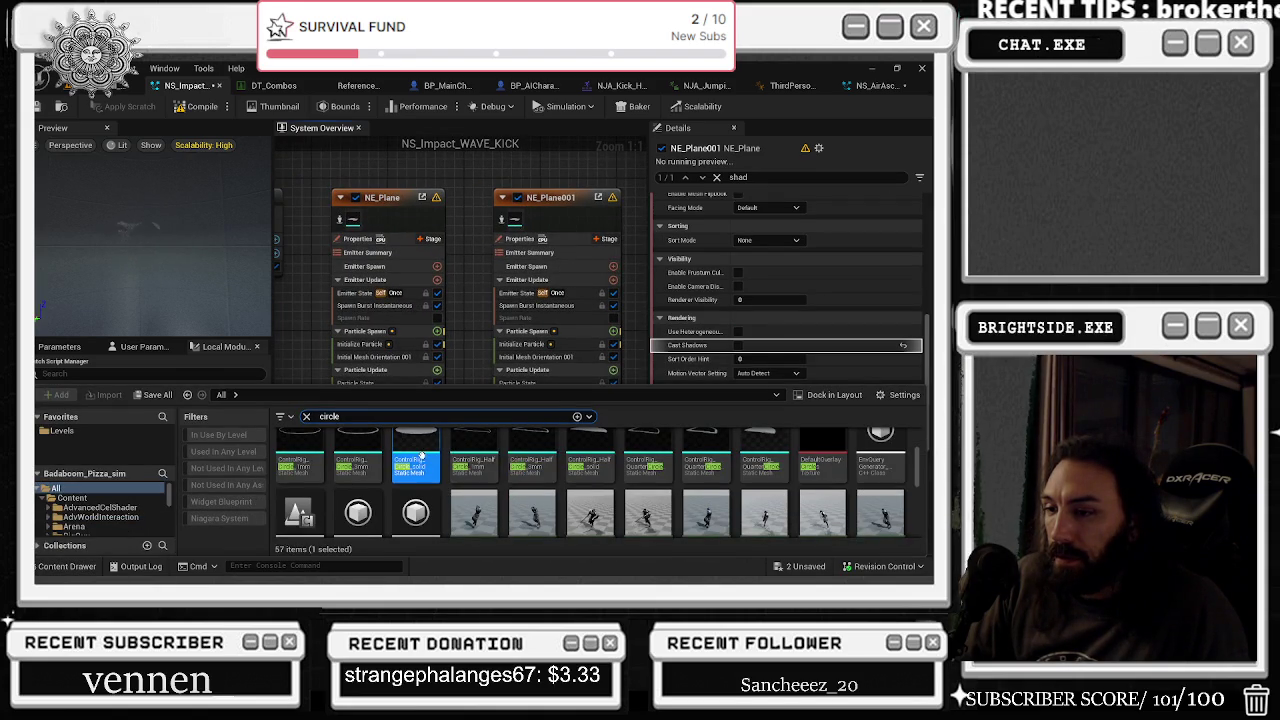
pyautogui.scroll(1, 490, 455)
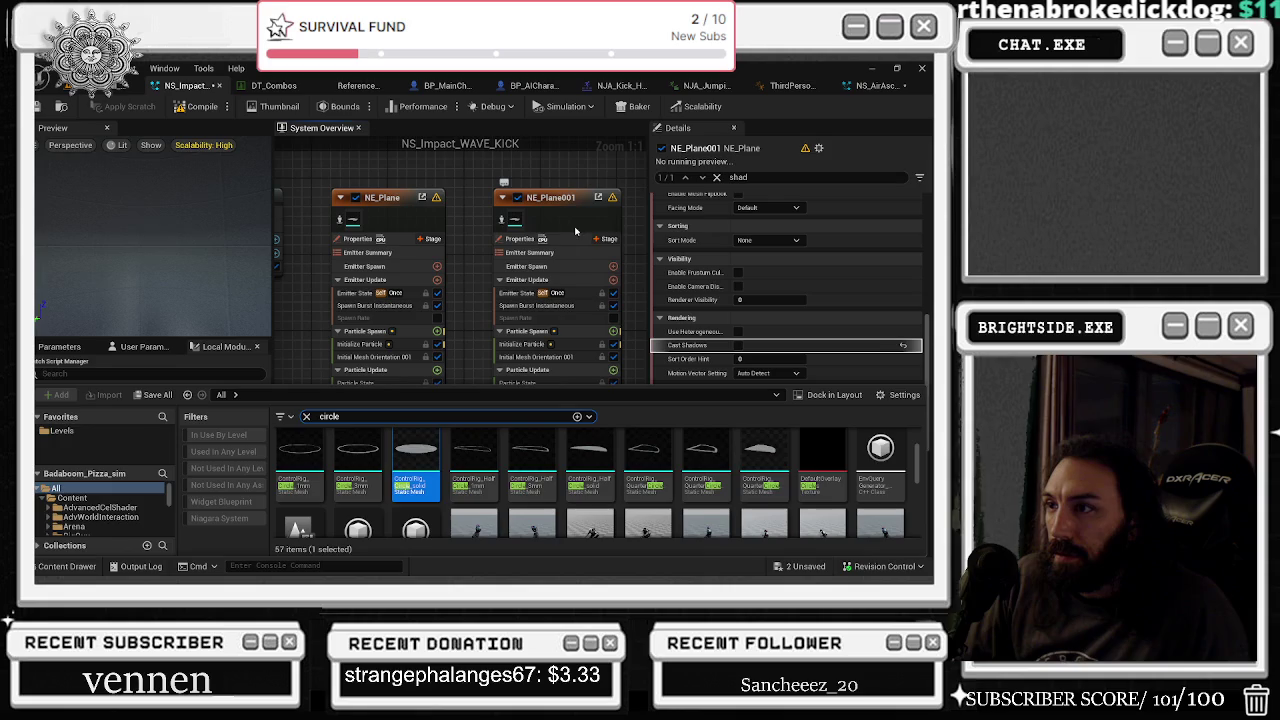
pyautogui.click(514, 223)
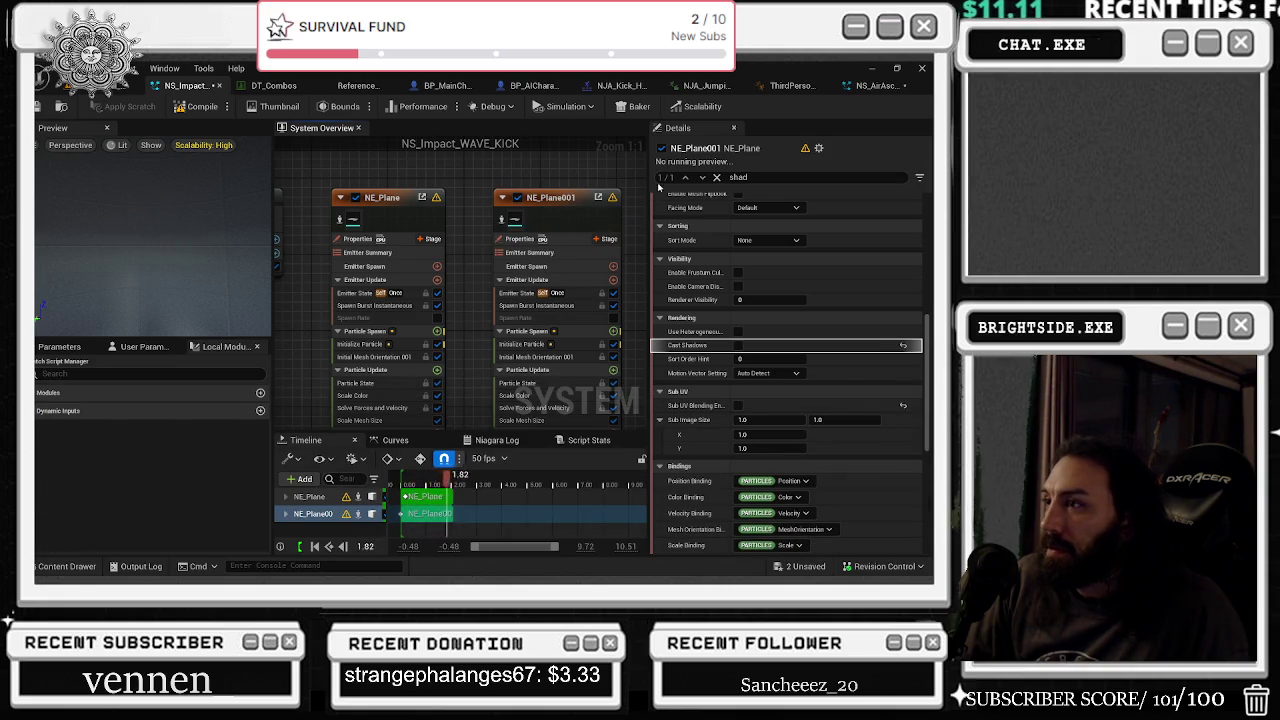
# - Clear the 'shad' Details filter and assign ControlRig_Circle_solid to NE_Plane001's Meshes element
pyautogui.click(716, 178)
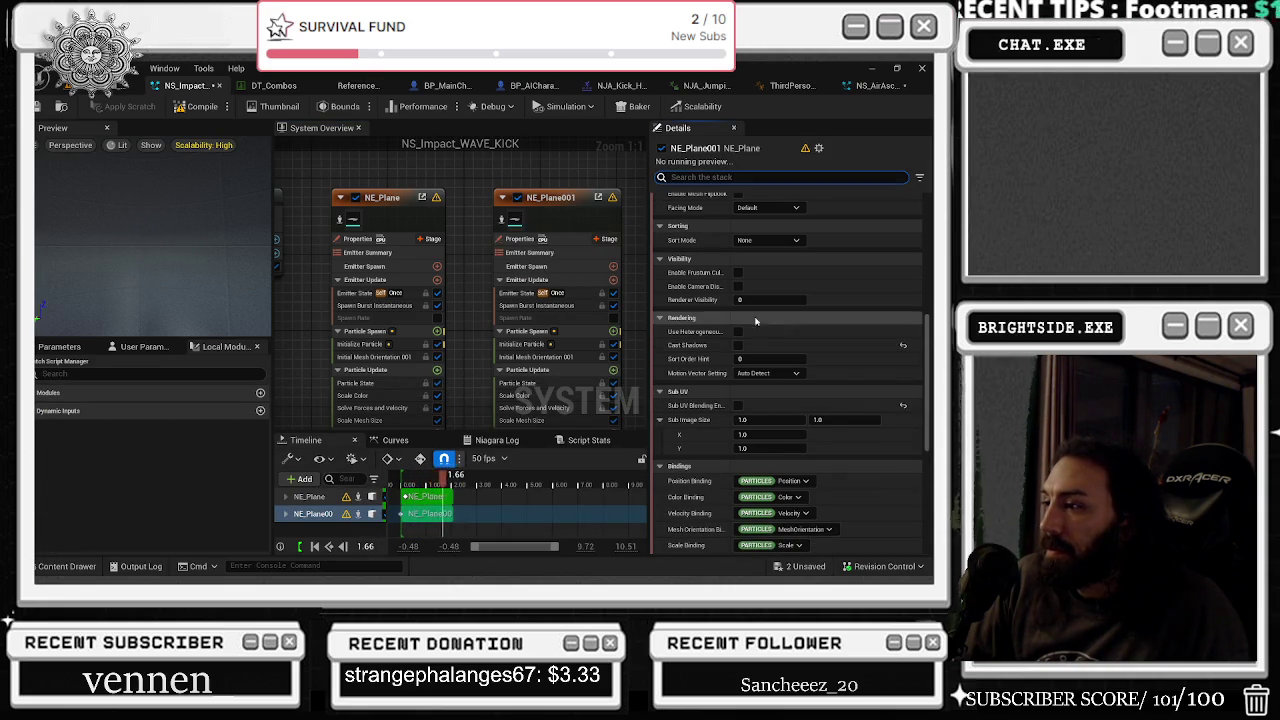
pyautogui.scroll(6, 744, 332)
pyautogui.scroll(3, 744, 332)
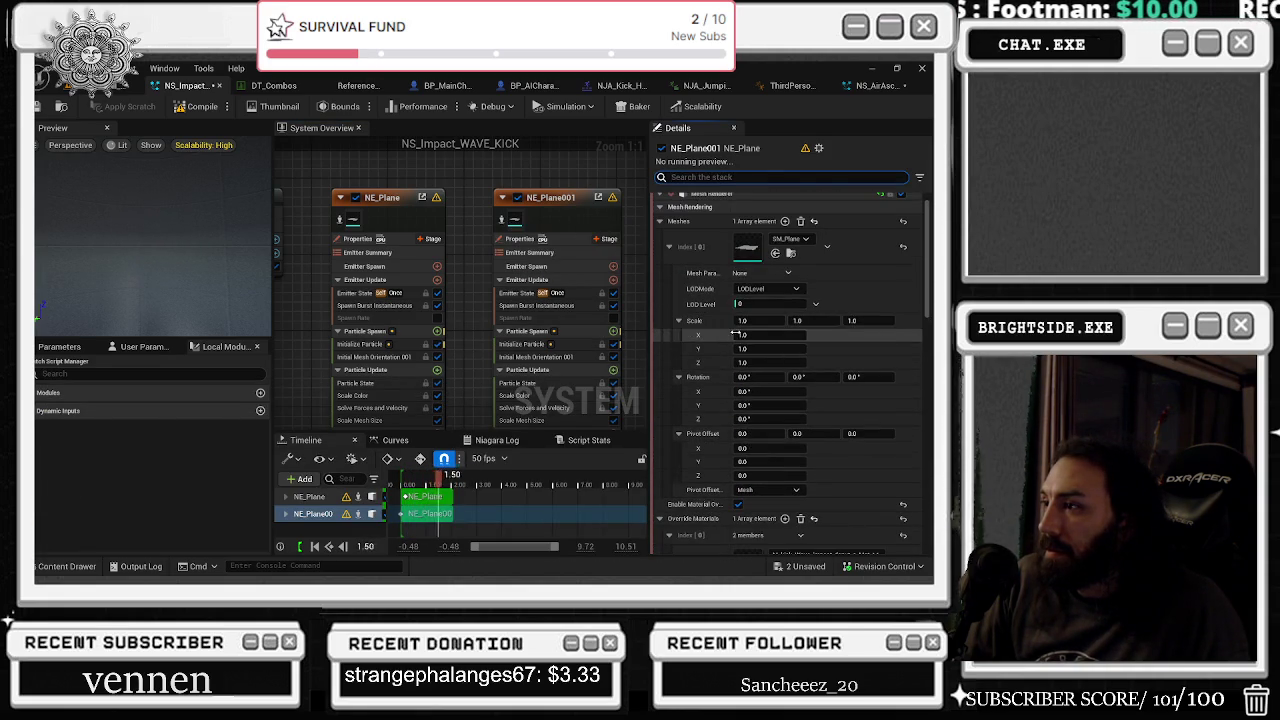
pyautogui.click(776, 255)
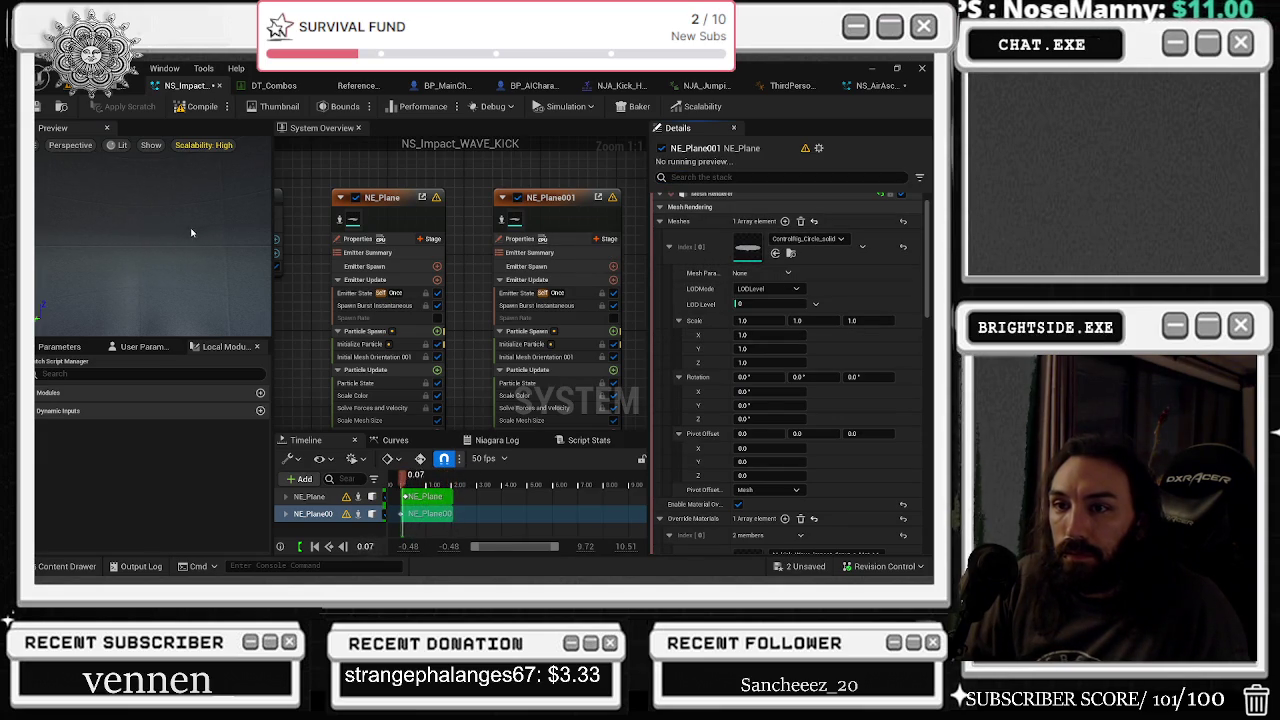
pyautogui.moveTo(192, 232); pyautogui.dragTo(200, 250)
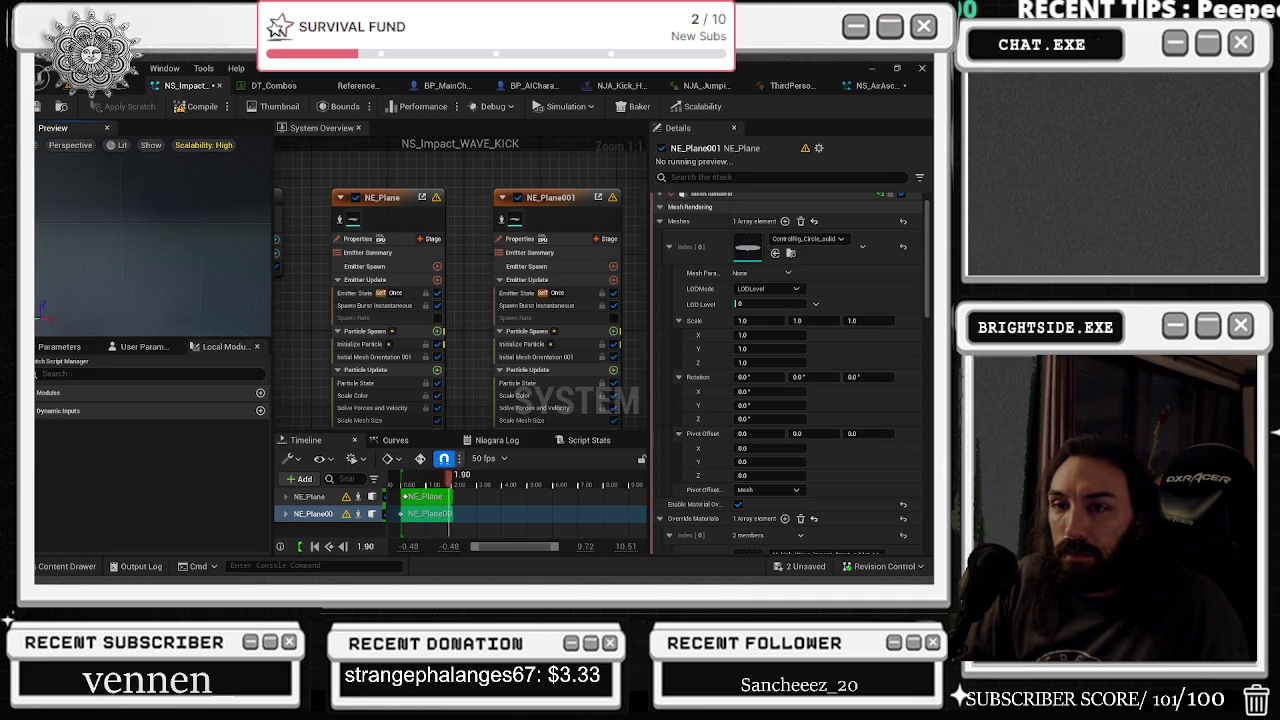
pyautogui.moveTo(181, 231); pyautogui.dragTo(164, 228)
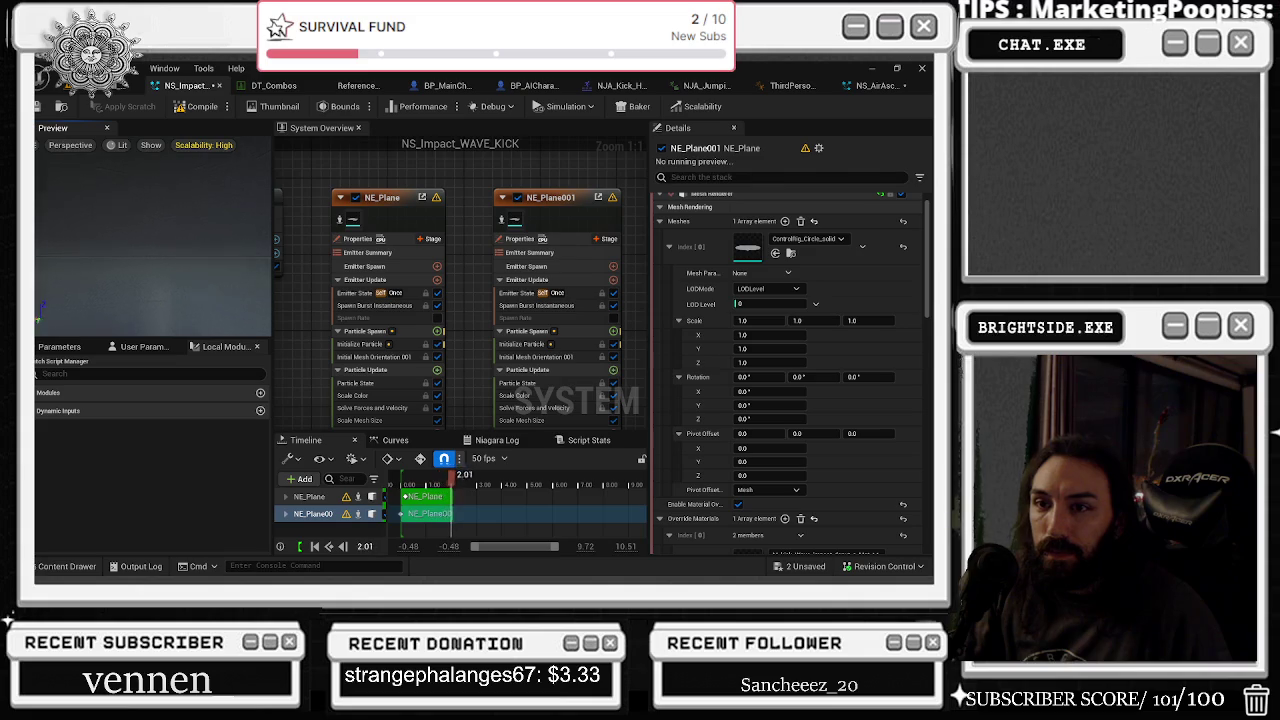
pyautogui.click(129, 145)
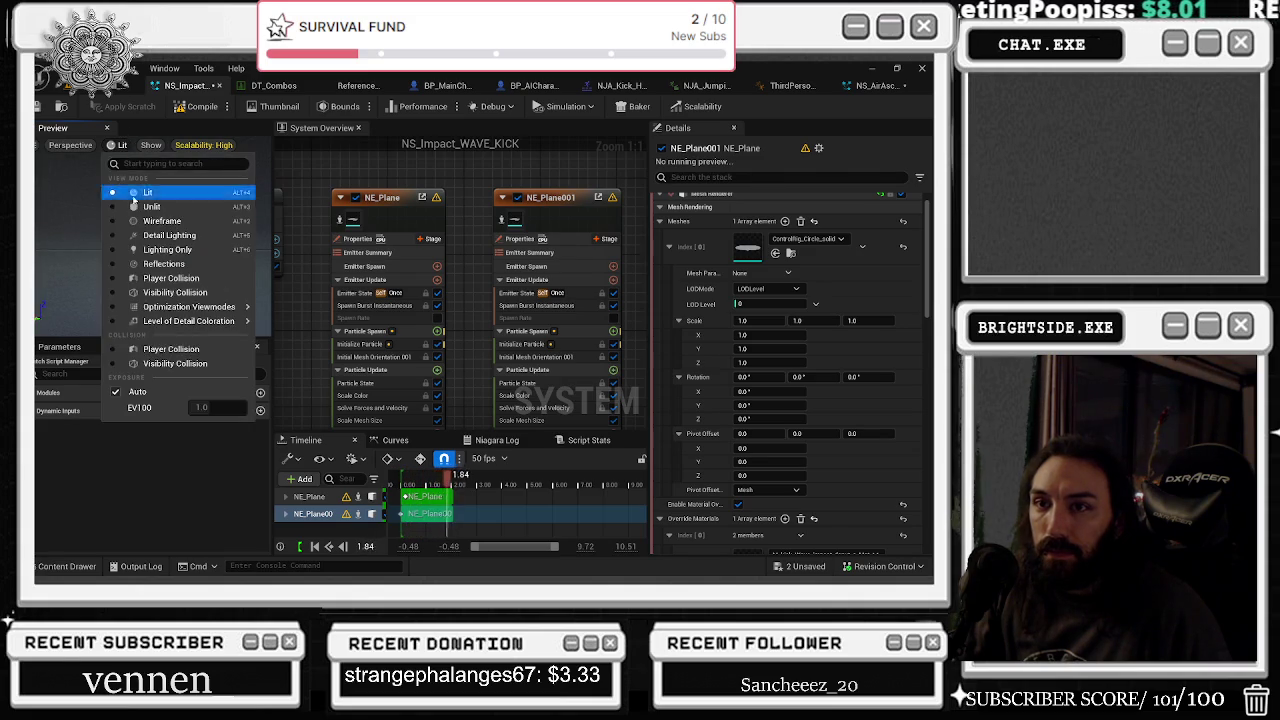
# - Switch the preview to Unlit and assign ControlRig_Circle_solid to NE_Plane's Meshes slot
pyautogui.click(167, 201)
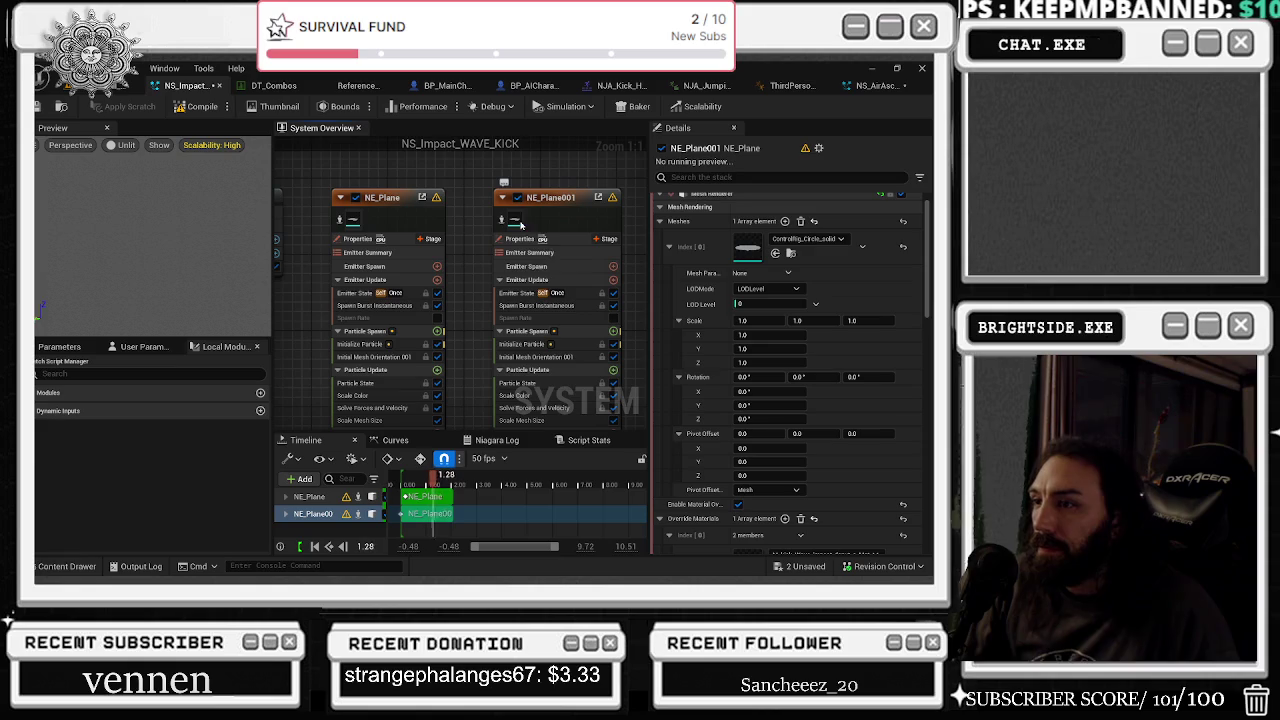
pyautogui.click(420, 228)
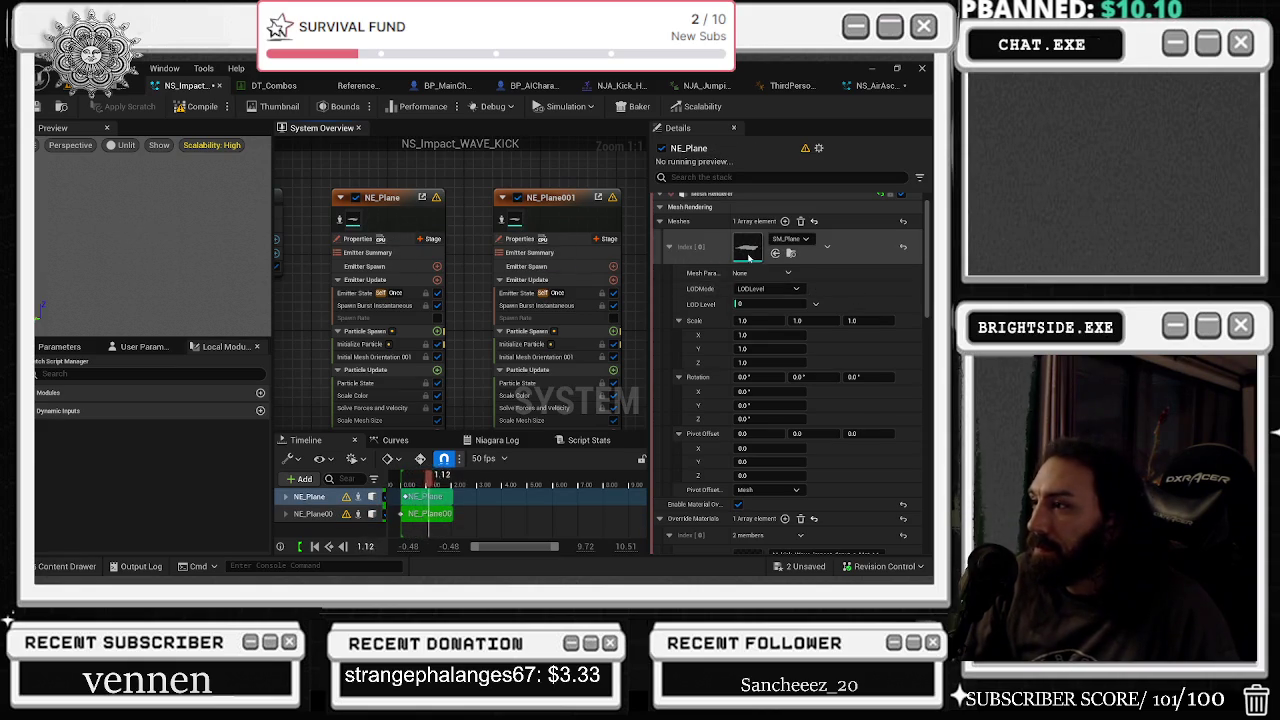
pyautogui.click(774, 254)
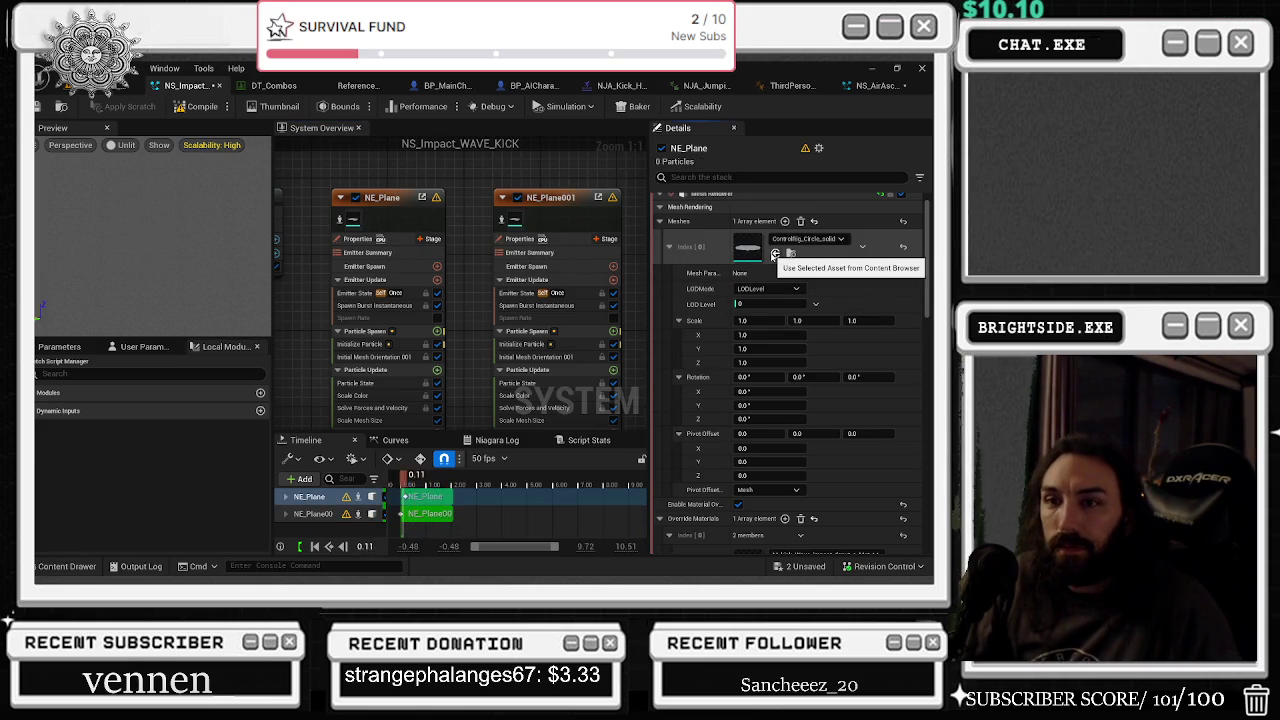
# - Set the preview scalability to Low and scrub the playhead back before the effect starts
pyautogui.click(122, 145)
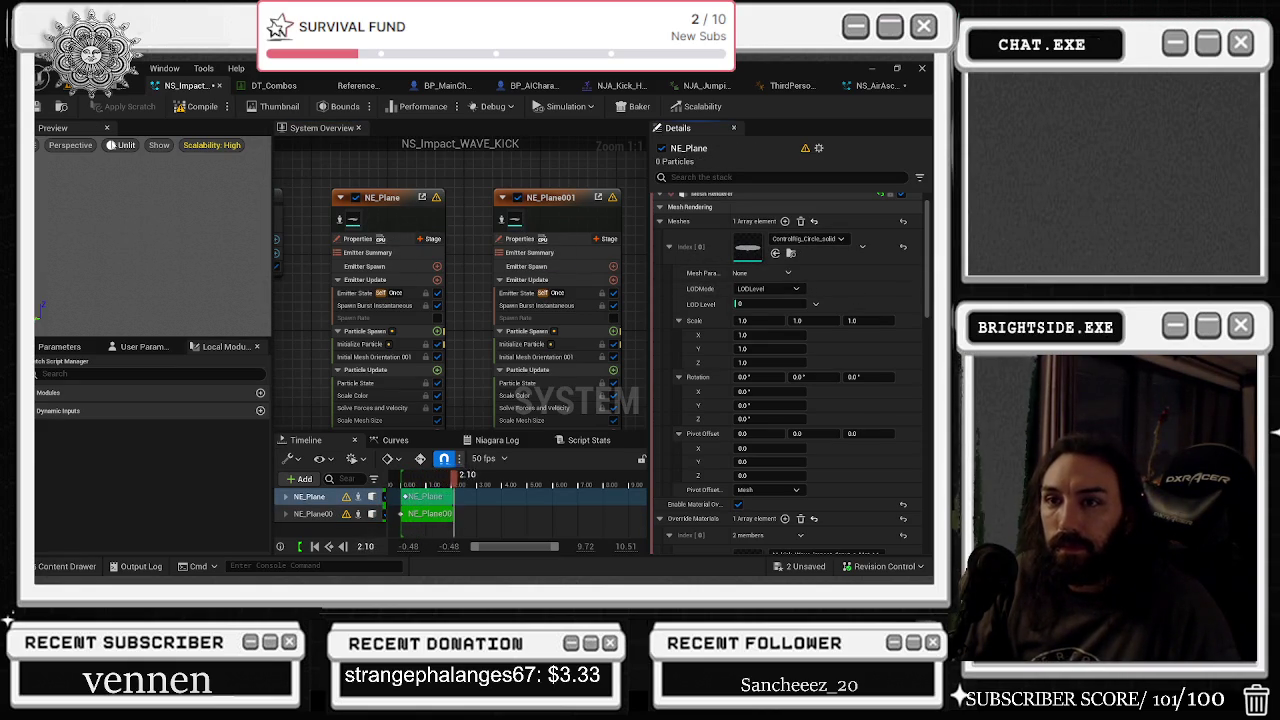
pyautogui.click(211, 145)
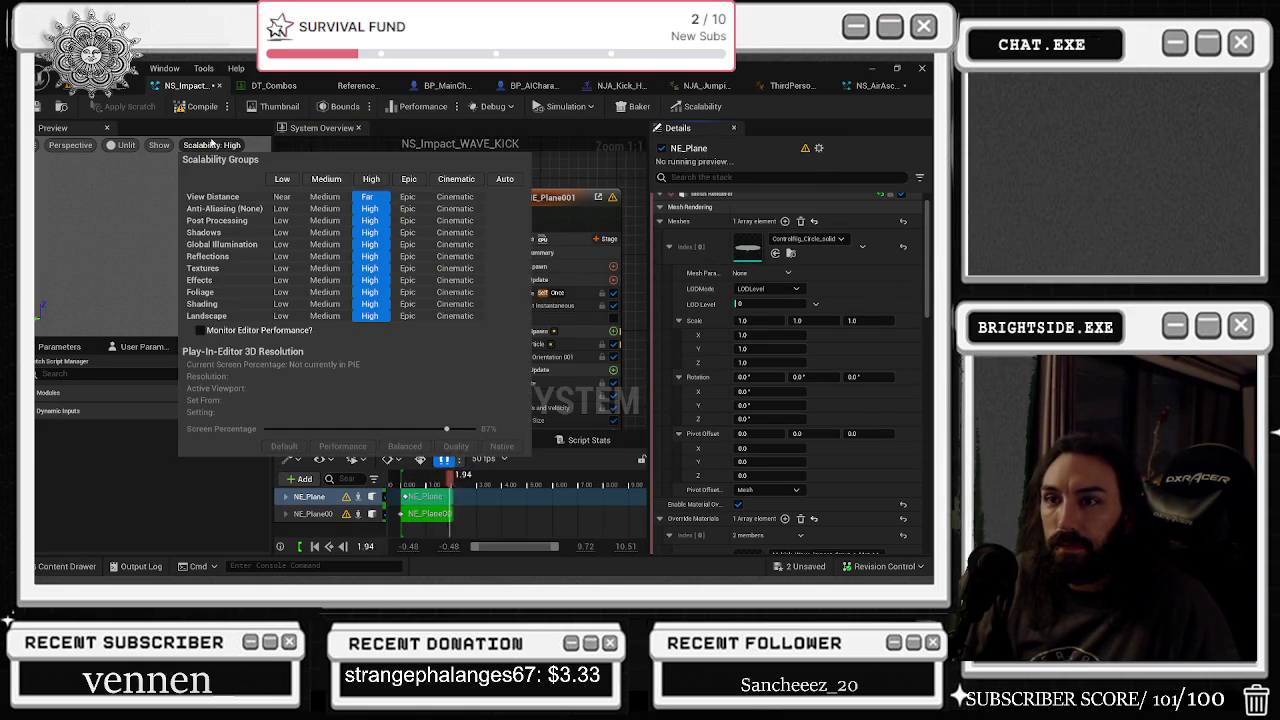
pyautogui.click(283, 179)
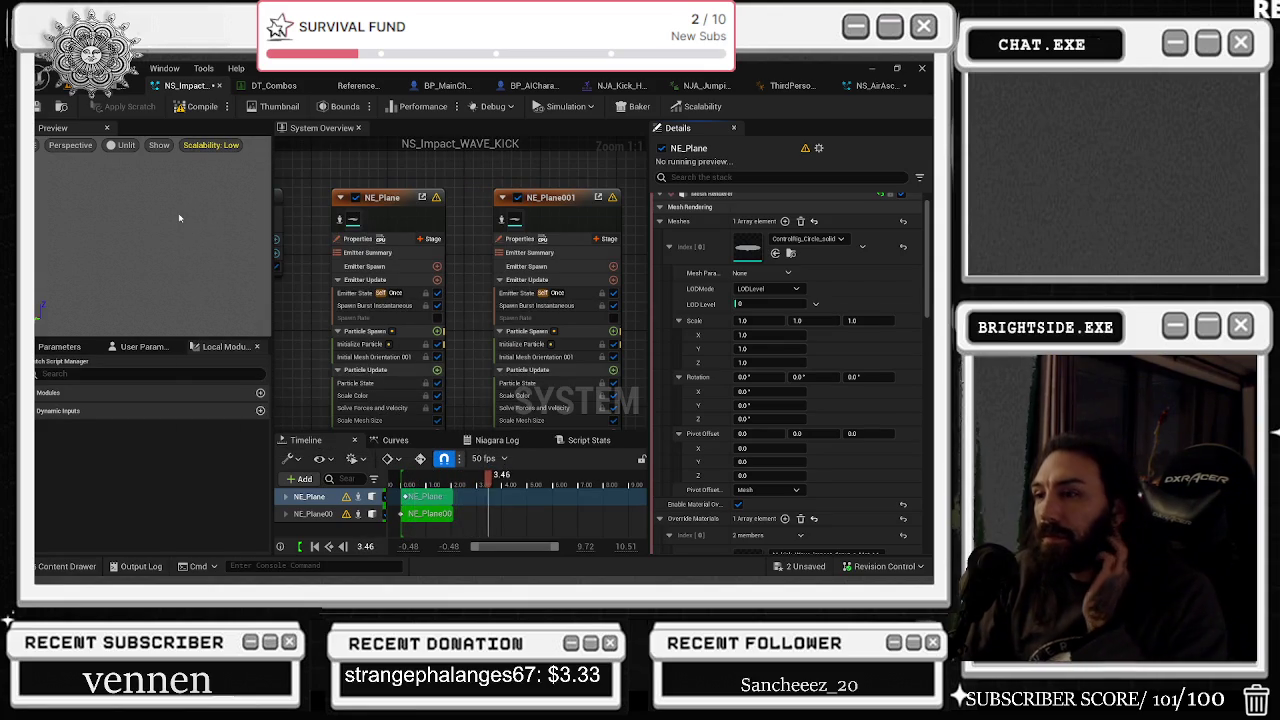
pyautogui.click(480, 250)
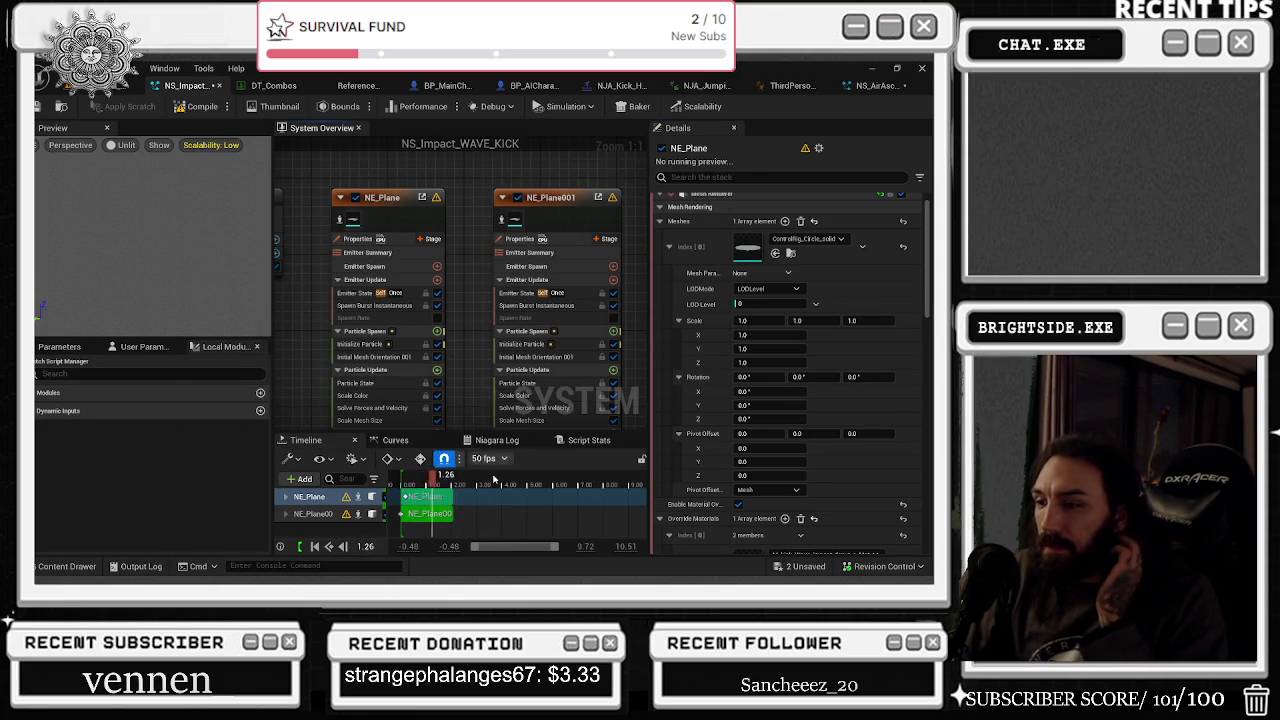
pyautogui.moveTo(443, 479); pyautogui.dragTo(289, 487)
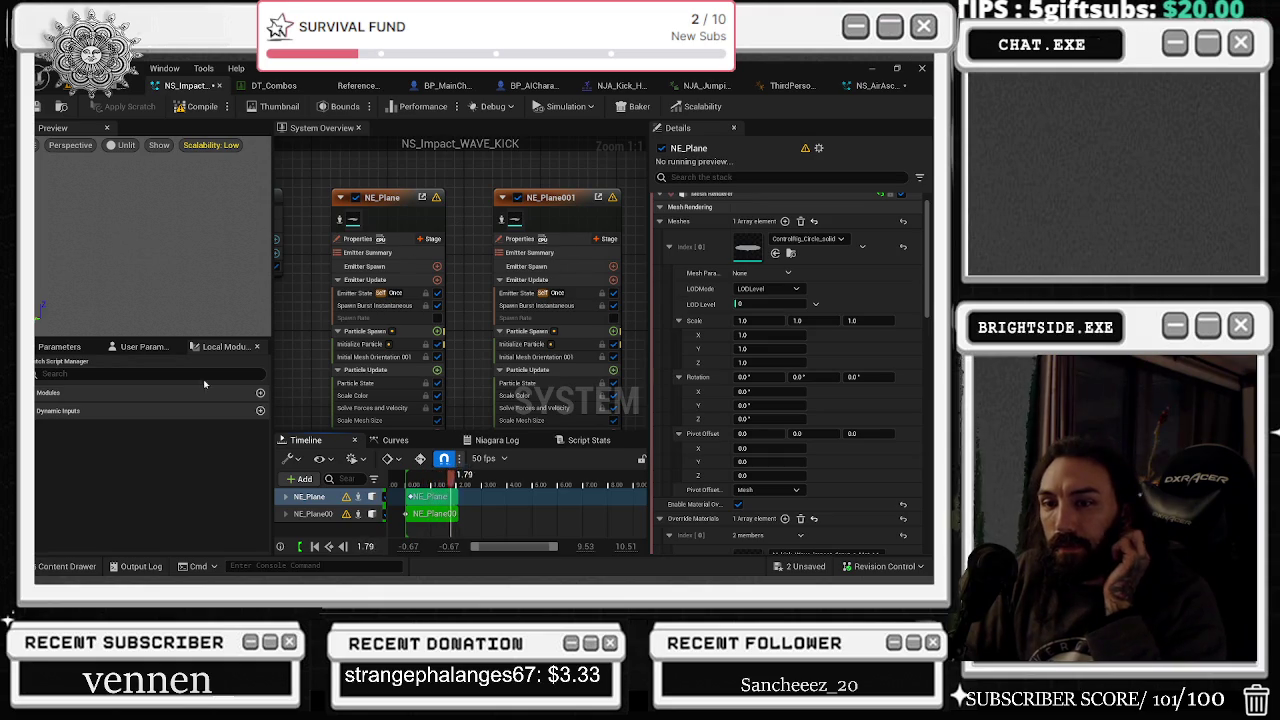
pyautogui.click(70, 566)
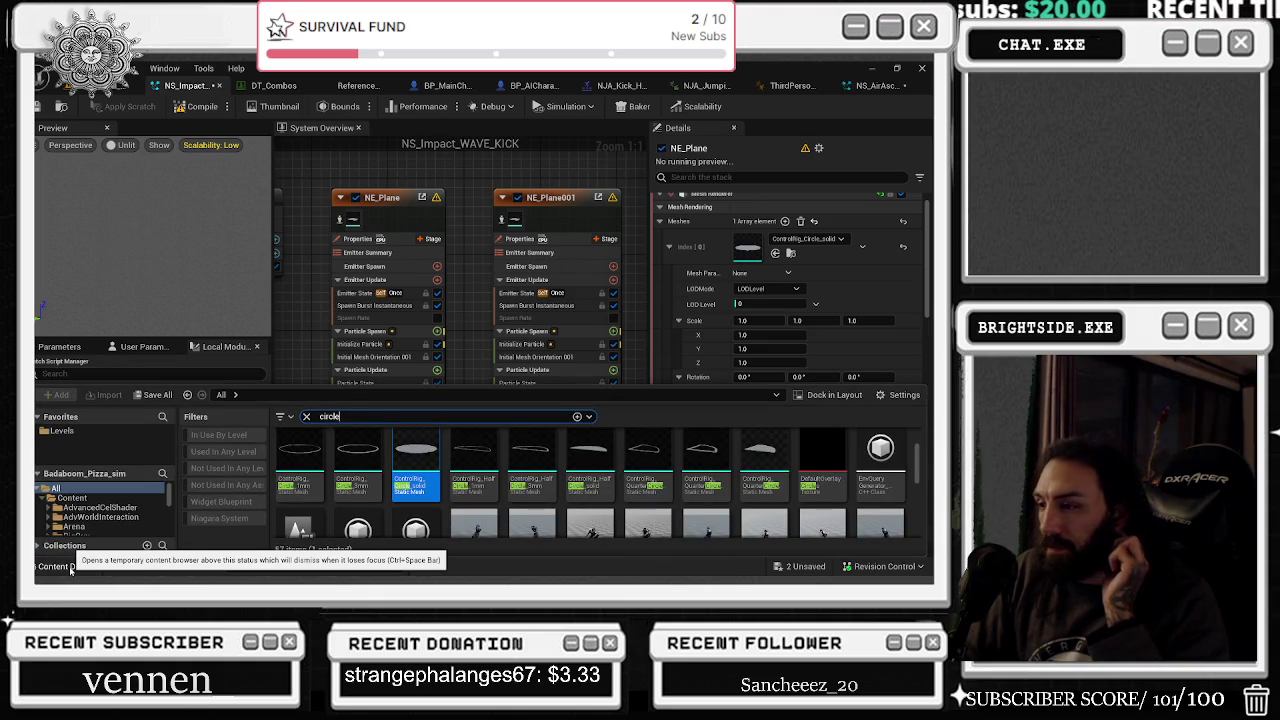
pyautogui.moveTo(589, 455)
pyautogui.mouseDown()
pyautogui.moveTo(720, 290)
pyautogui.moveTo(793, 243)
pyautogui.mouseUp()
pyautogui.click(776, 253)
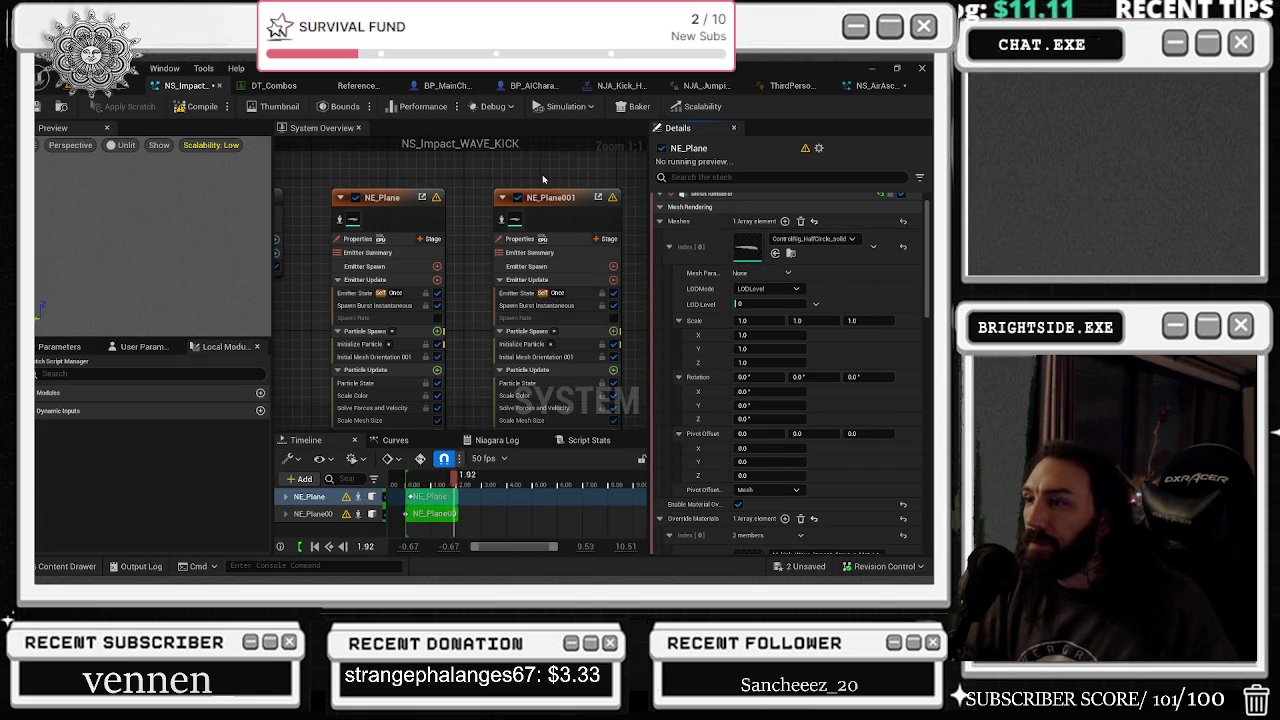
pyautogui.hotkey('ctrl', 'z')
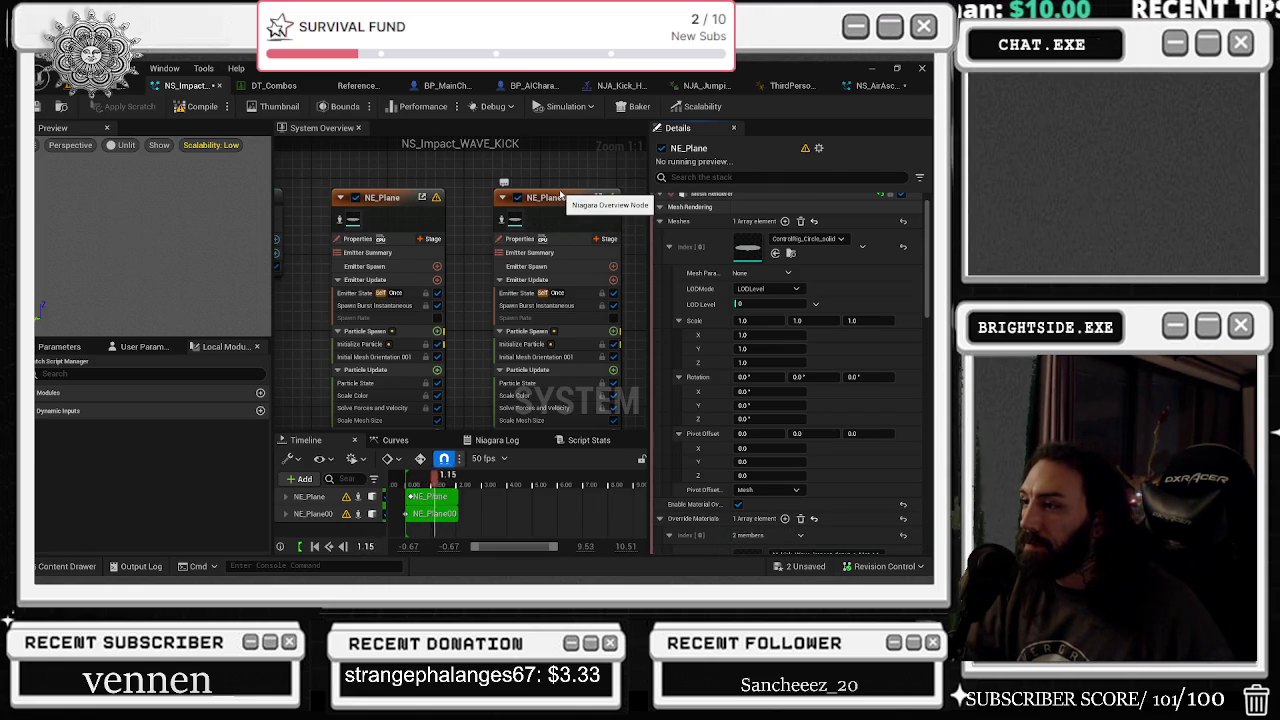
# - Set NE_Plane's mesh renderer Facing Mode to Camera Position
pyautogui.scroll(-3, 729, 472)
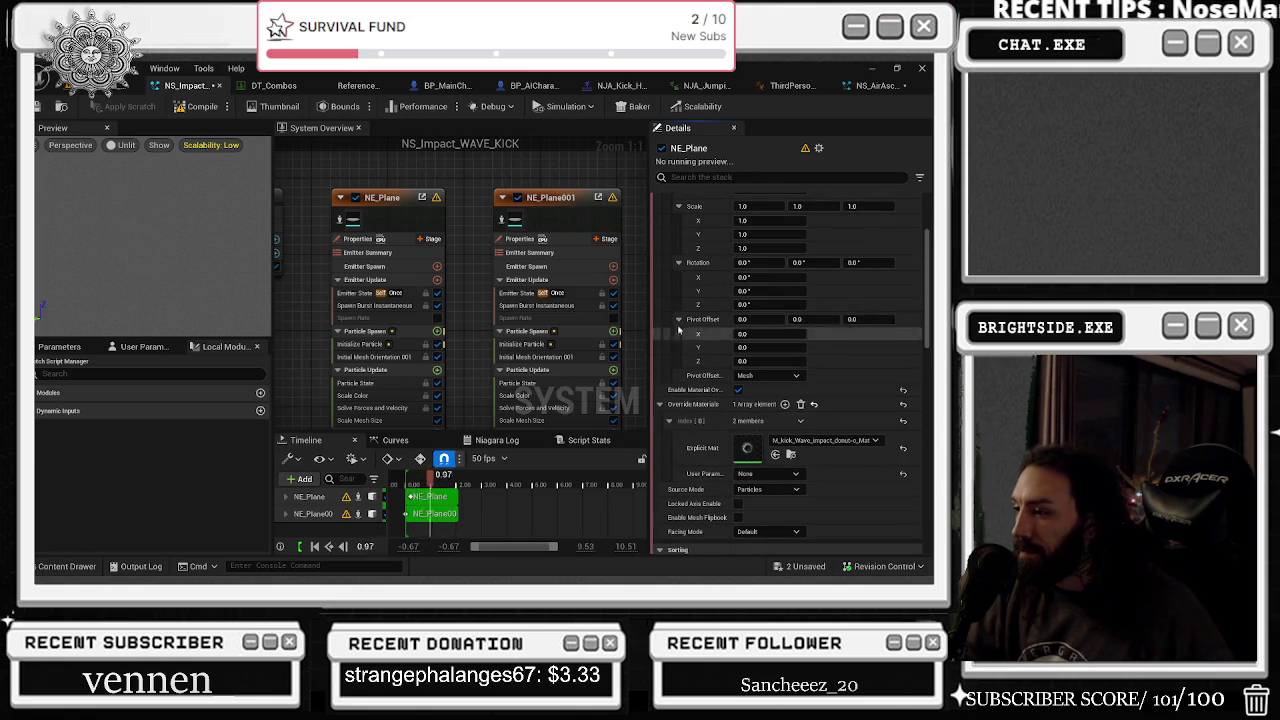
pyautogui.click(785, 503)
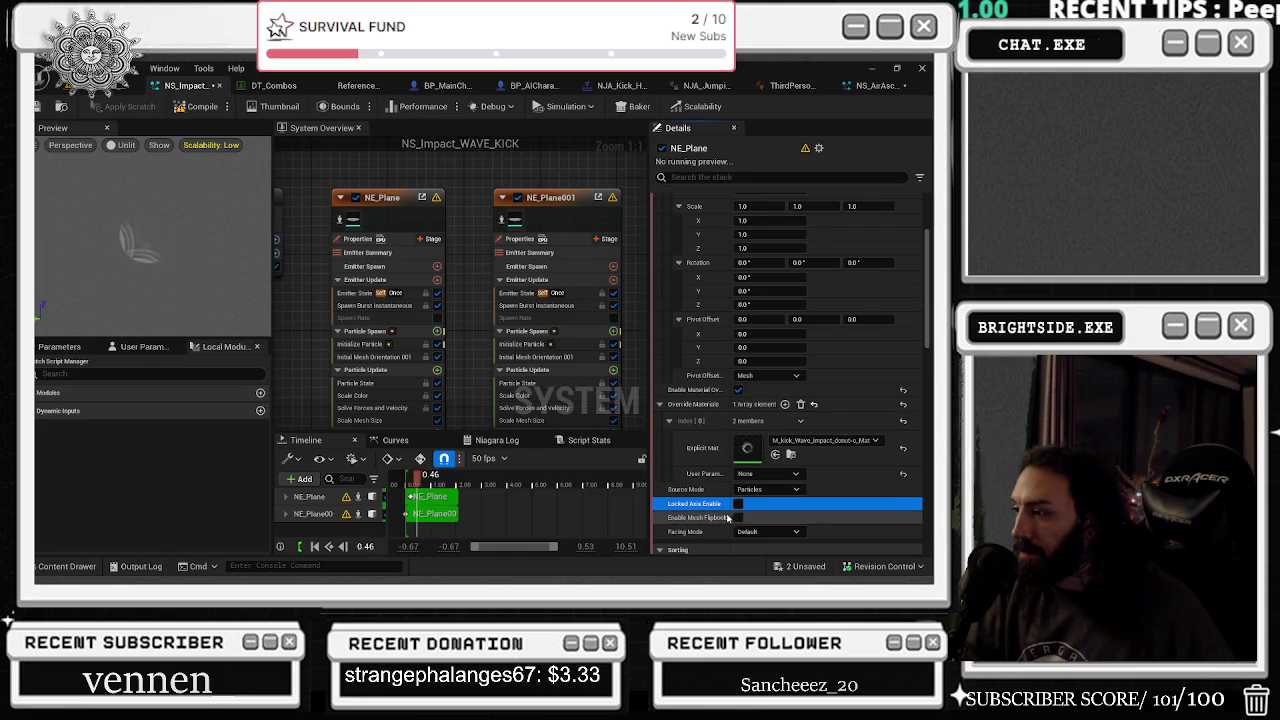
pyautogui.click(798, 532)
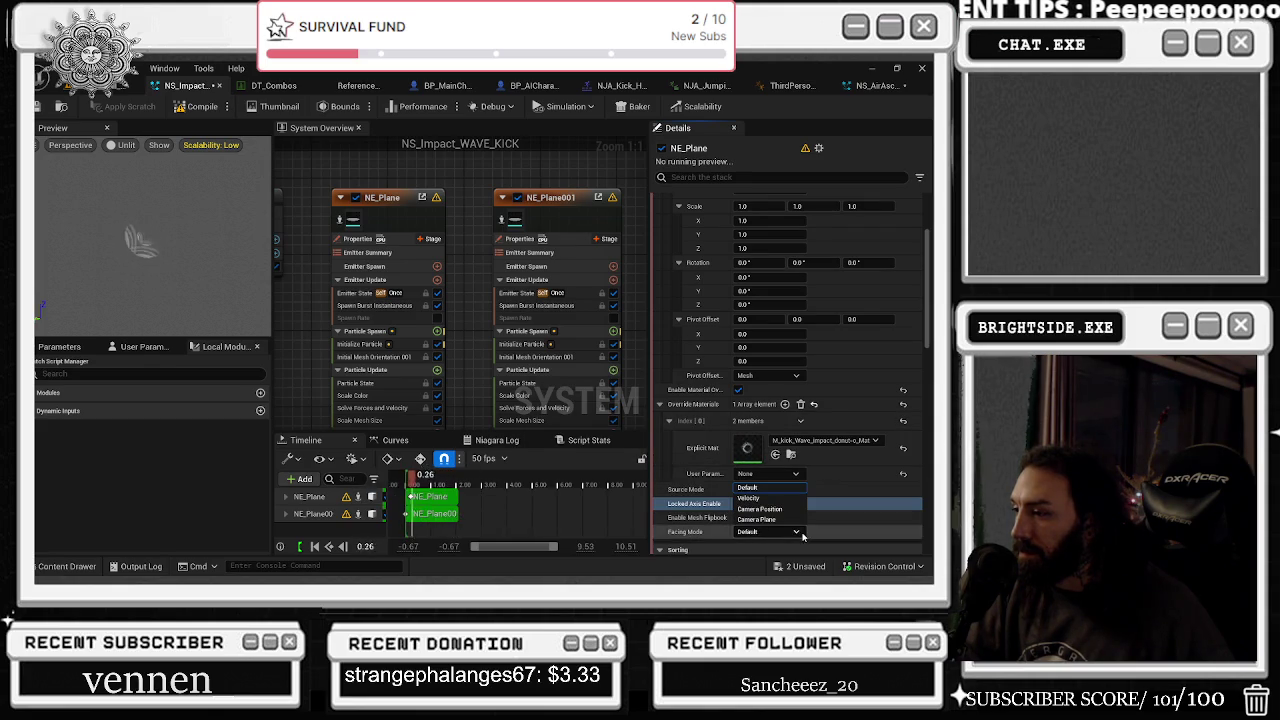
pyautogui.click(762, 509)
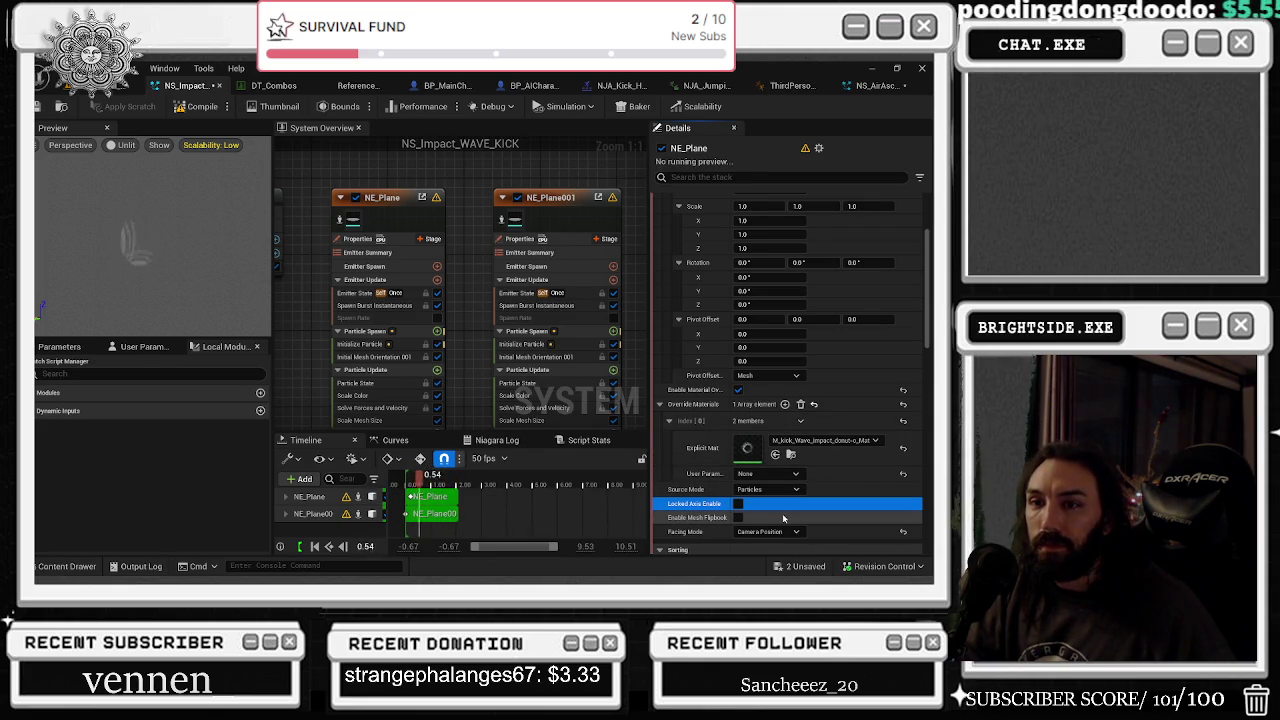
pyautogui.click(762, 532)
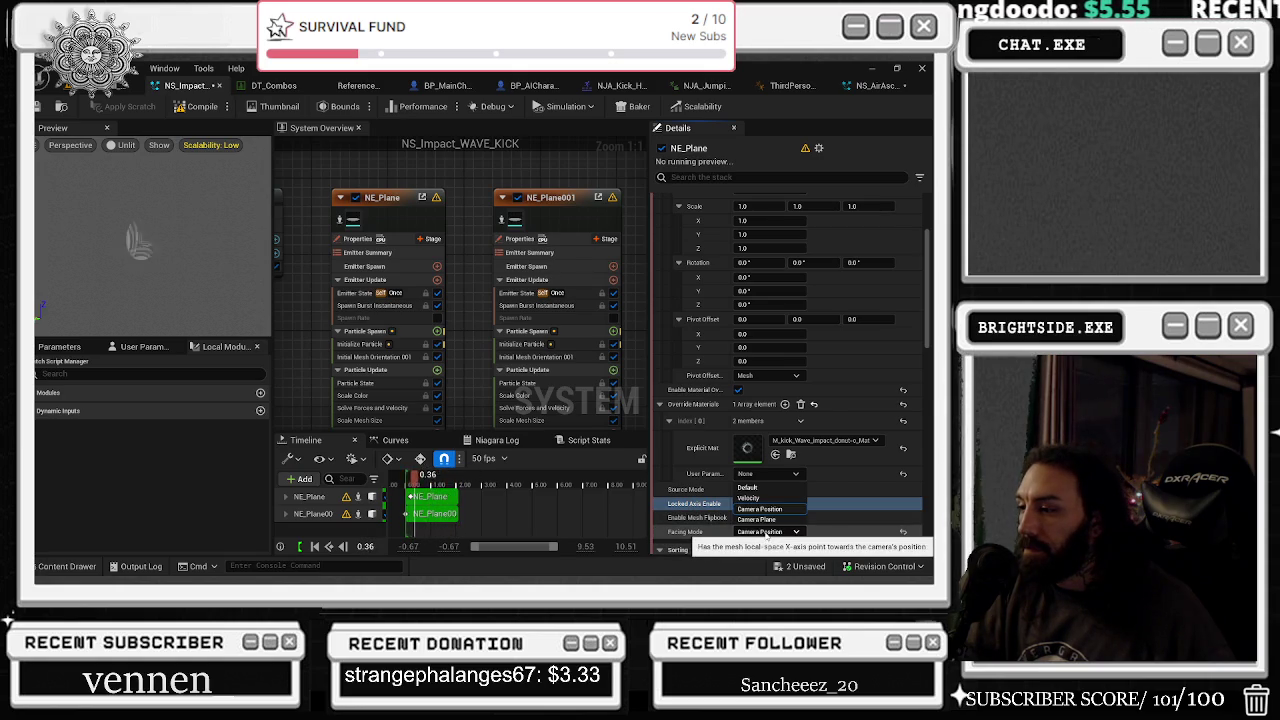
pyautogui.click(760, 509)
# - Scroll through the remaining mesh renderer properties, then switch to the web browser
pyautogui.scroll(-2, 849, 510)
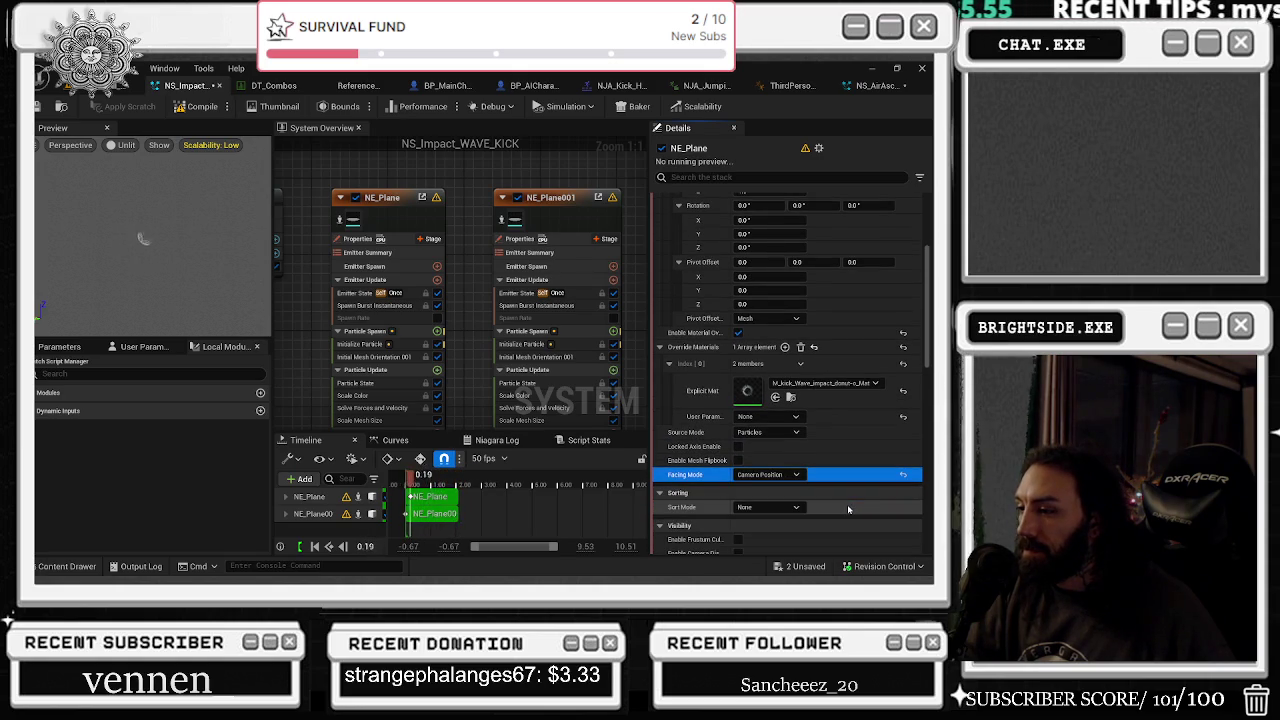
pyautogui.scroll(-1, 847, 509)
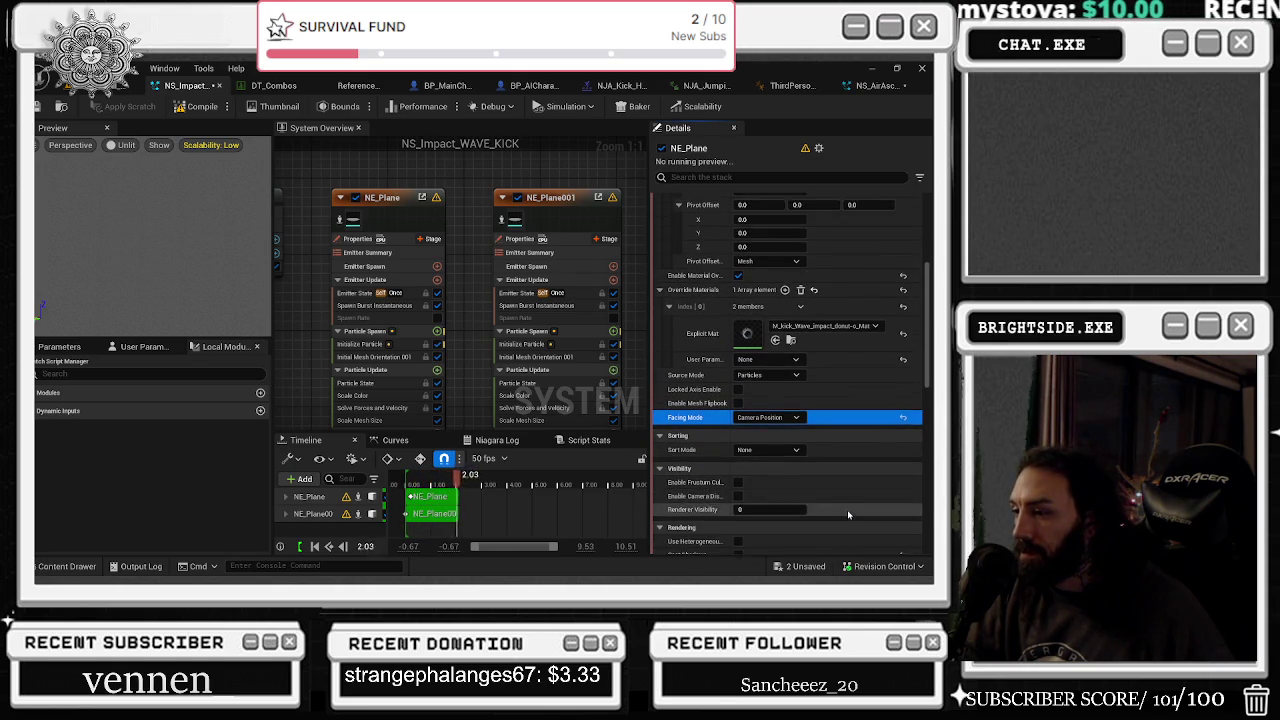
pyautogui.scroll(-4, 847, 510)
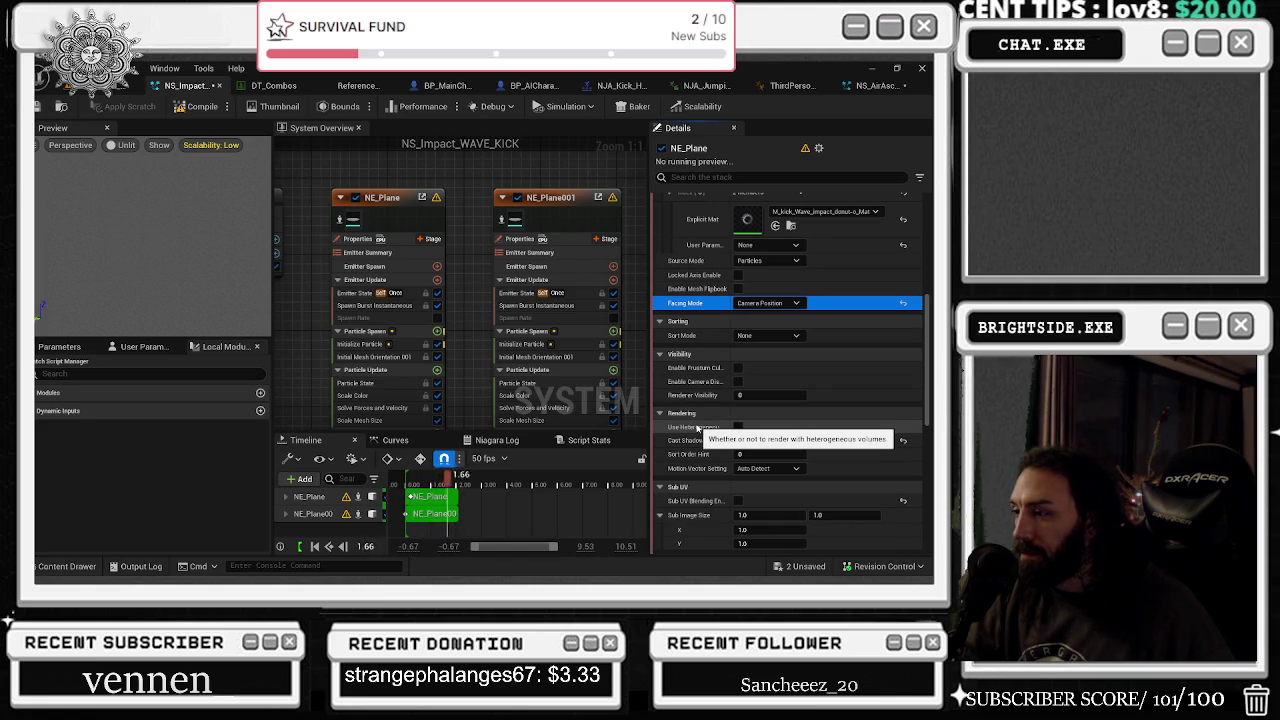
pyautogui.scroll(-4, 700, 430)
pyautogui.scroll(-7, 703, 432)
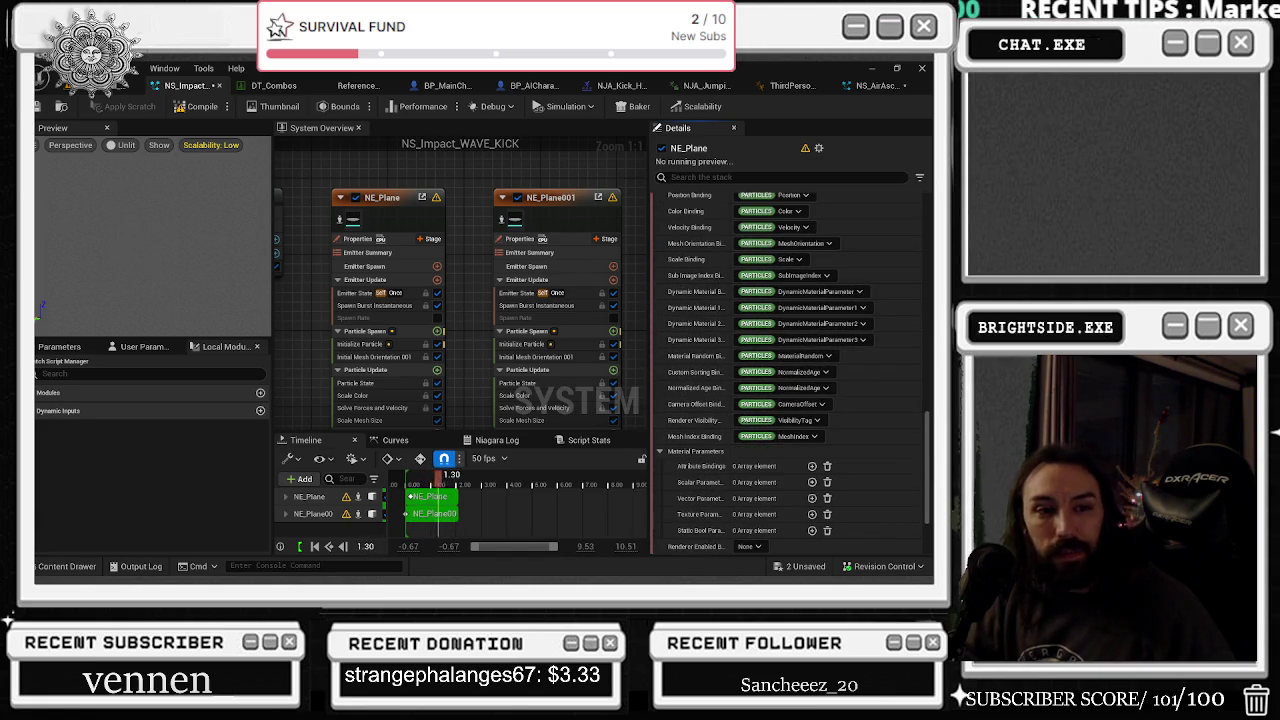
pyautogui.hotkey('alt', 'Tab')
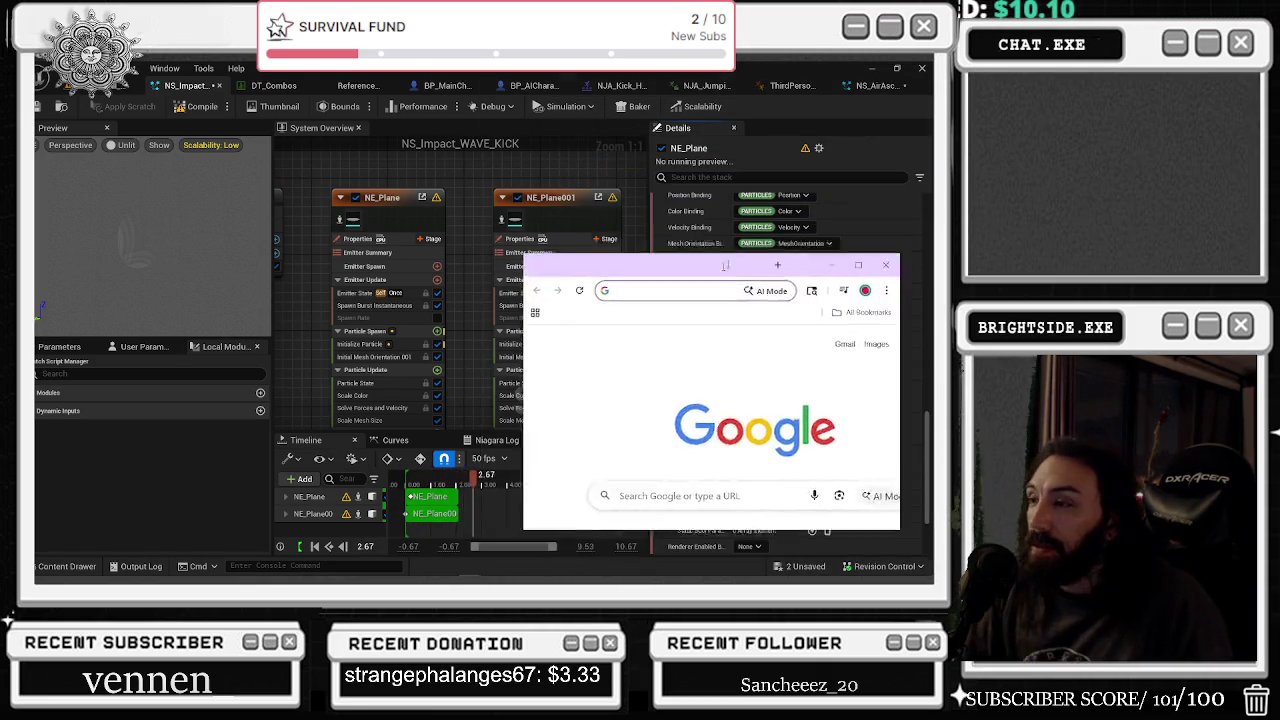
pyautogui.write('i m')
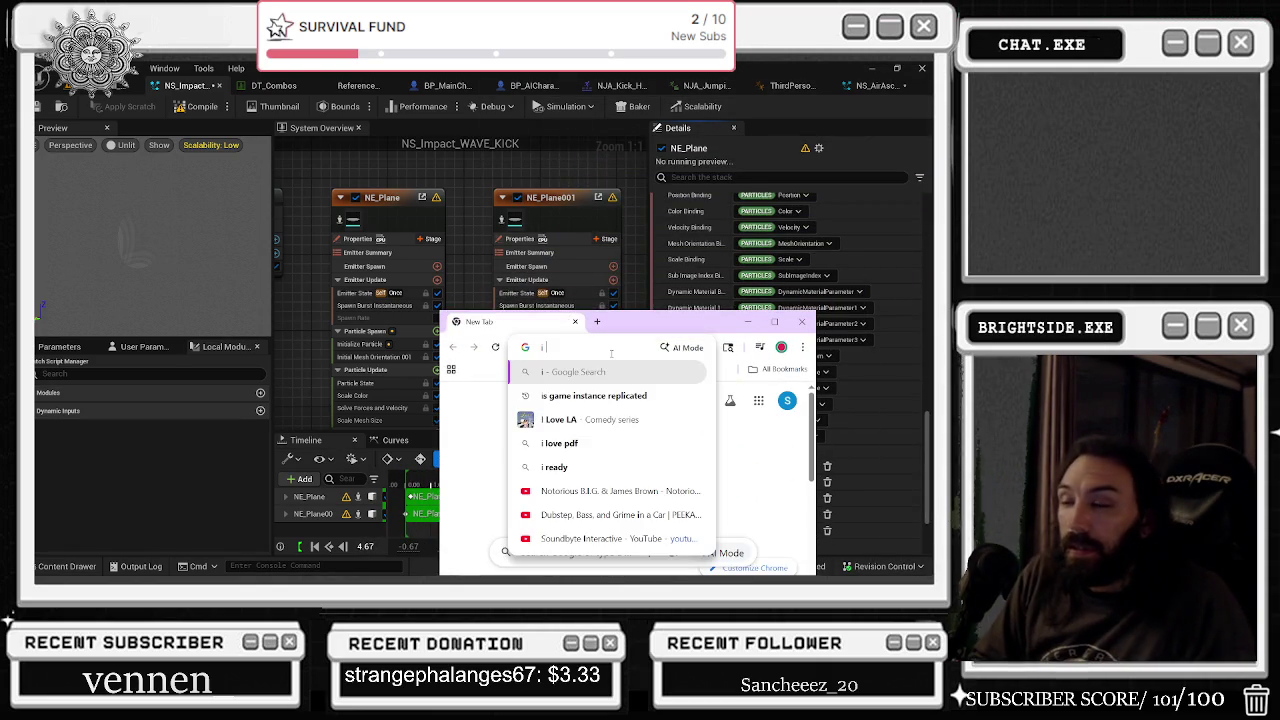
pyautogui.press('BackSpace')
pyautogui.press('BackSpace')
pyautogui.write('a')
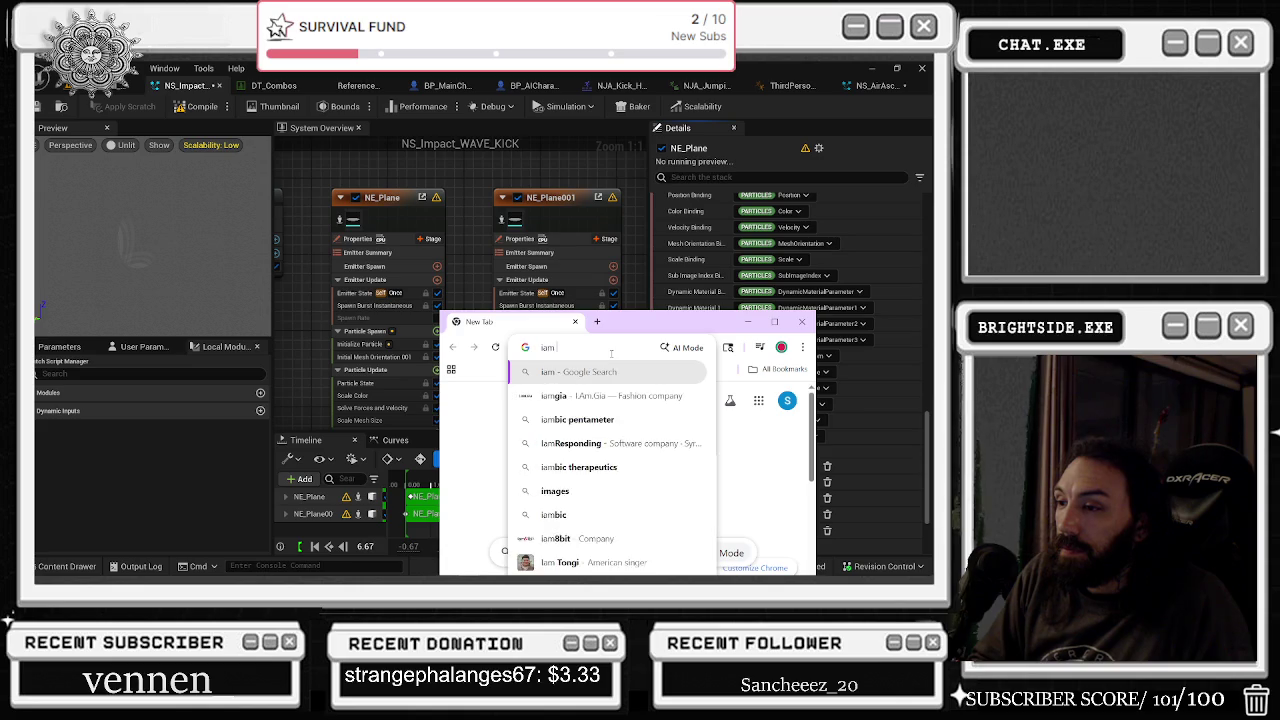
pyautogui.press('BackSpace')
pyautogui.write('m using a')
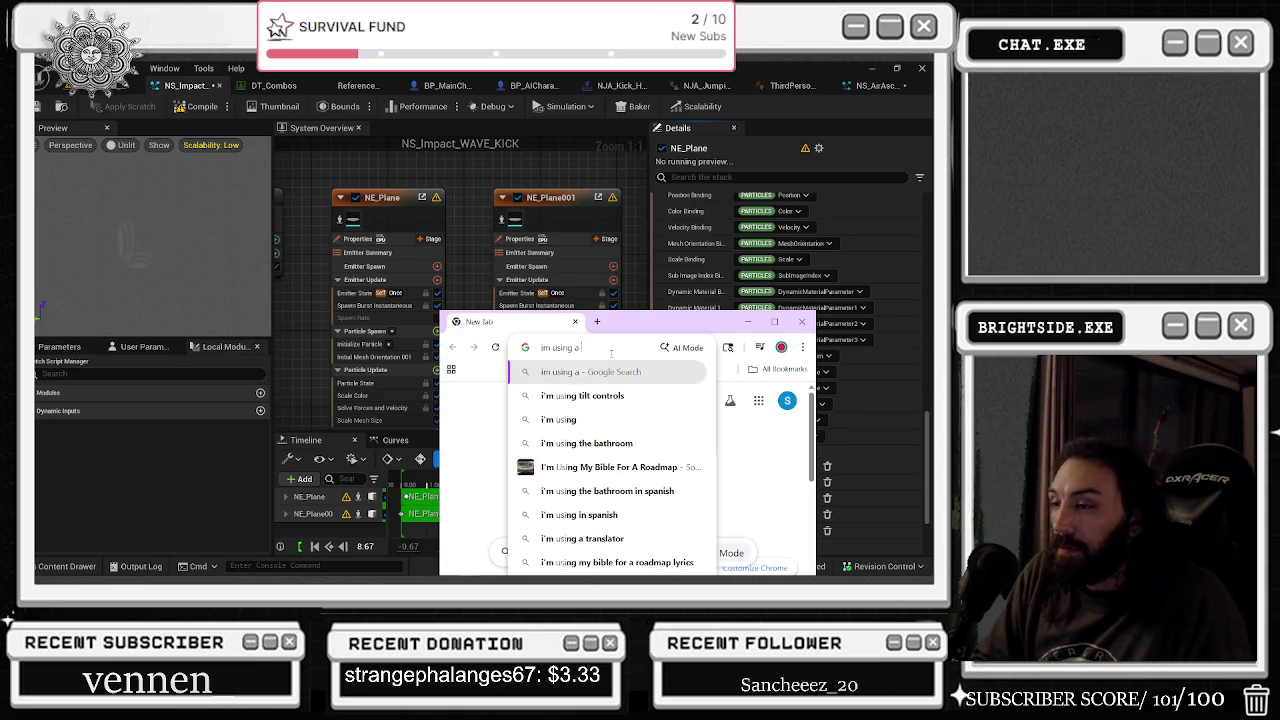
pyautogui.write(' transparent mes')
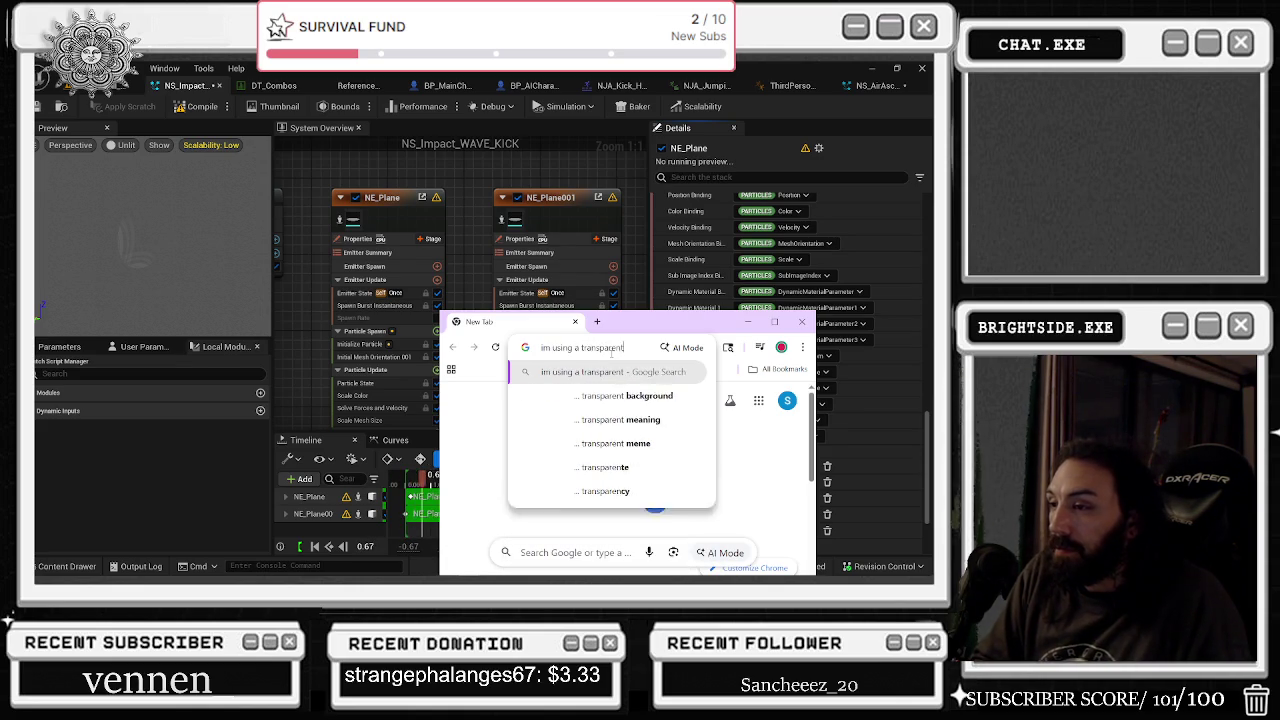
pyautogui.press('BackSpace')
pyautogui.press('BackSpace')
pyautogui.write('at')
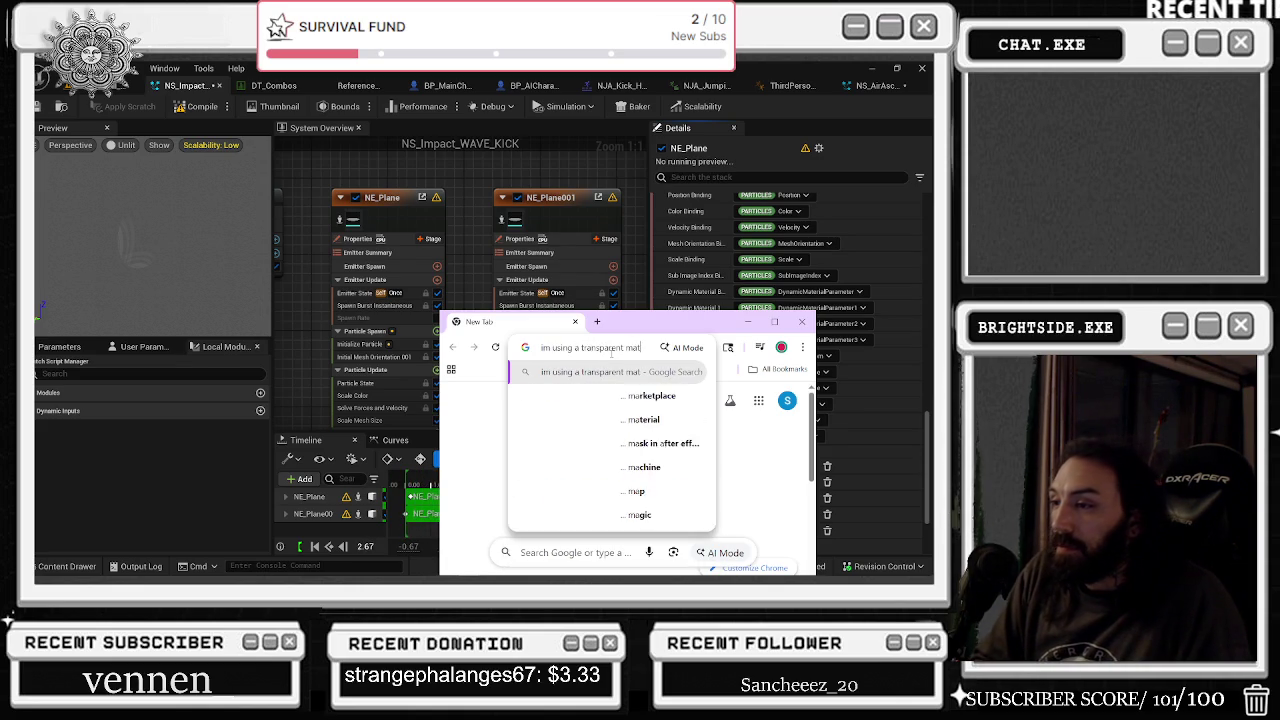
pyautogui.write('erial to')
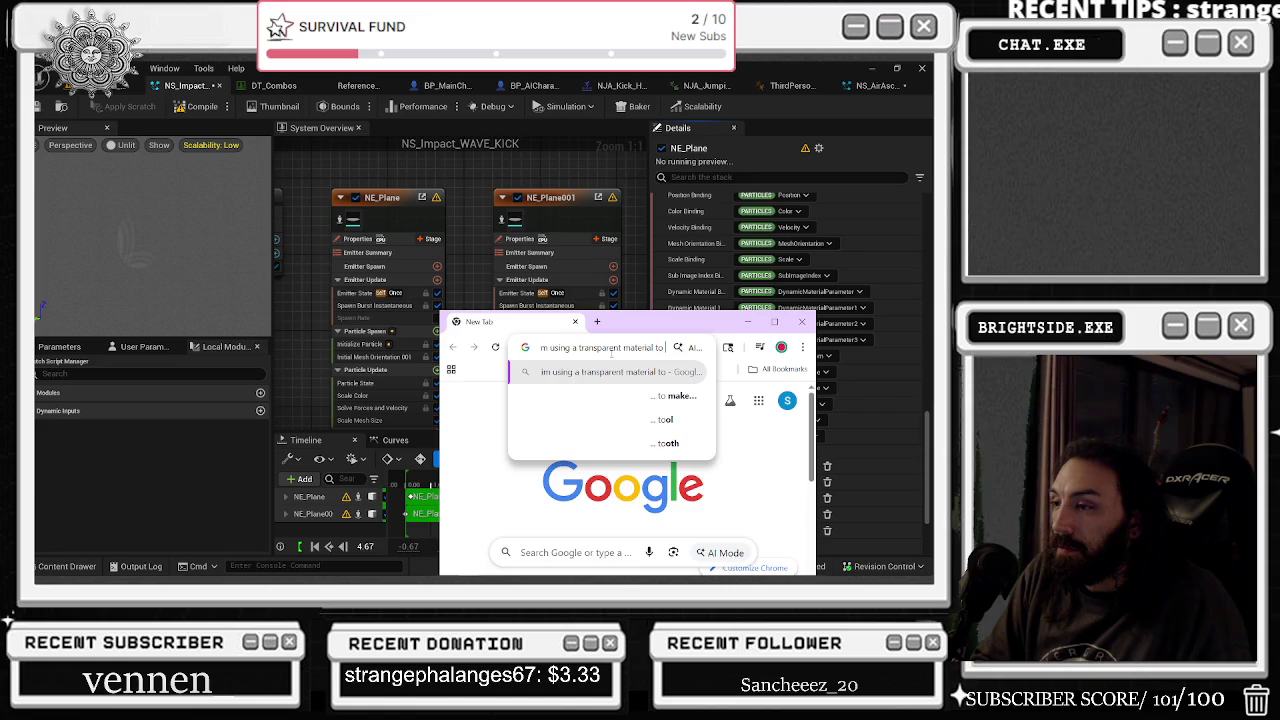
pyautogui.write(' make an')
pyautogui.write(' impact wave in unre')
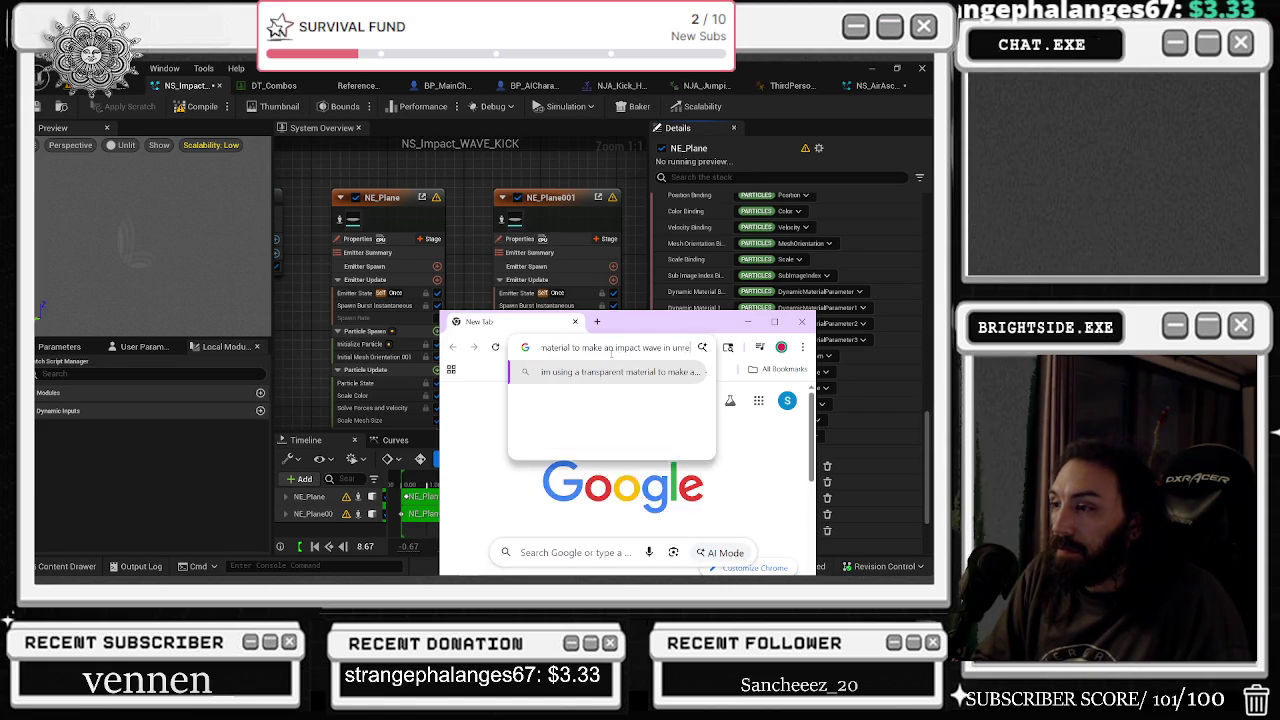
pyautogui.write('al engine niagra s')
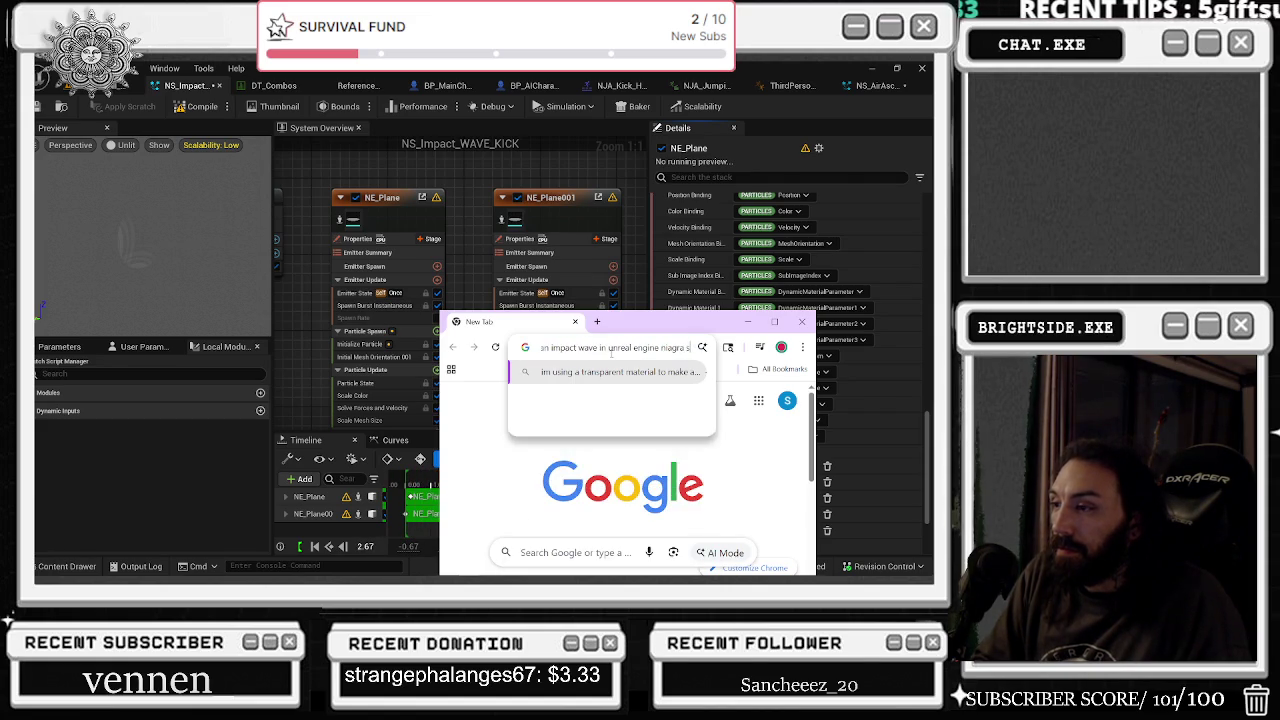
pyautogui.write('ystem.')
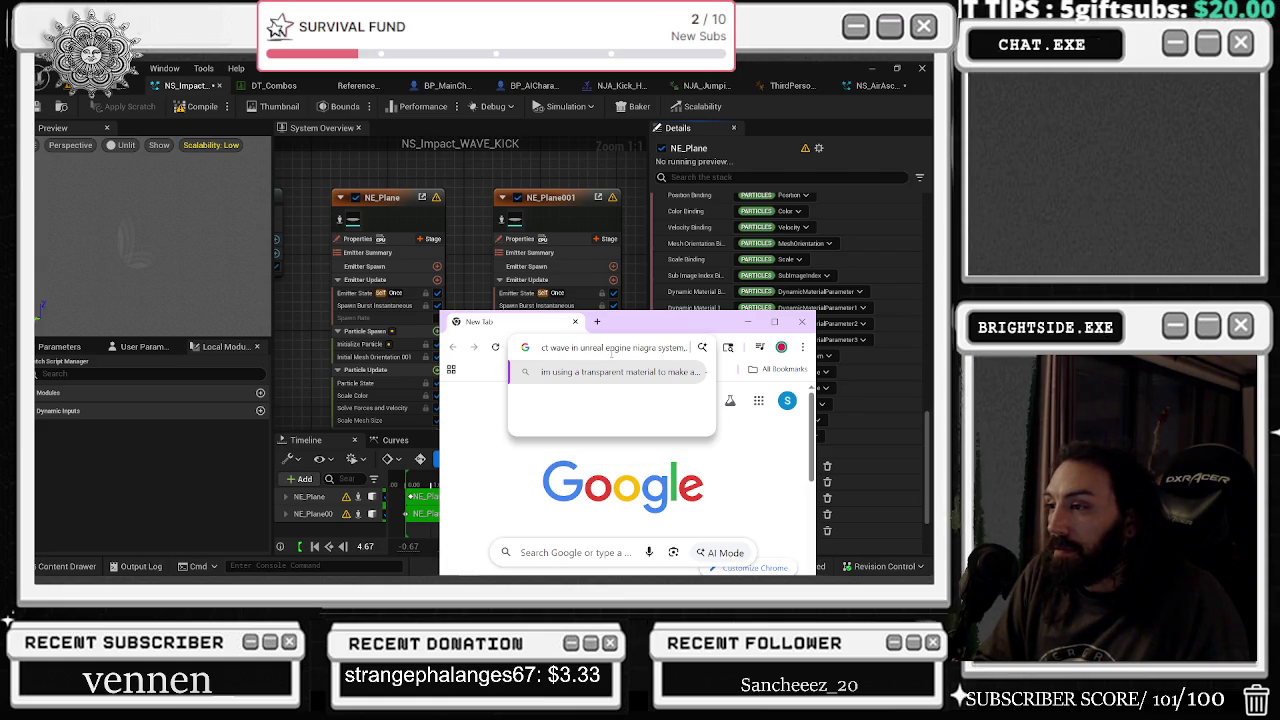
pyautogui.press('BackSpace')
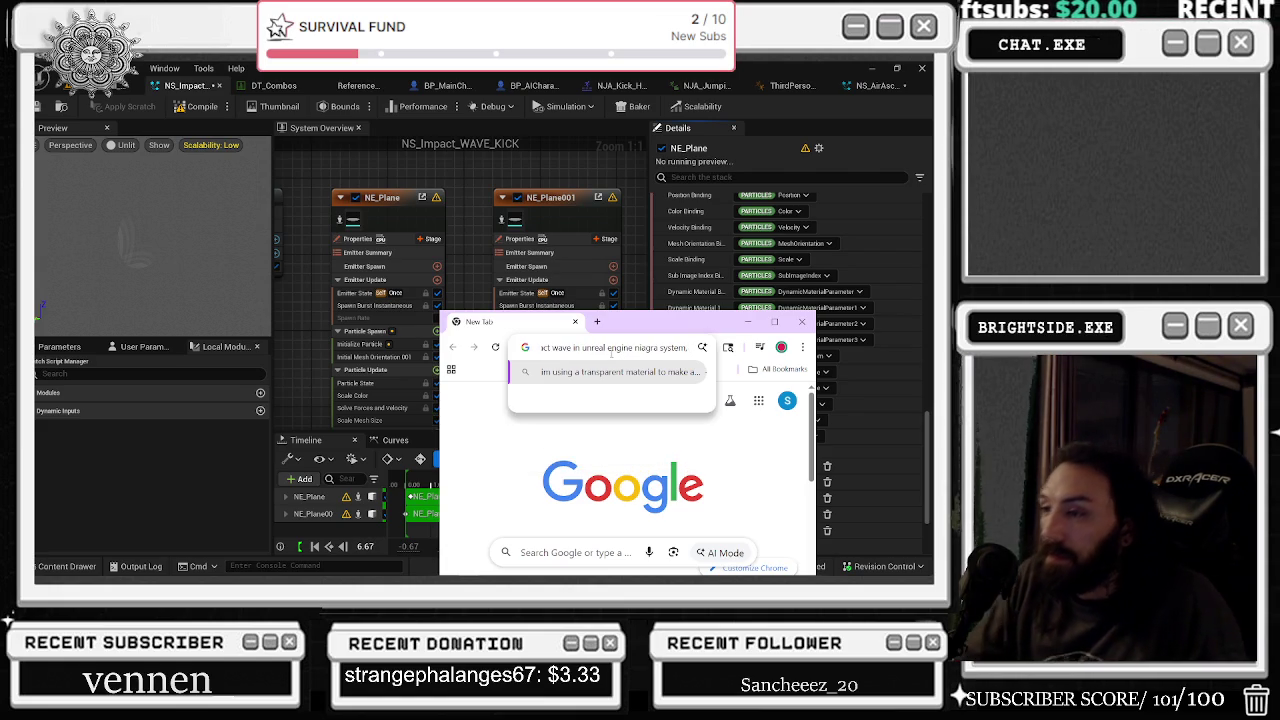
pyautogui.moveTo(561, 350)
pyautogui.mouseDown()
pyautogui.moveTo(532, 348)
pyautogui.moveTo(682, 340)
pyautogui.moveTo(700, 347)
pyautogui.moveTo(660, 355)
pyautogui.moveTo(705, 355)
pyautogui.mouseUp()
pyautogui.press('BackSpace')
pyautogui.hotkey('ctrl', 'z')
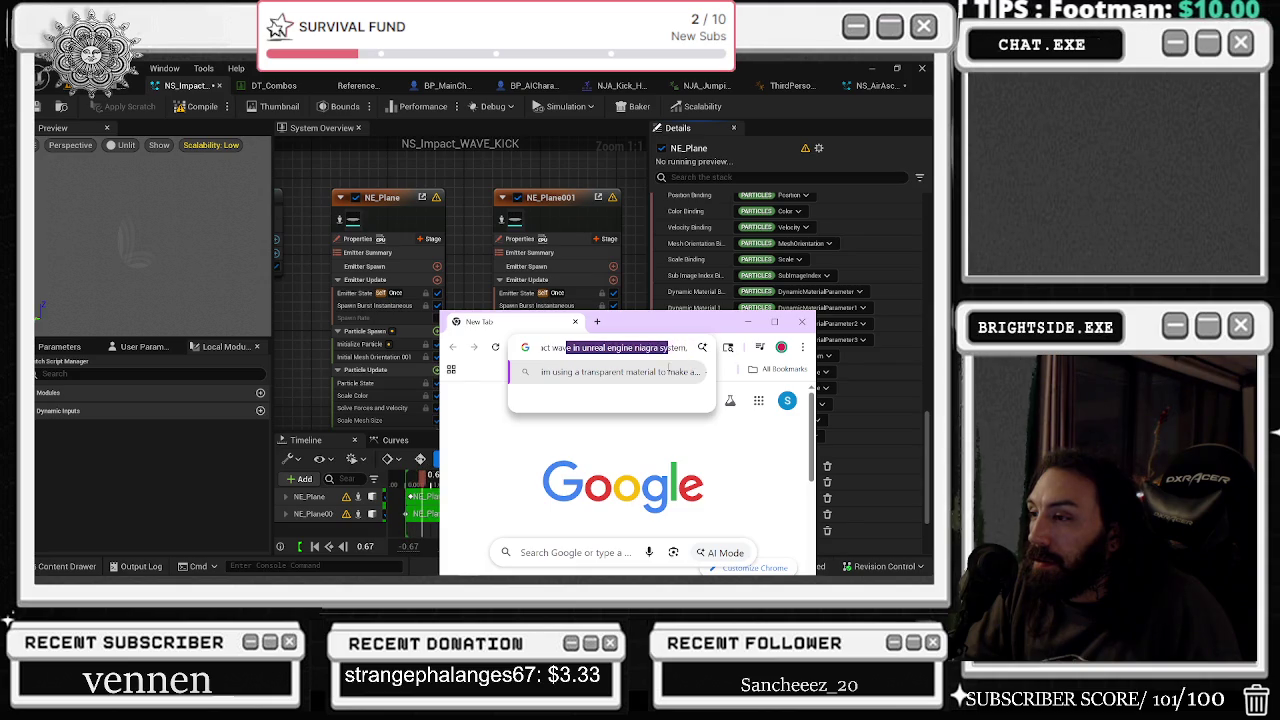
pyautogui.click(559, 341)
pyautogui.moveTo(740, 321); pyautogui.dragTo(322, 64)
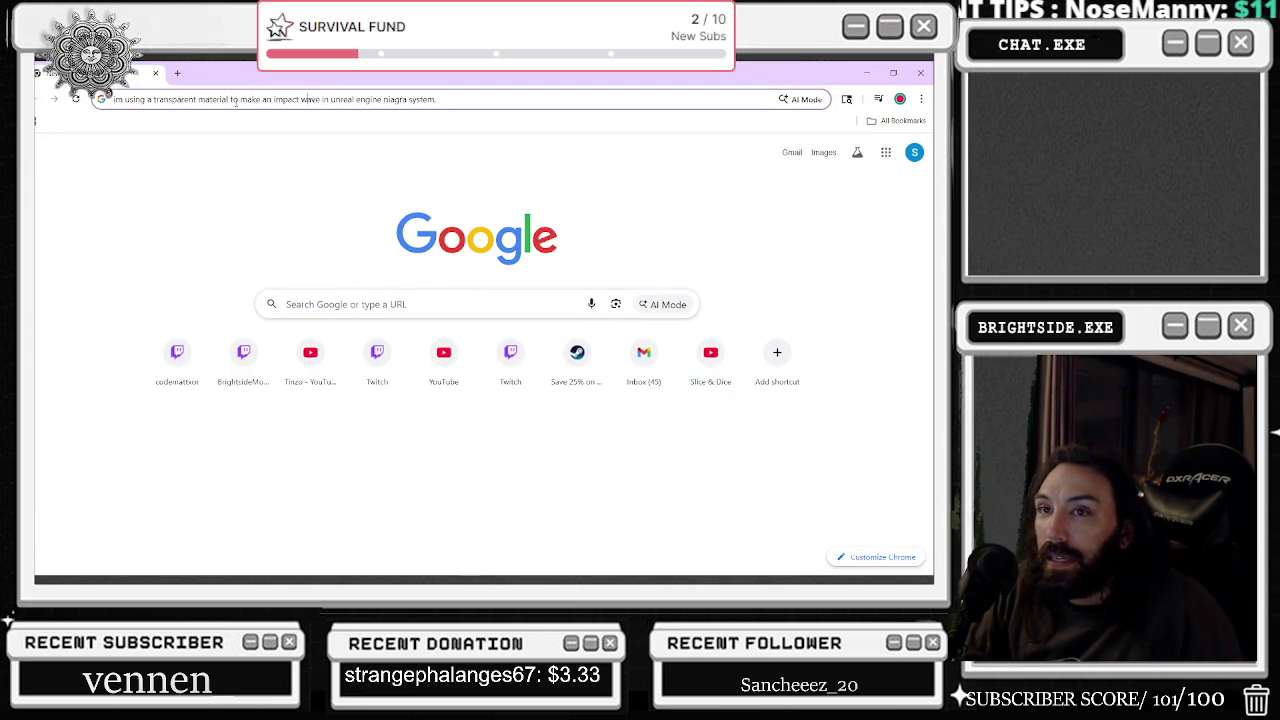
pyautogui.hotkey('alt', 'Tab')
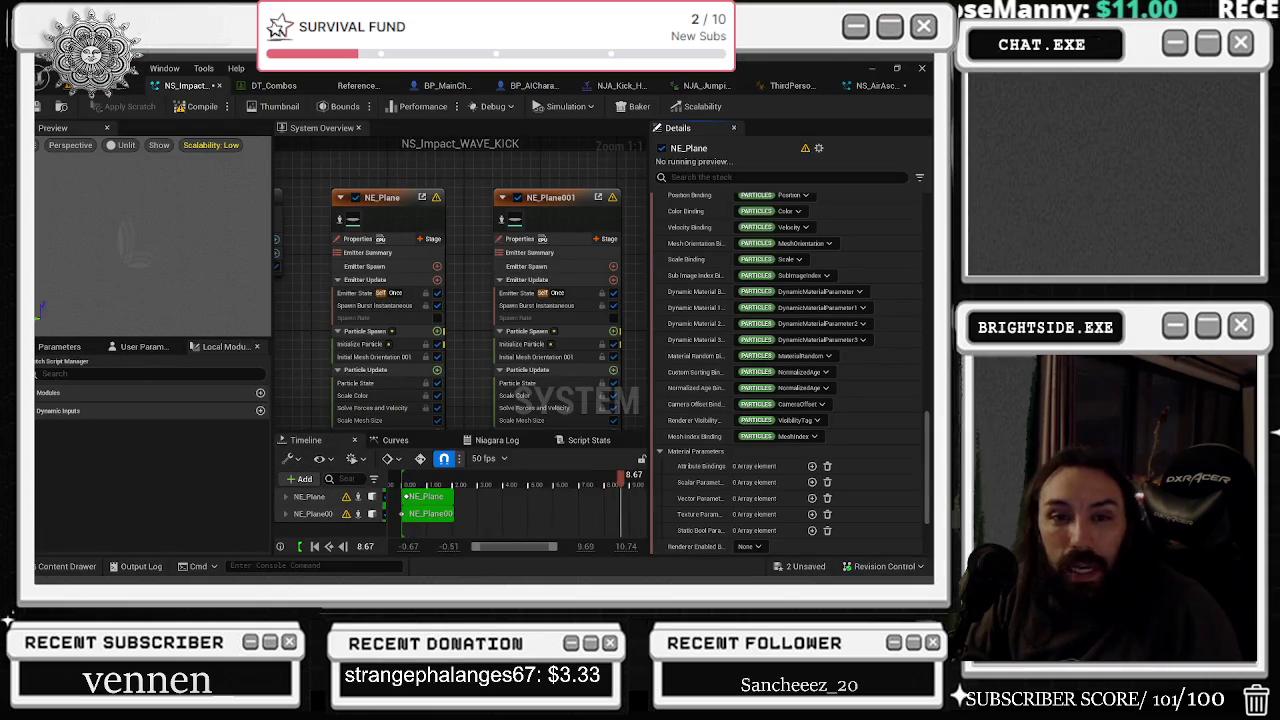